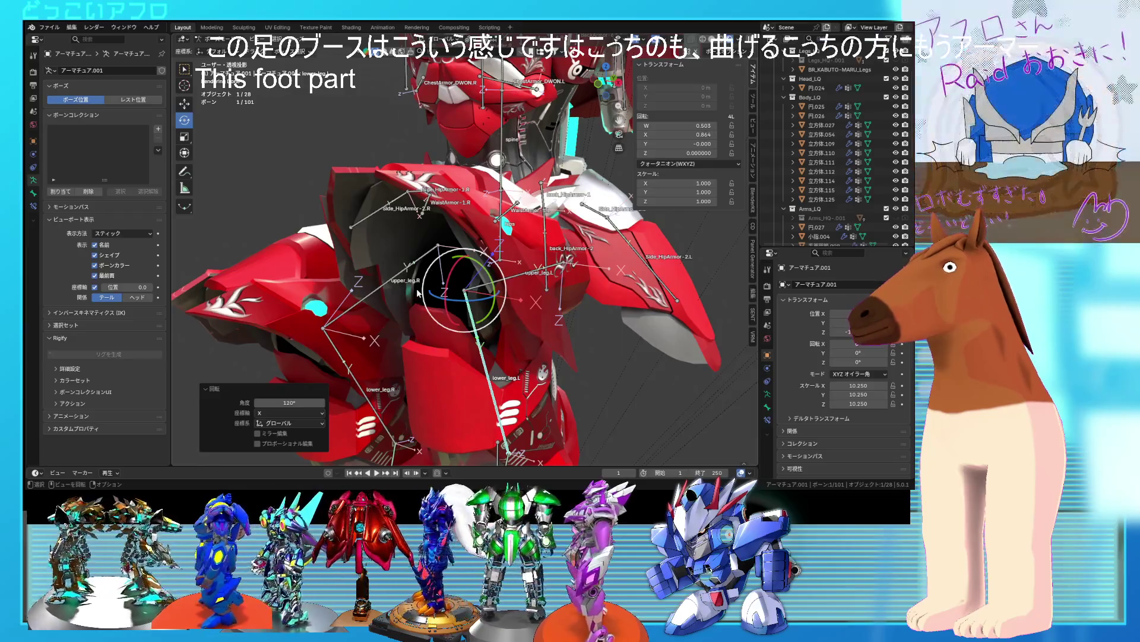
- Clear the rotation of the posed hip armor bones back to their rest pose
middle_drag(429, 311, 378, 204)
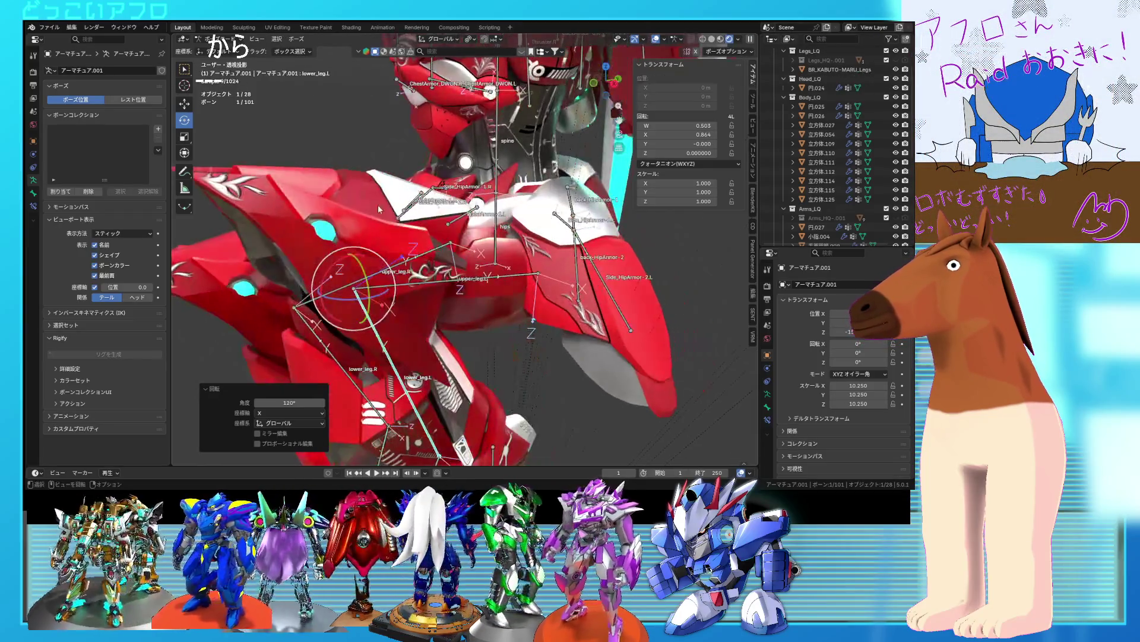
mouse_move(408, 294)
middle_down()
mouse_move(376, 321)
mouse_move(400, 317)
mouse_move(406, 328)
mouse_move(396, 315)
middle_up()
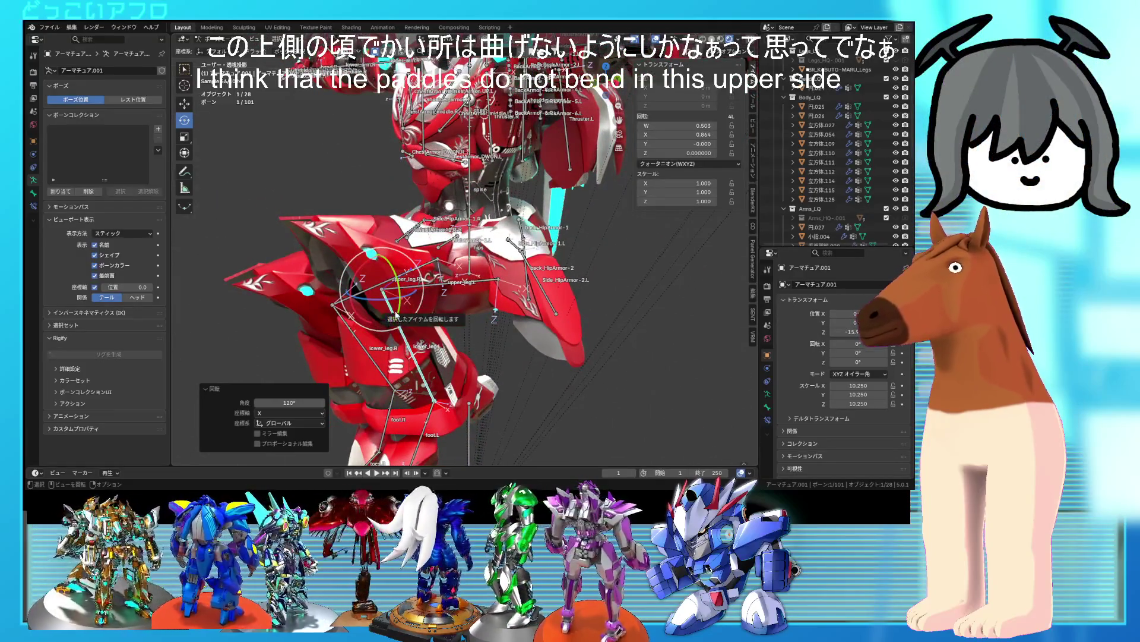
click(396, 315)
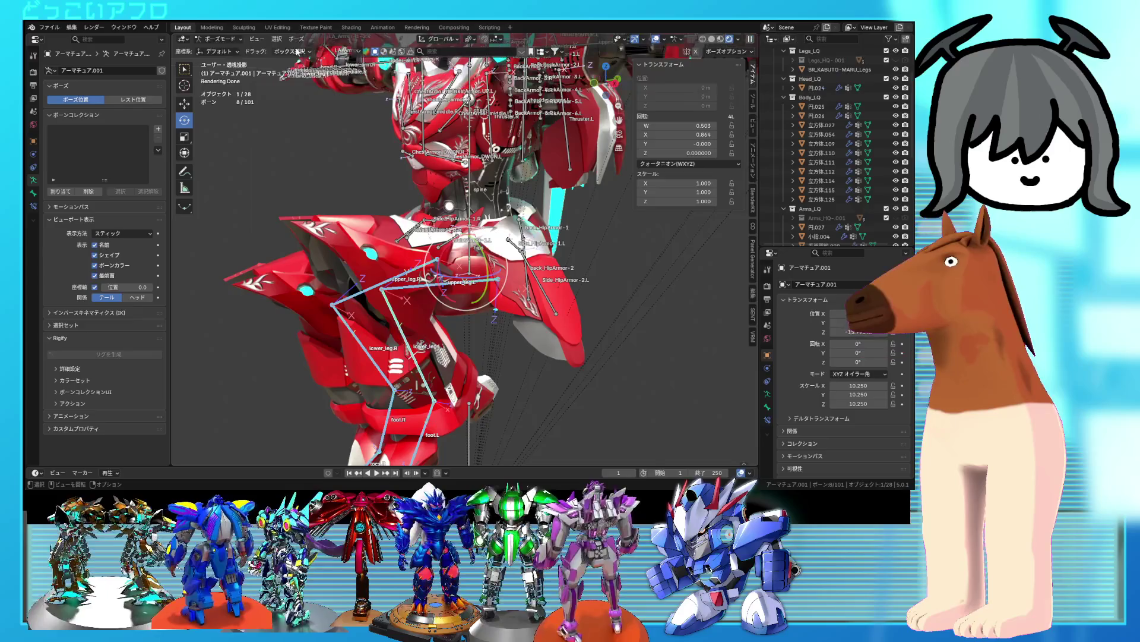
click(295, 51)
mouse_move(327, 60)
click(418, 59)
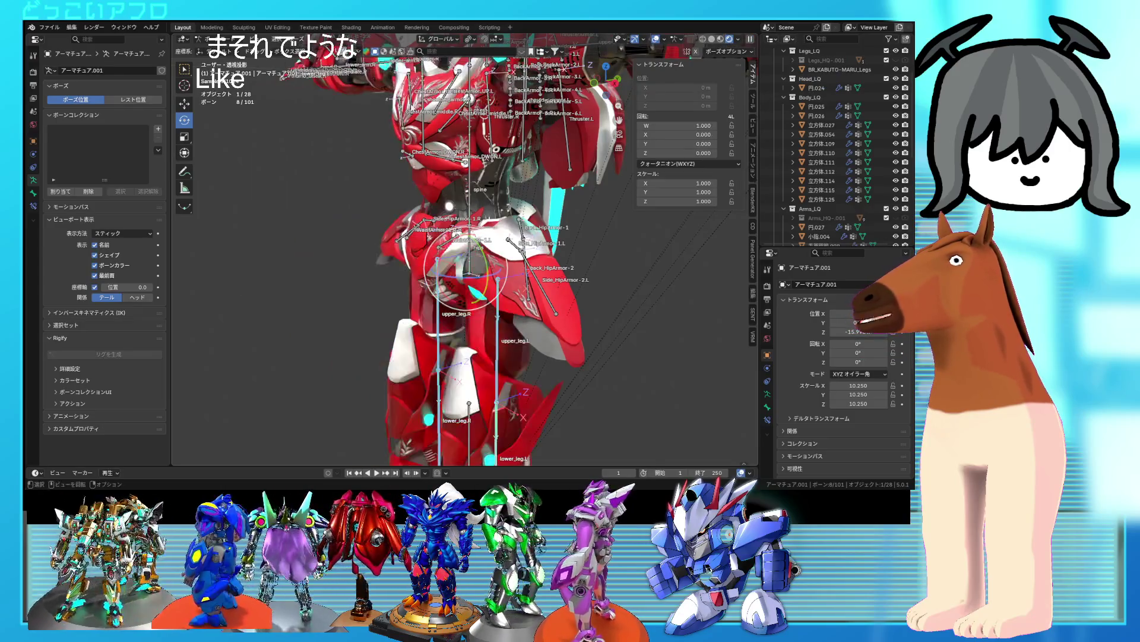
- Select all bones in Pose Mode, then return the armature to Object Mode
key(ctrl+Tab)
mouse_move(523, 279)
middle_down()
mouse_move(536, 281)
mouse_move(492, 302)
middle_up()
key(Tab)
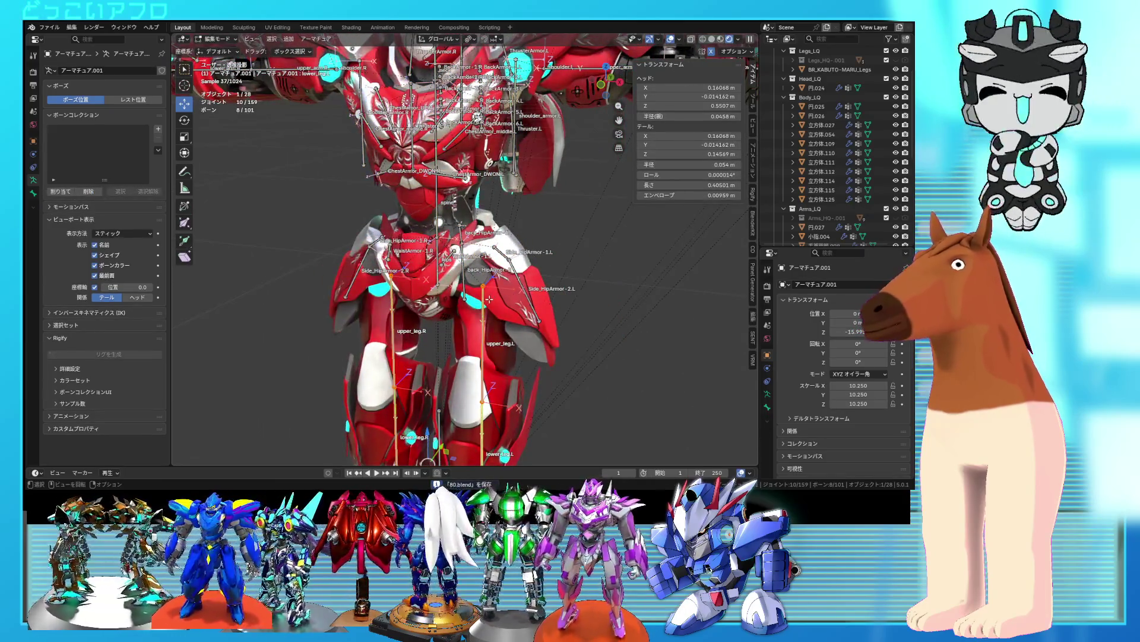
key(ctrl+Tab)
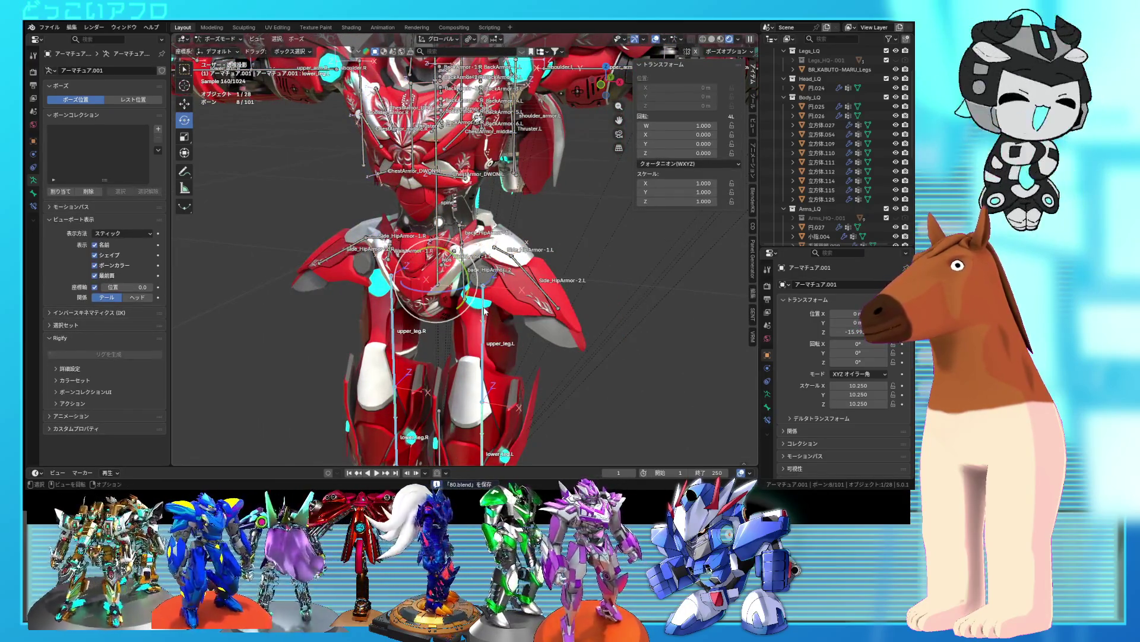
key(a)
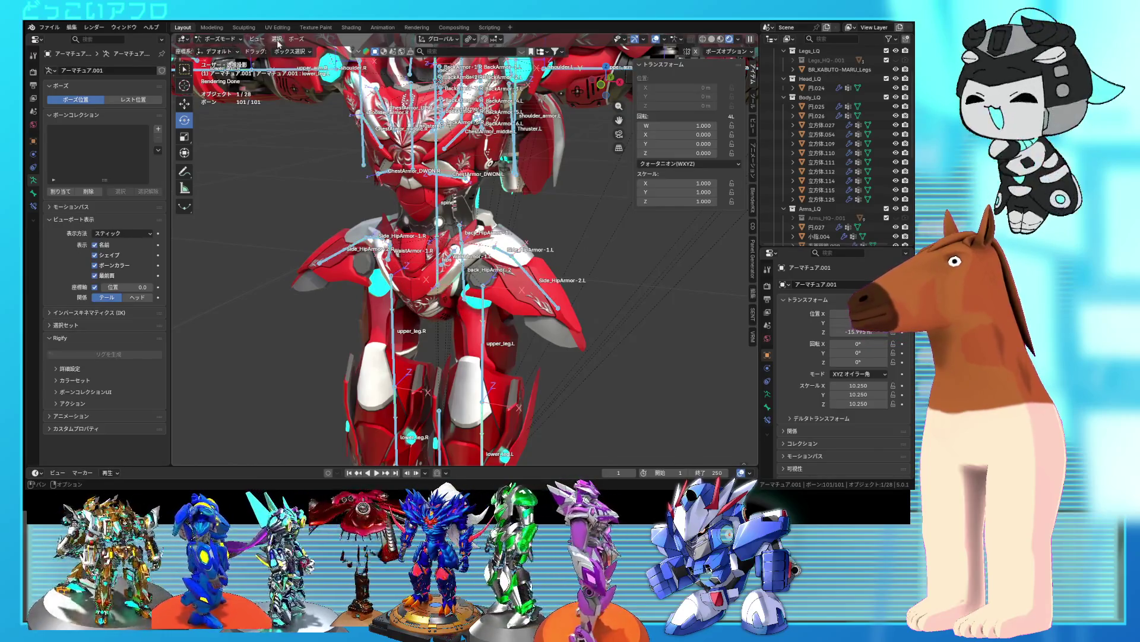
click(277, 38)
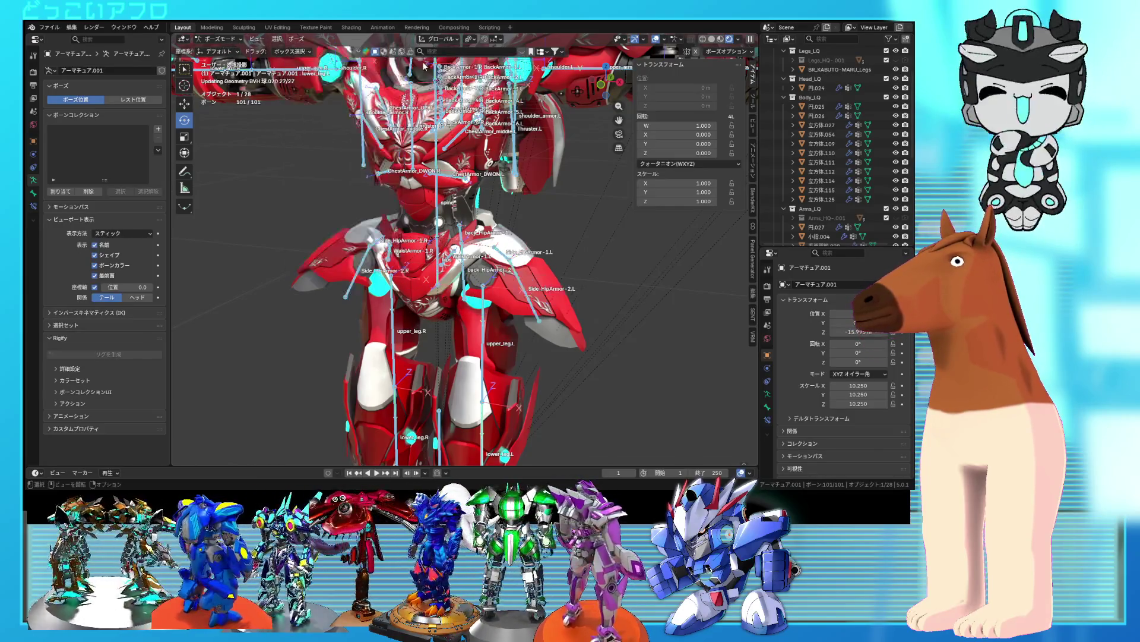
key(ctrl+Tab)
mouse_move(552, 332)
middle_down()
mouse_move(415, 319)
mouse_move(586, 324)
middle_up()
- Save the file and put the waist armor mesh into Edit Mode
key(ctrl+s)
click(433, 277)
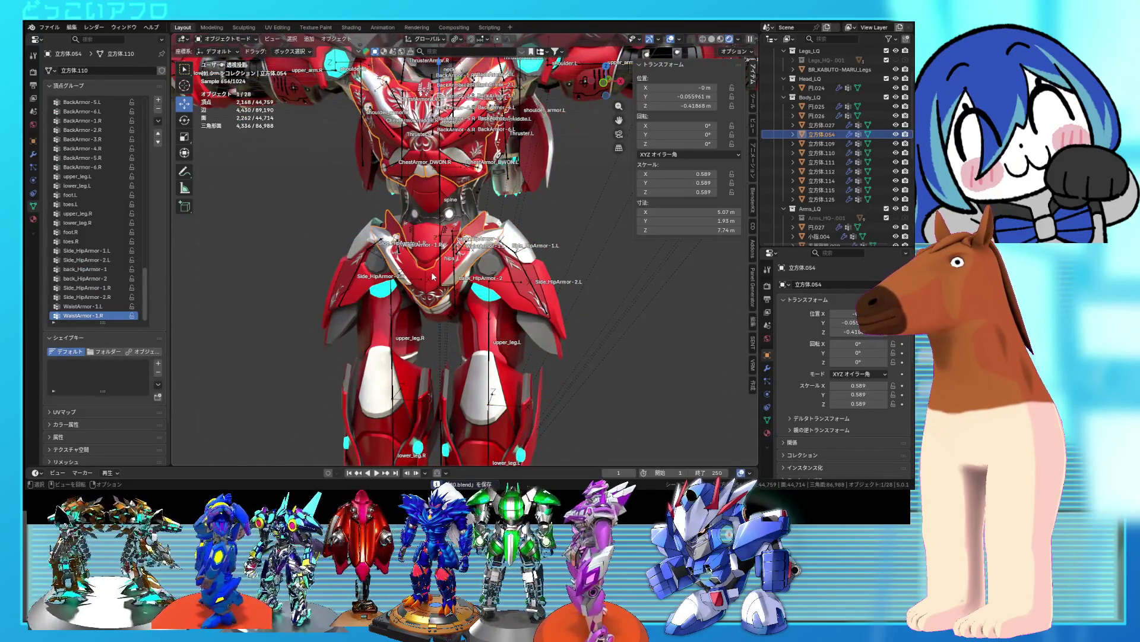
key(Tab)
scroll(433, 276, up, 3)
middle_drag(433, 276, 449, 281)
click(450, 281)
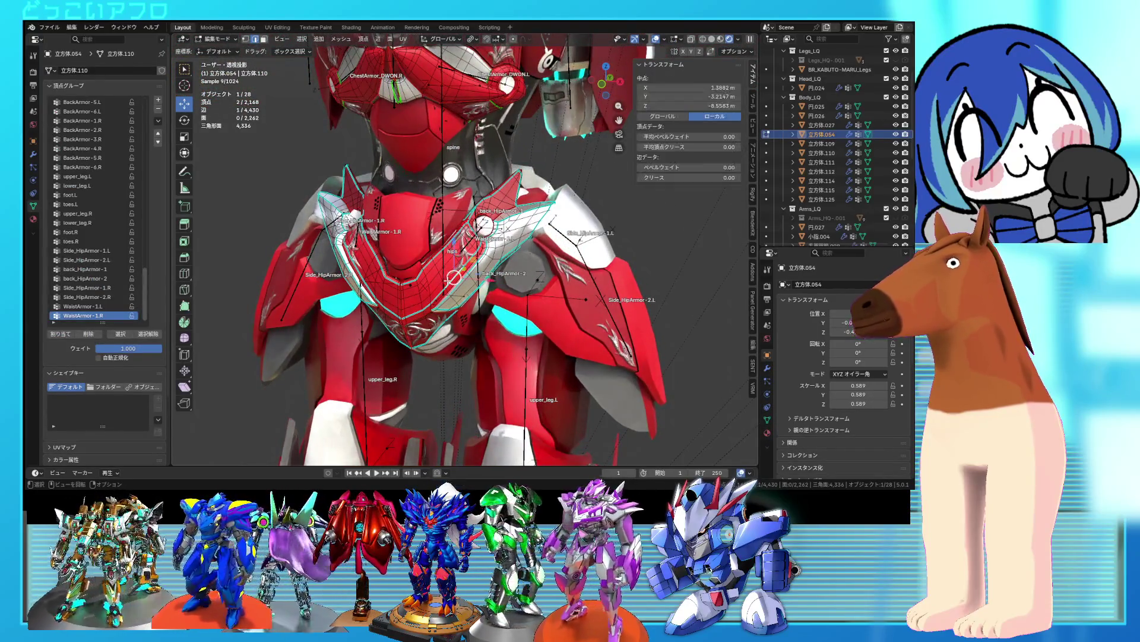
key(Tab)
scroll(452, 278, down, 3)
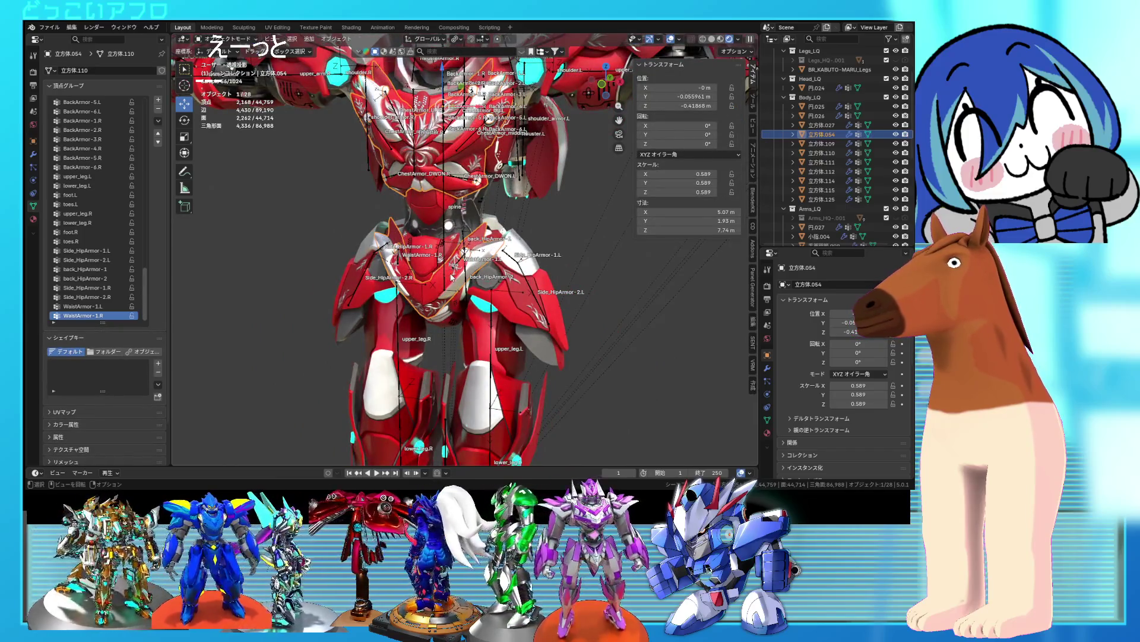
key(Tab)
- Select the connected left waist armor plate and assign it to WaistArmor-1.L
key(l)
scroll(476, 240, up, 2)
scroll(464, 287, up, 1)
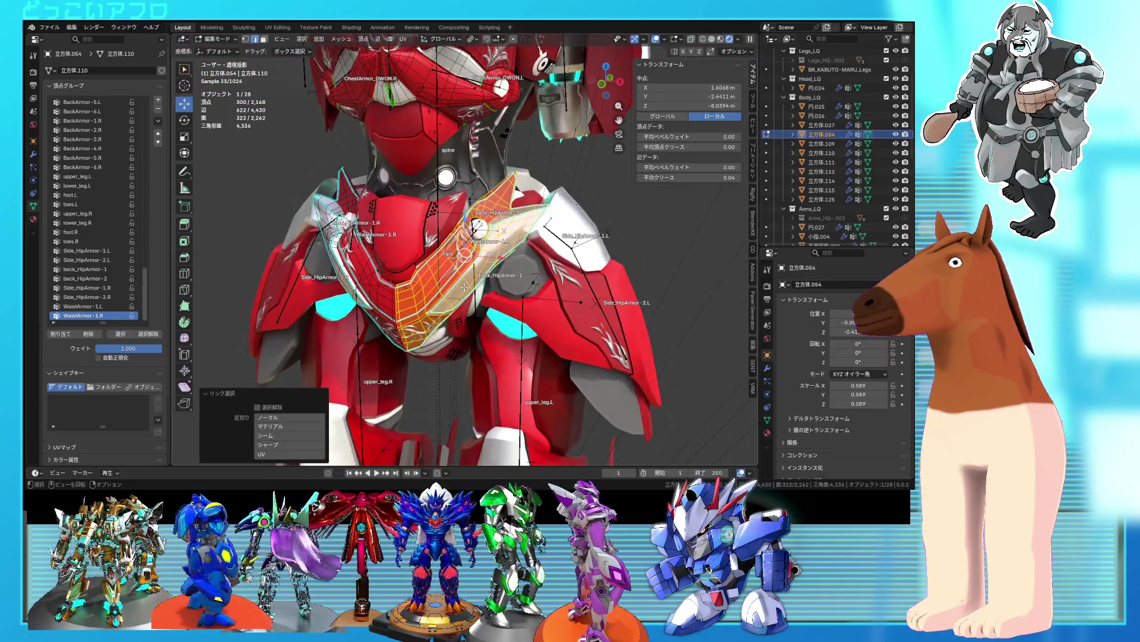
middle_drag(451, 297, 428, 294)
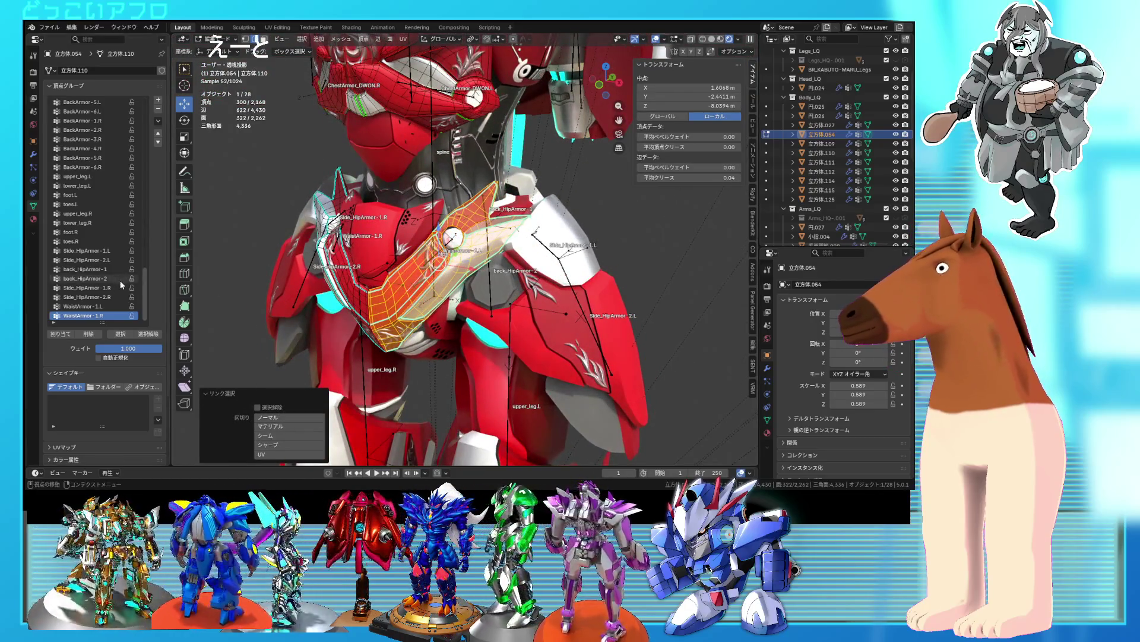
click(105, 305)
click(70, 334)
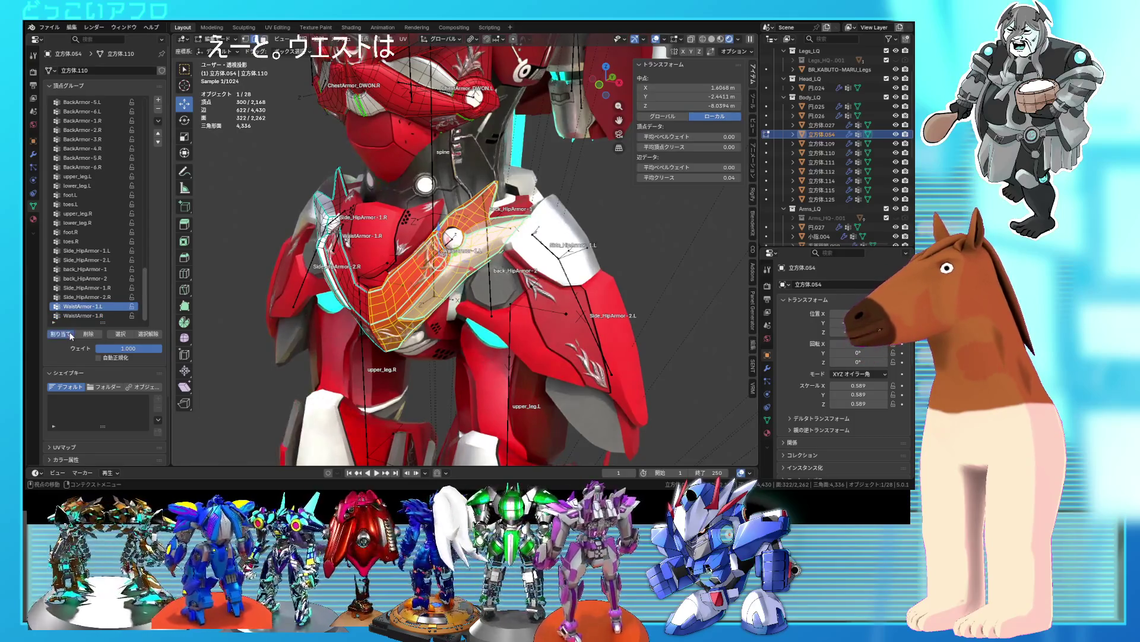
- Select the connected right waist plate and assign it to WaistArmor-1.R
key(alt+a)
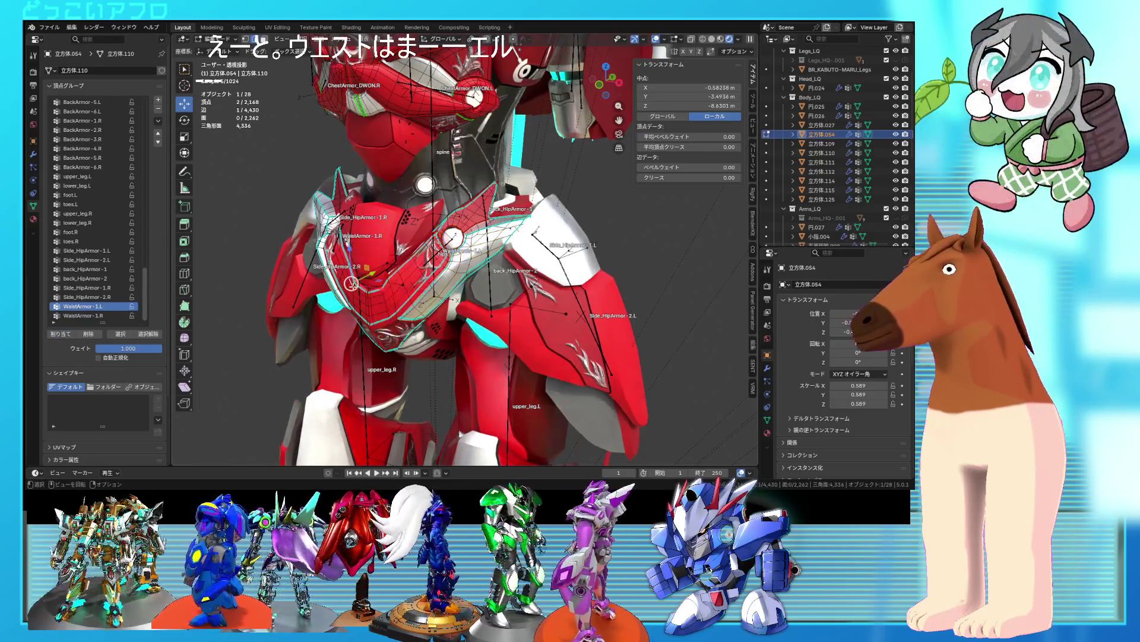
key(l)
click(110, 316)
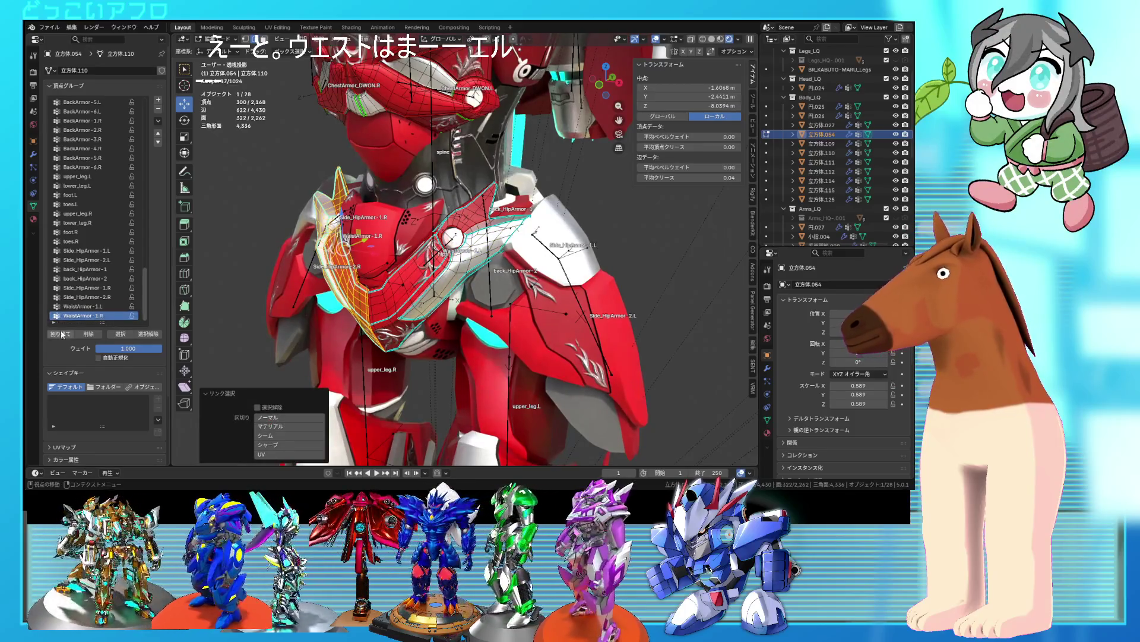
click(60, 334)
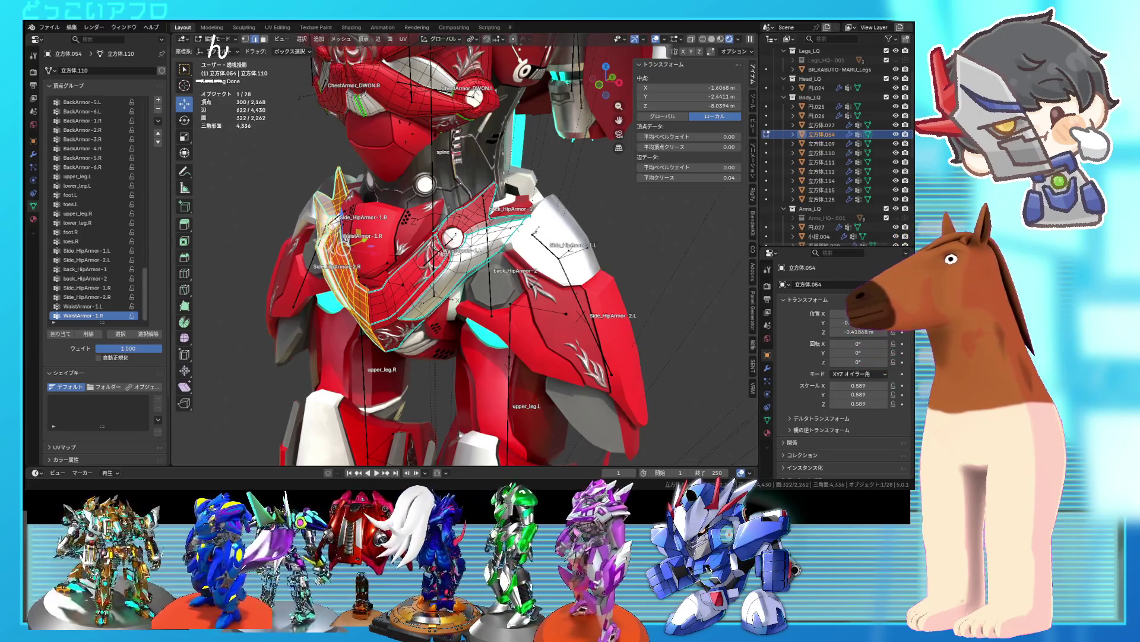
click(217, 39)
- Return the mesh to Object Mode, save, and put the armature in Pose Mode
click(217, 40)
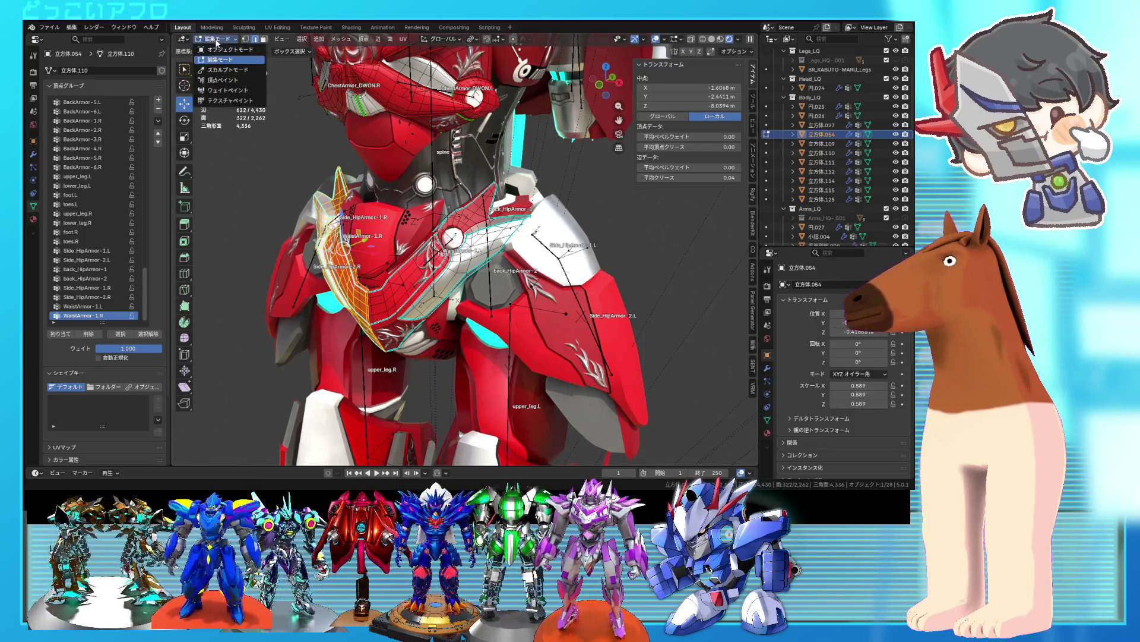
click(219, 51)
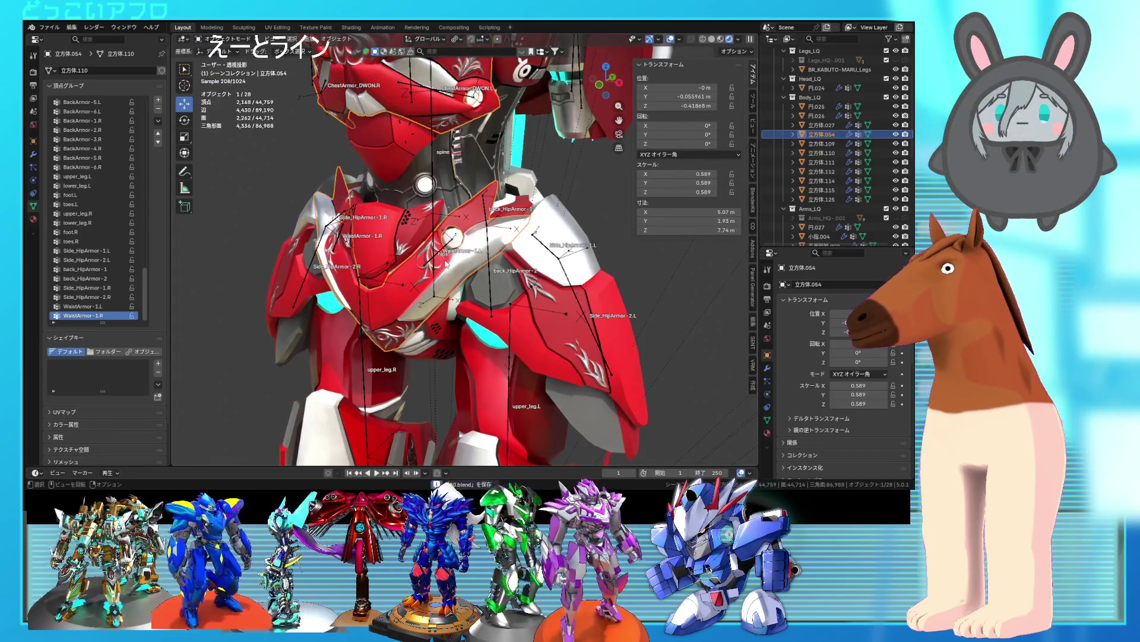
click(441, 250)
key(ctrl+s)
key(ctrl+Tab)
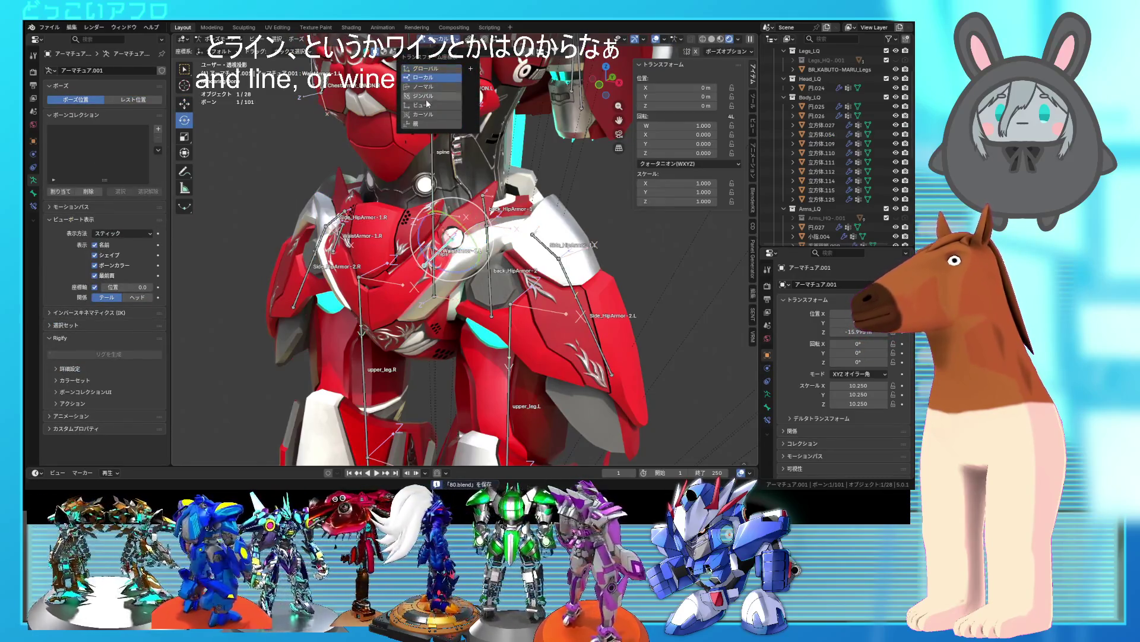
- Rotate the WaistArmor-1.L bone on its local axes, including 46° about X
key(r)
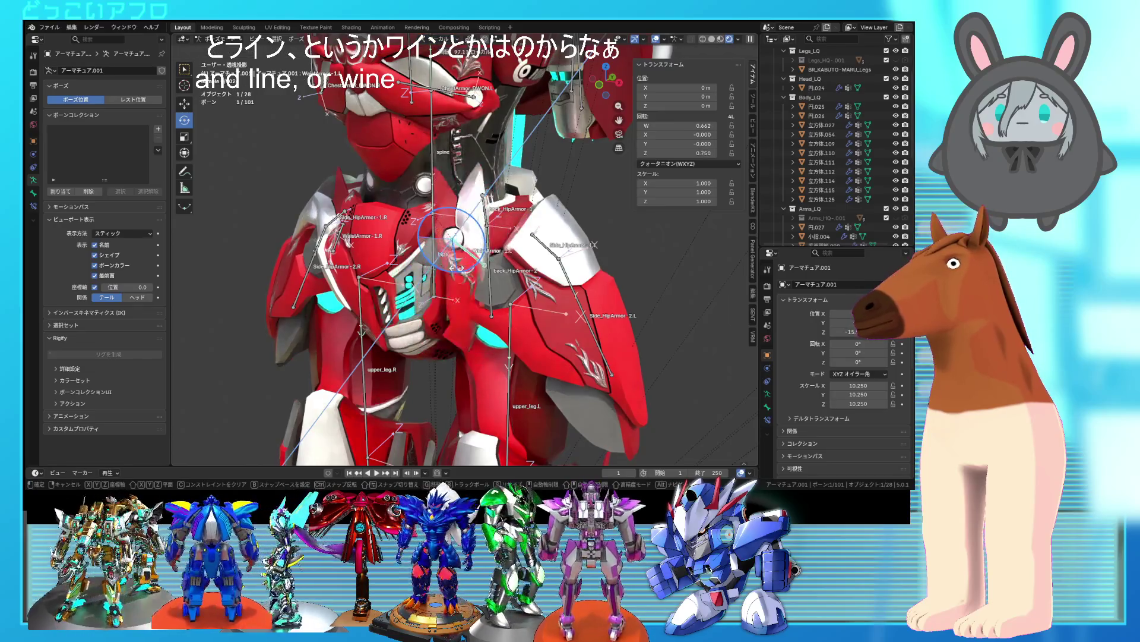
key(z)
key(z)
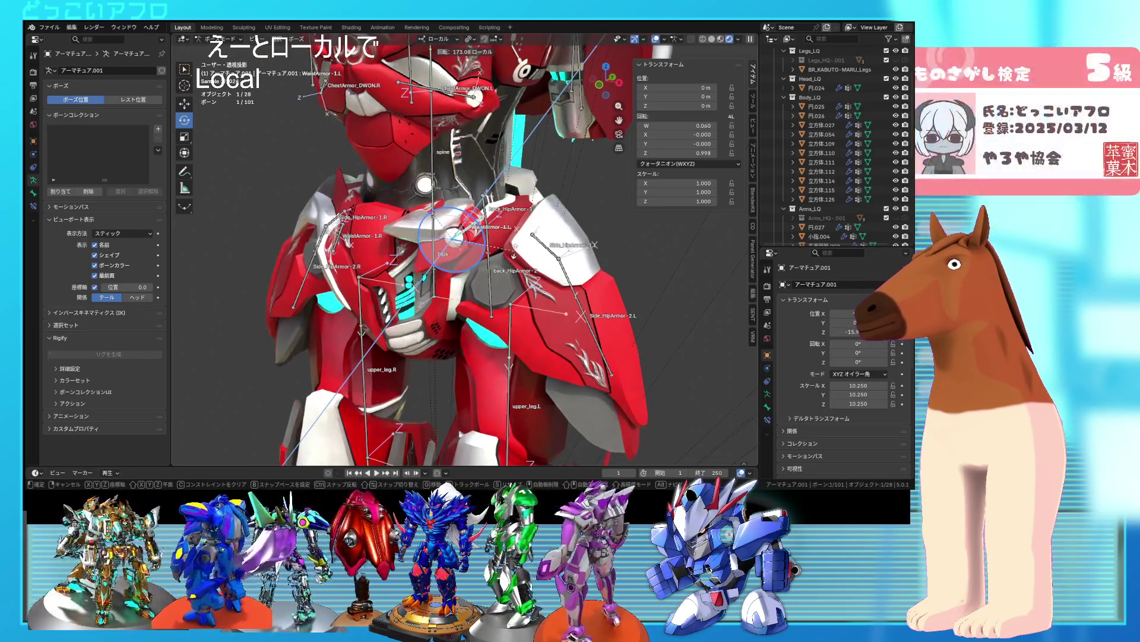
click(440, 239)
key(r)
key(z)
key(z)
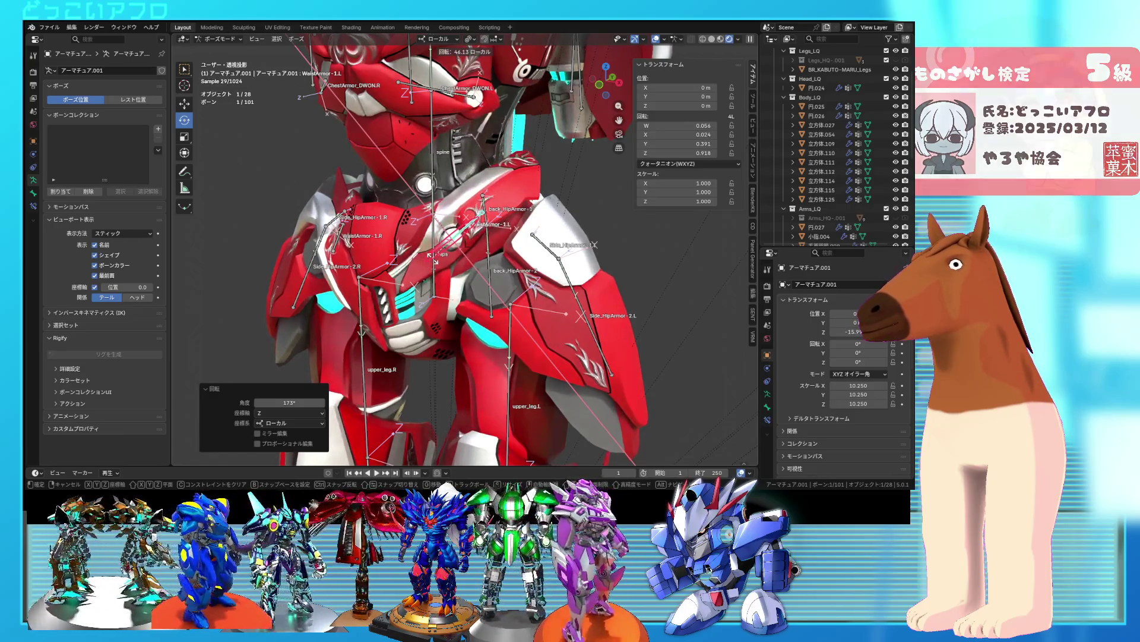
click(443, 254)
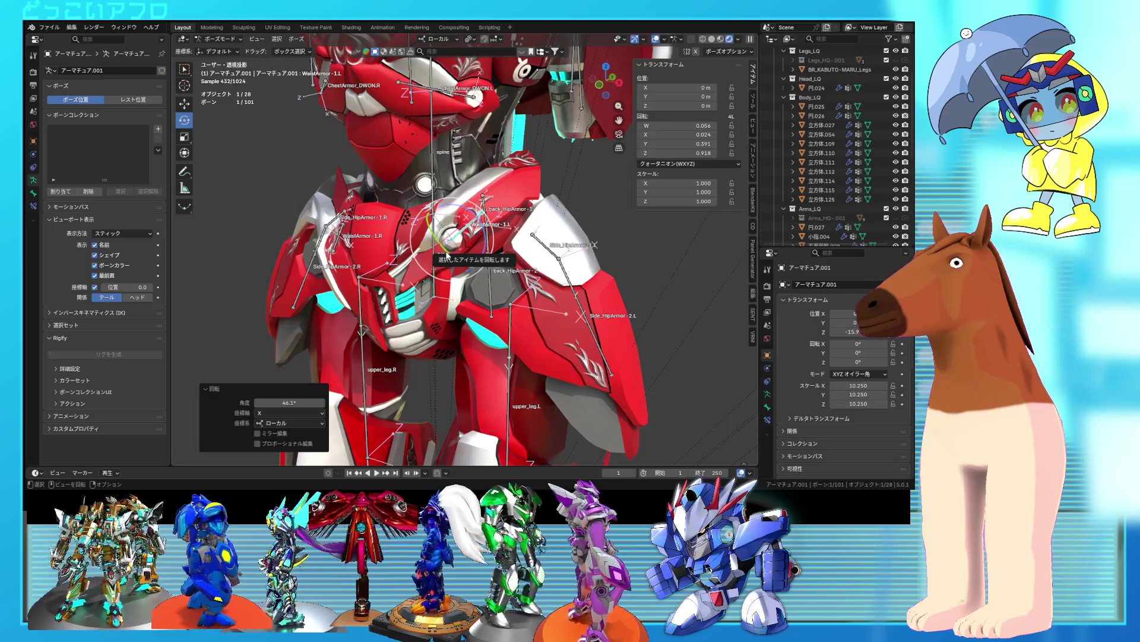
drag(448, 256, 514, 227)
- Test-rotate the WaistArmor bone with view-axis and trackball rotations to check the plates follow
mouse_move(514, 228)
middle_down()
mouse_move(392, 219)
mouse_move(380, 206)
mouse_move(404, 207)
middle_up()
scroll(410, 208, up, 3)
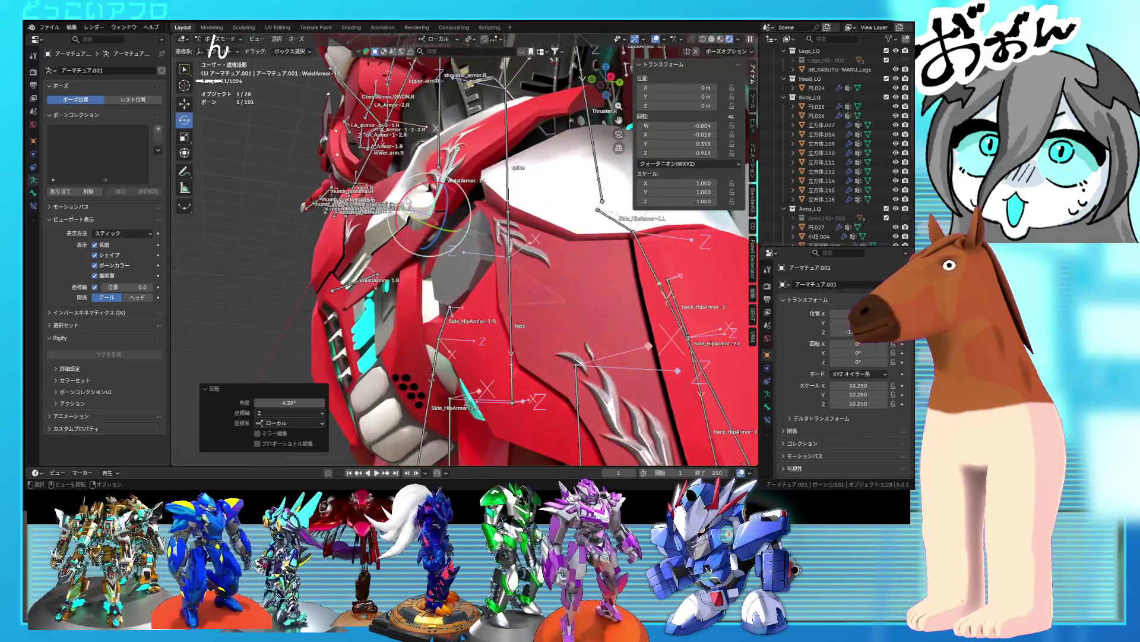
key(r)
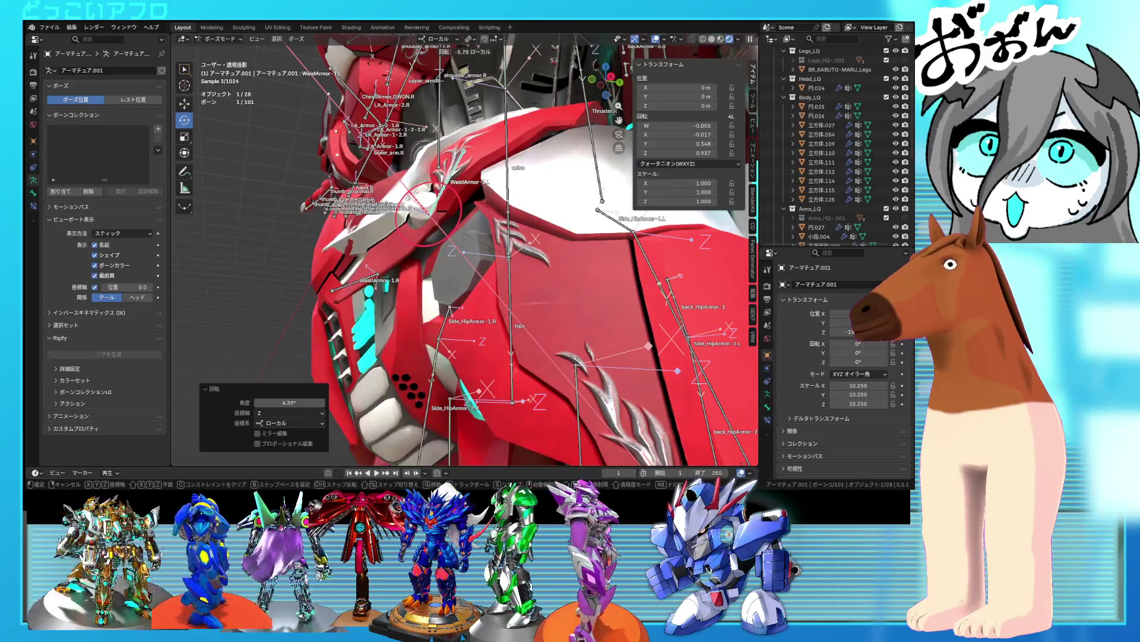
click(411, 234)
mouse_move(412, 234)
middle_down()
mouse_move(514, 308)
mouse_move(578, 332)
mouse_move(601, 313)
mouse_move(589, 331)
middle_up()
key(r)
click(601, 313)
key(r)
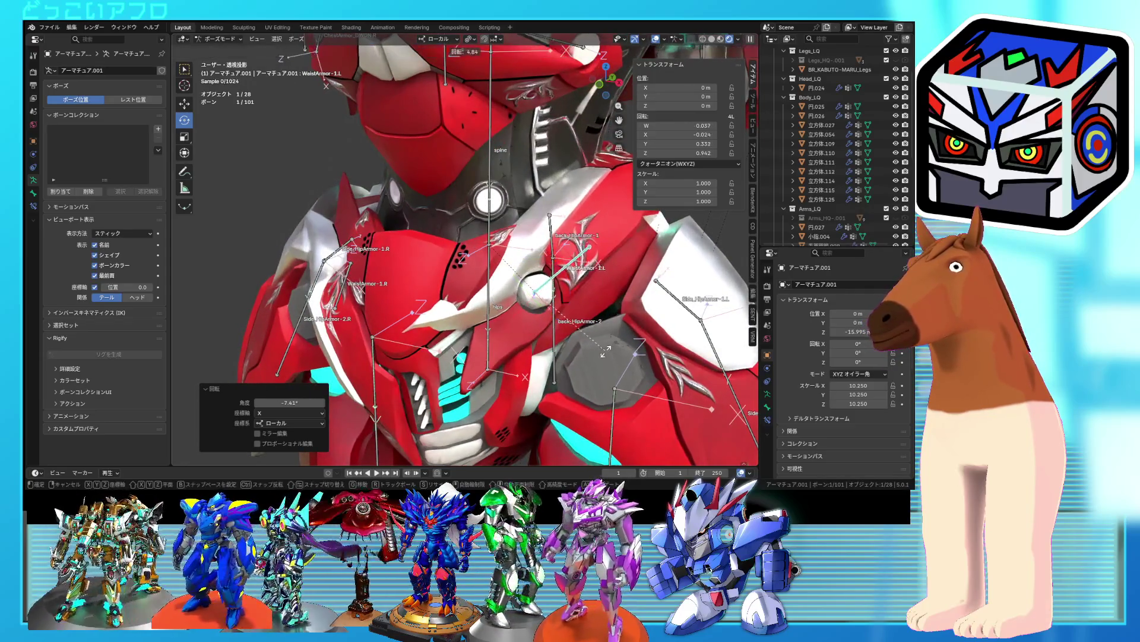
click(597, 345)
key(r)
key(r)
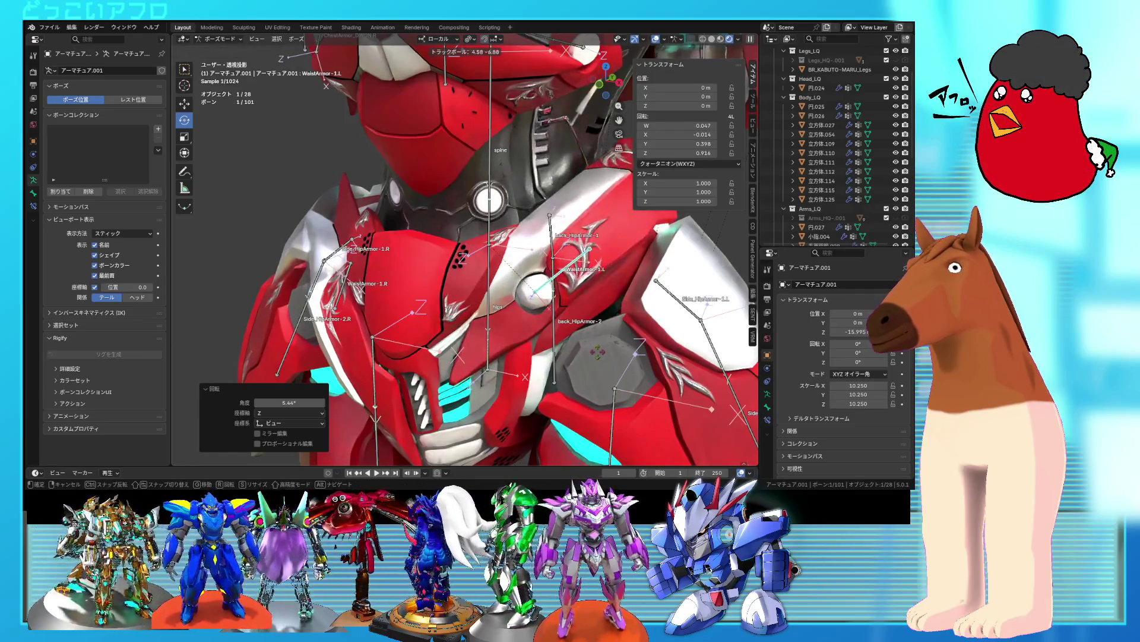
click(538, 292)
- Make a few more small WaistArmor rotations, then return the armature to Object Mode
mouse_move(537, 292)
middle_down()
mouse_move(540, 311)
mouse_move(541, 291)
middle_up()
key(r)
key(r)
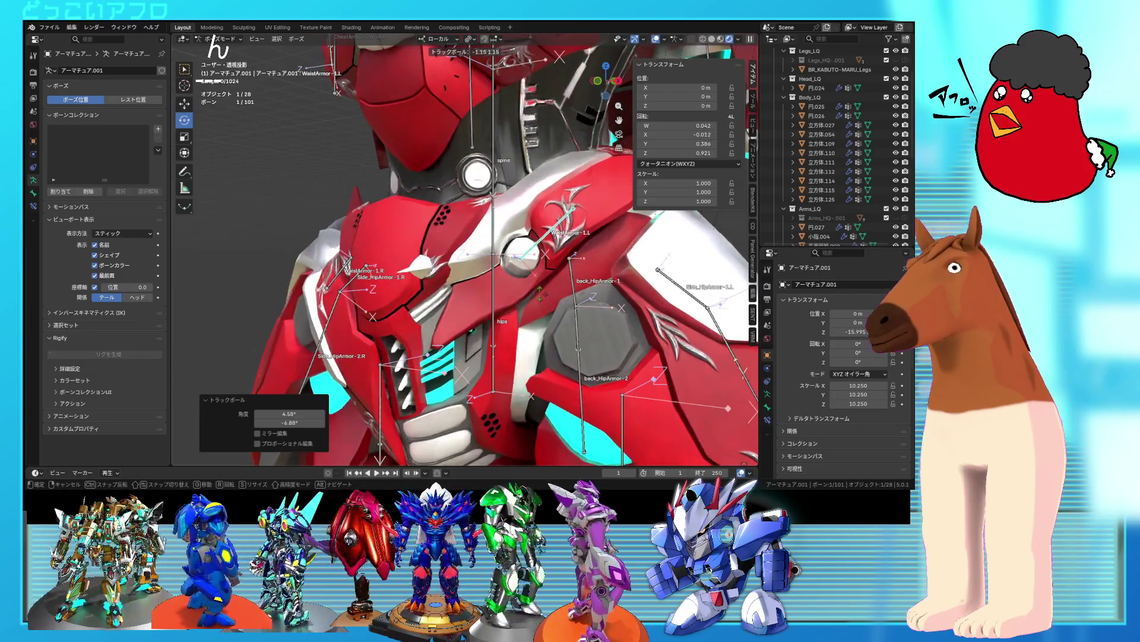
click(539, 293)
mouse_move(539, 293)
middle_down()
mouse_move(536, 272)
mouse_move(519, 311)
middle_up()
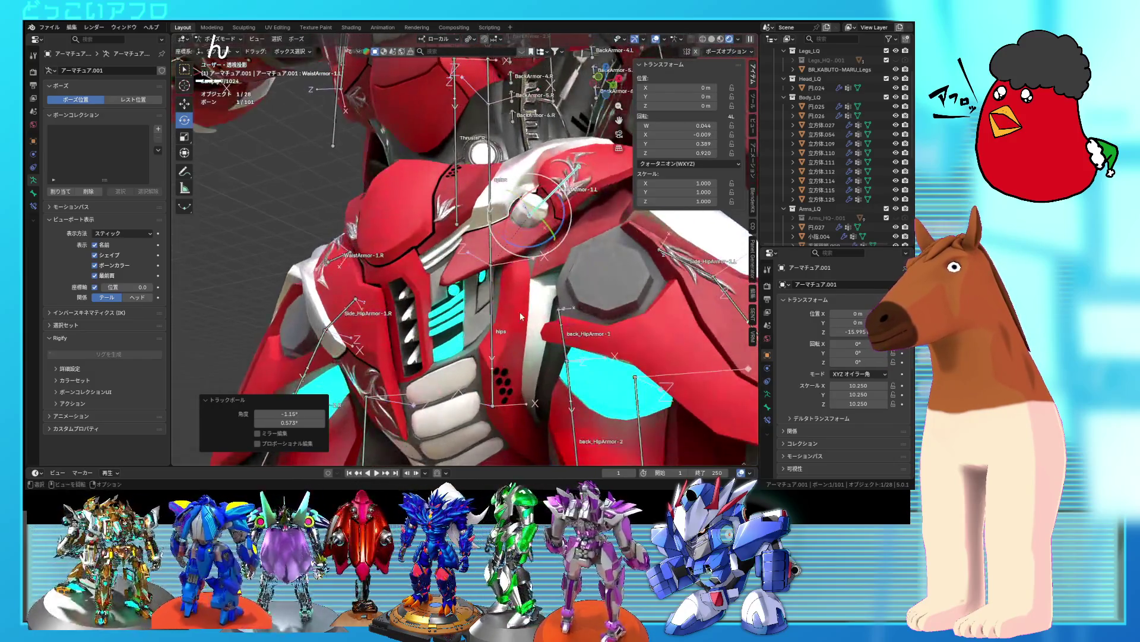
key(r)
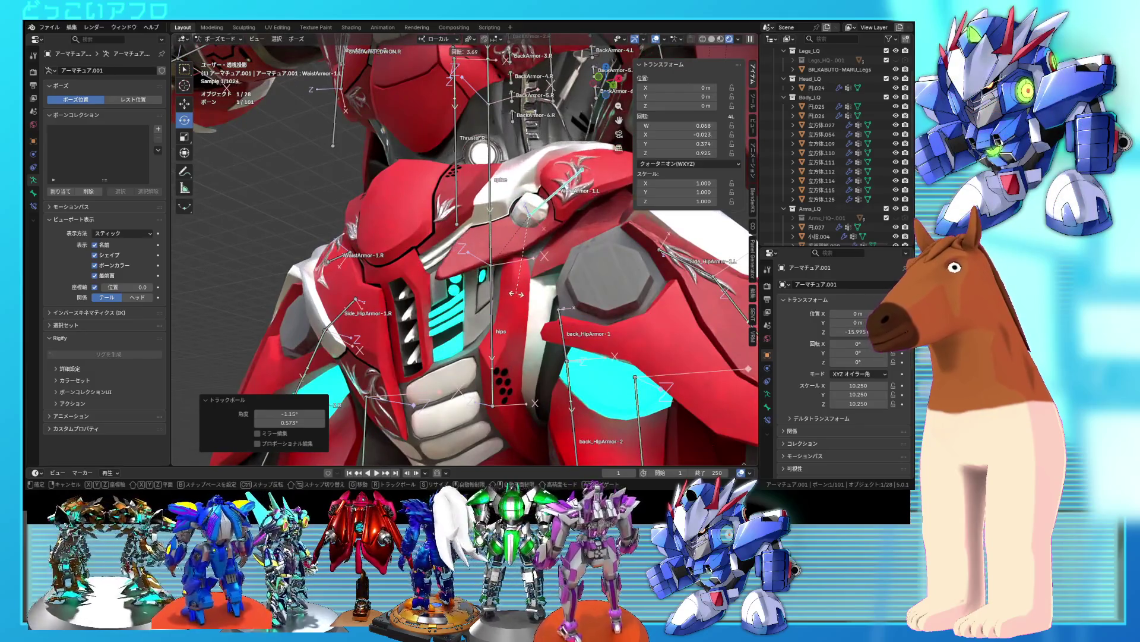
click(522, 309)
mouse_move(521, 308)
middle_down()
mouse_move(522, 345)
mouse_move(572, 360)
middle_up()
key(r)
click(571, 362)
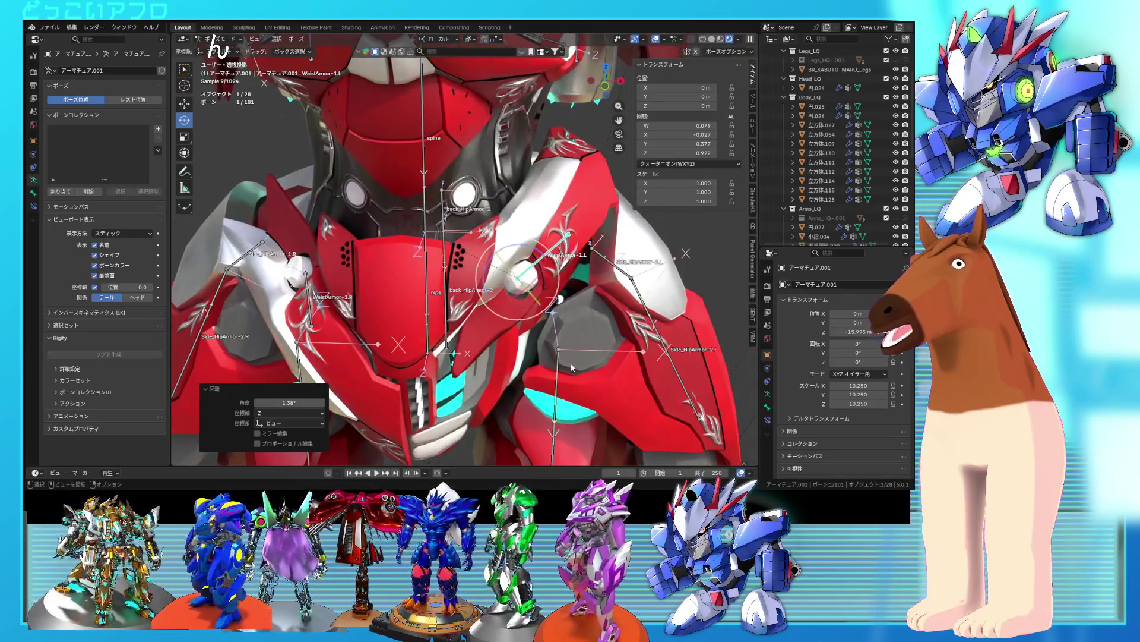
key(r)
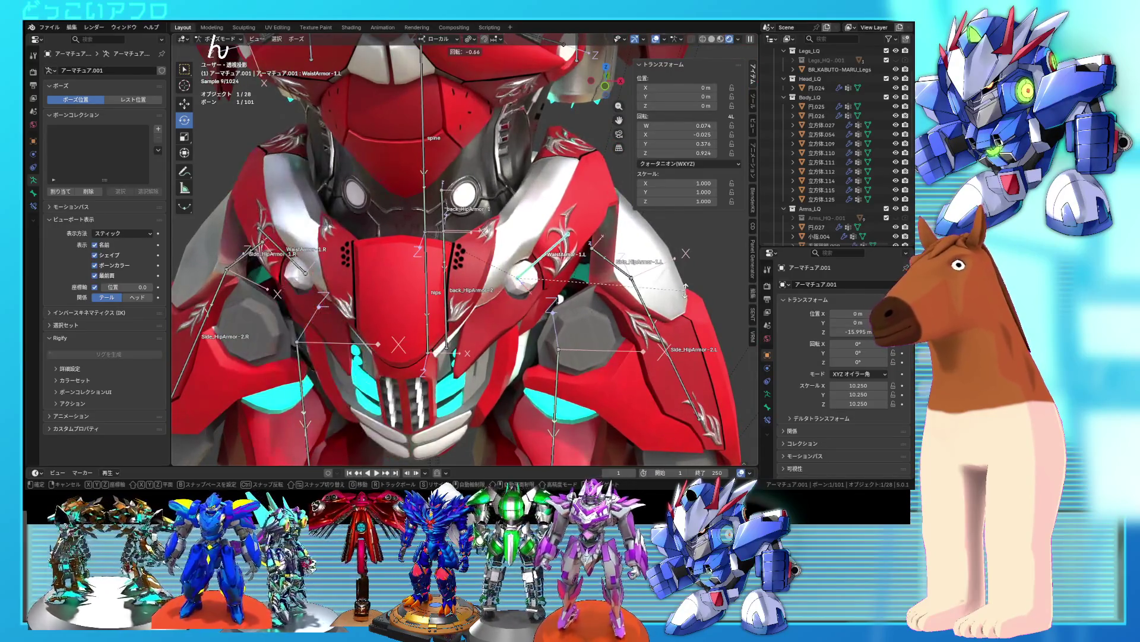
scroll(686, 295, down, 3)
mouse_move(653, 294)
middle_down()
mouse_move(545, 292)
mouse_move(564, 277)
mouse_move(557, 270)
mouse_move(462, 248)
middle_up()
key(ctrl+Tab)
scroll(534, 265, up, 3)
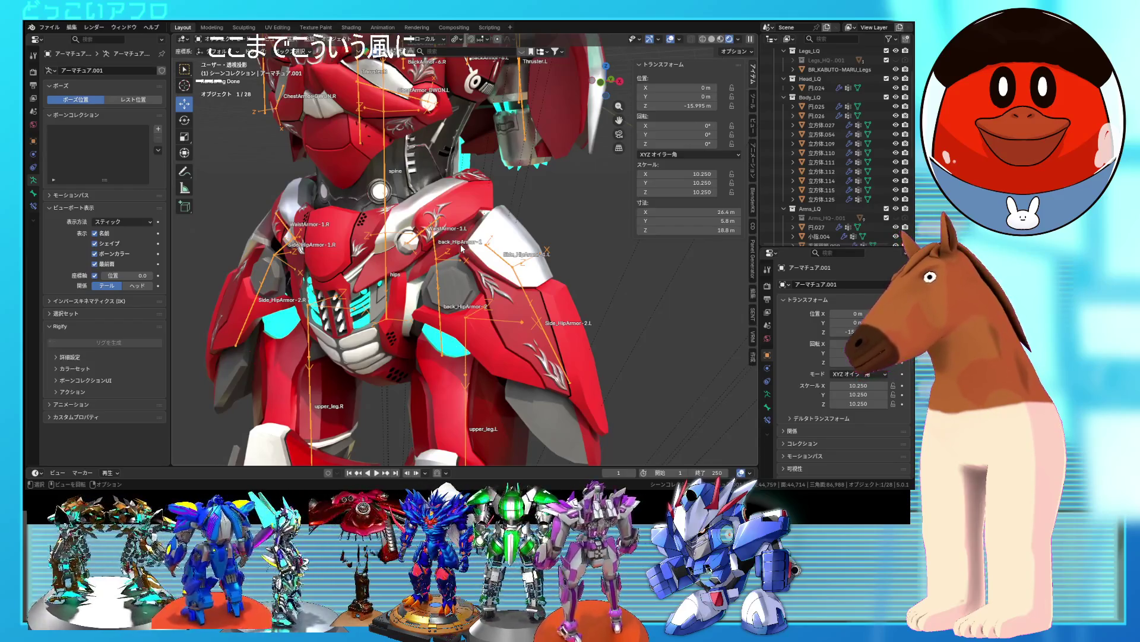
mouse_move(462, 247)
middle_down()
mouse_move(457, 233)
mouse_move(331, 242)
mouse_move(374, 235)
middle_up()
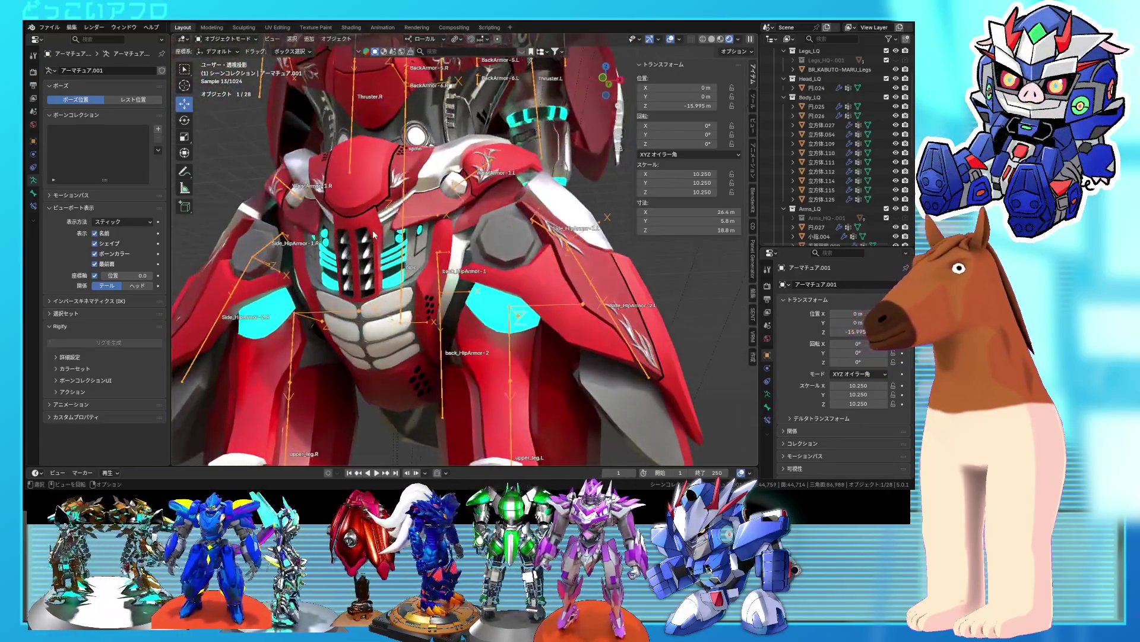
scroll(410, 234, up, 3)
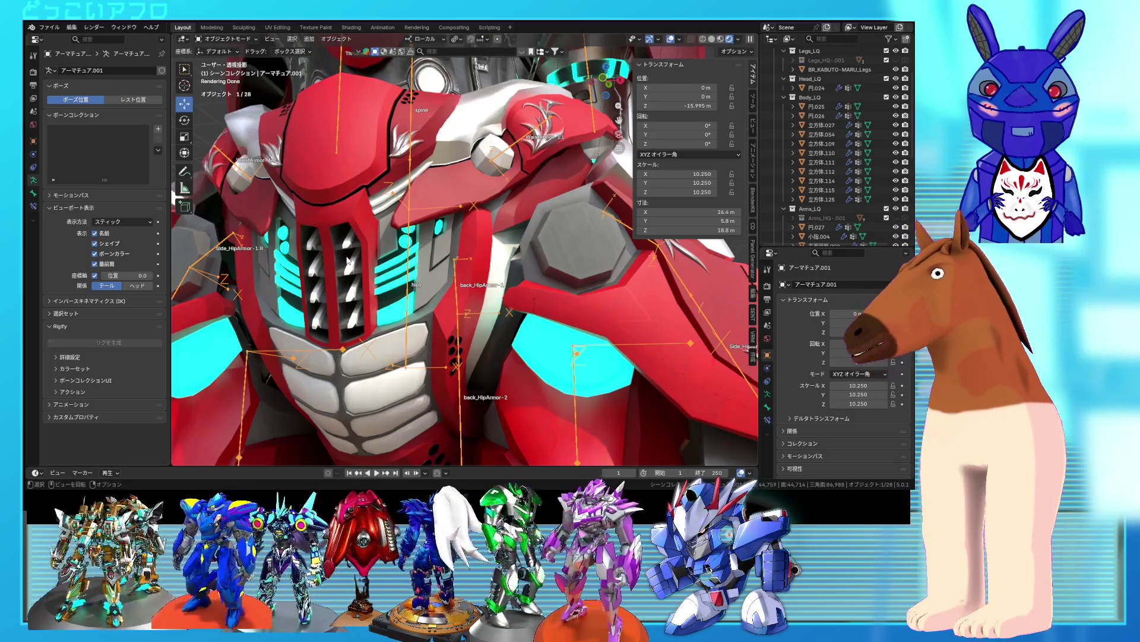
scroll(348, 261, down, 5)
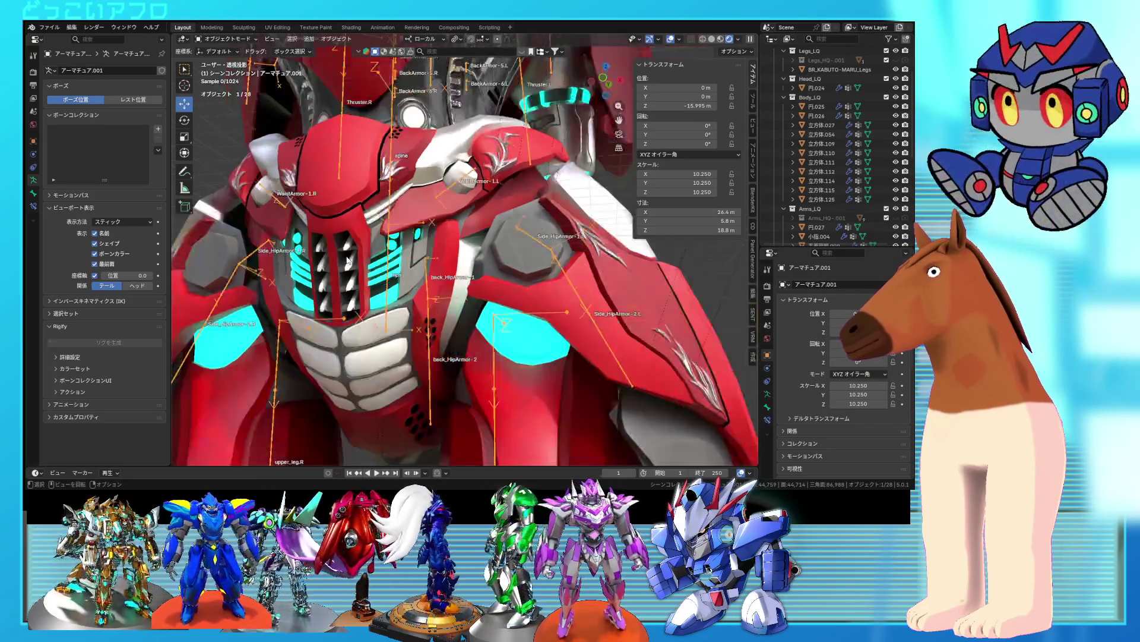
middle_drag(348, 260, 345, 285)
- Clear the hip bone's rotation to rest, save, and return to Object Mode
key(ctrl+Tab)
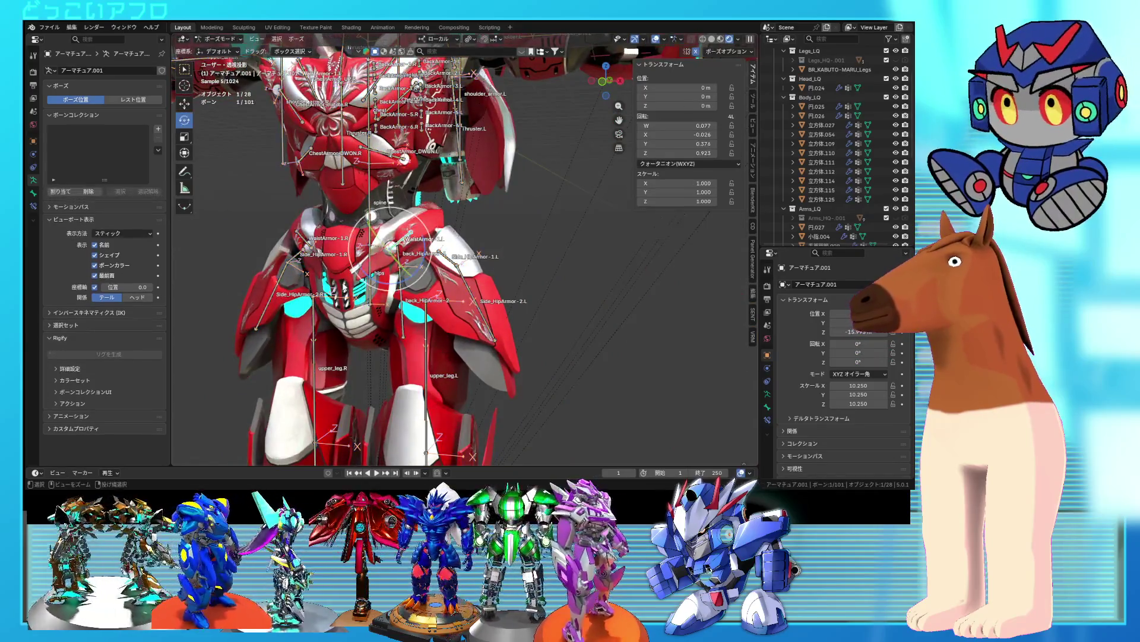
drag(344, 288, 344, 287)
key(alt+r)
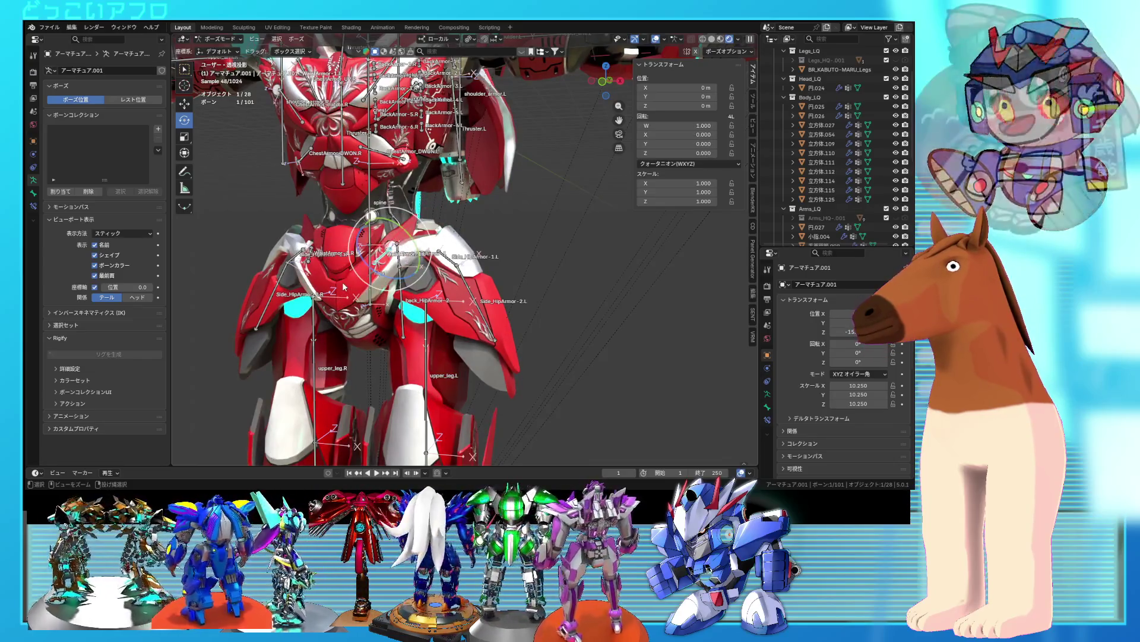
key(ctrl+s)
click(219, 38)
click(220, 50)
- Turn viewport Overlays off to hide the bones and labels around the robot
scroll(476, 286, up, 2)
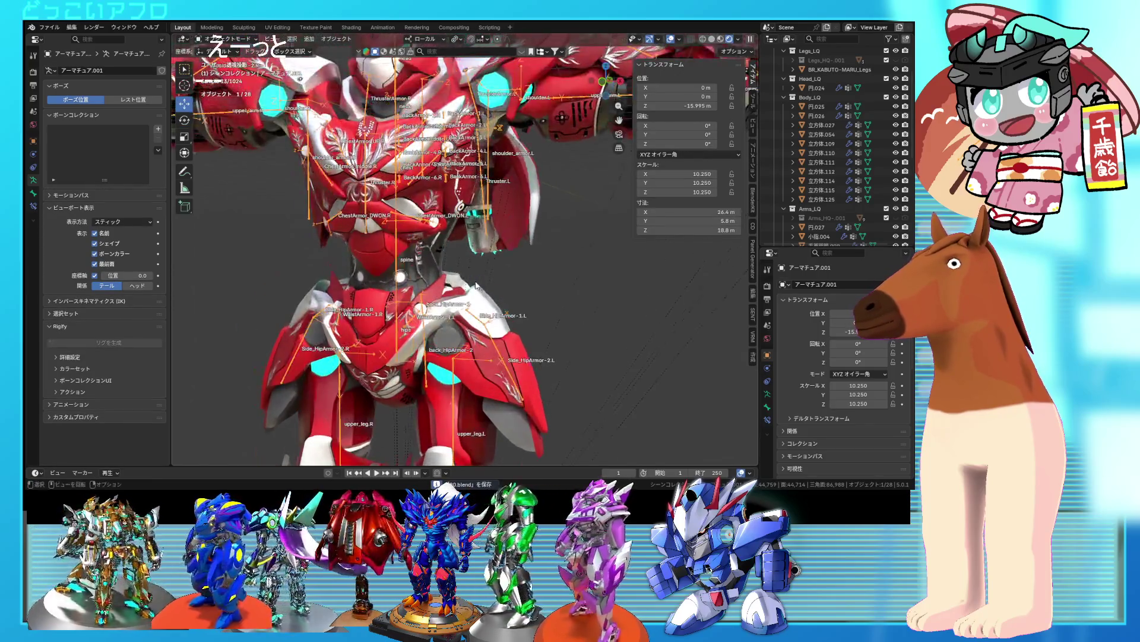
scroll(476, 286, up, 1)
shift+middle_drag(401, 201, 400, 221)
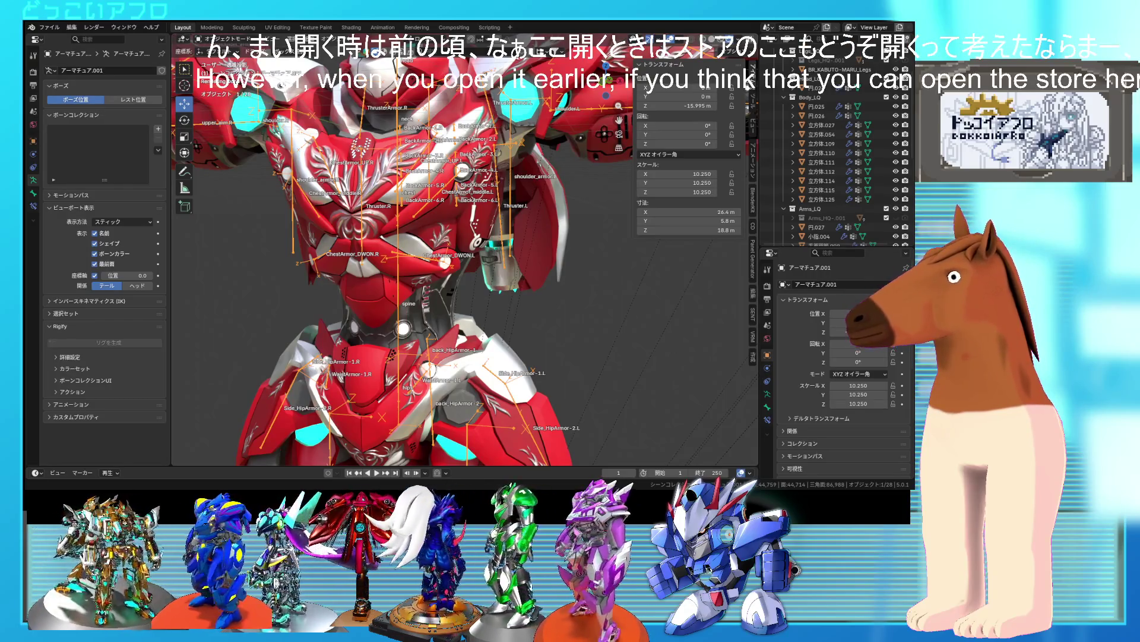
scroll(398, 208, down, 1)
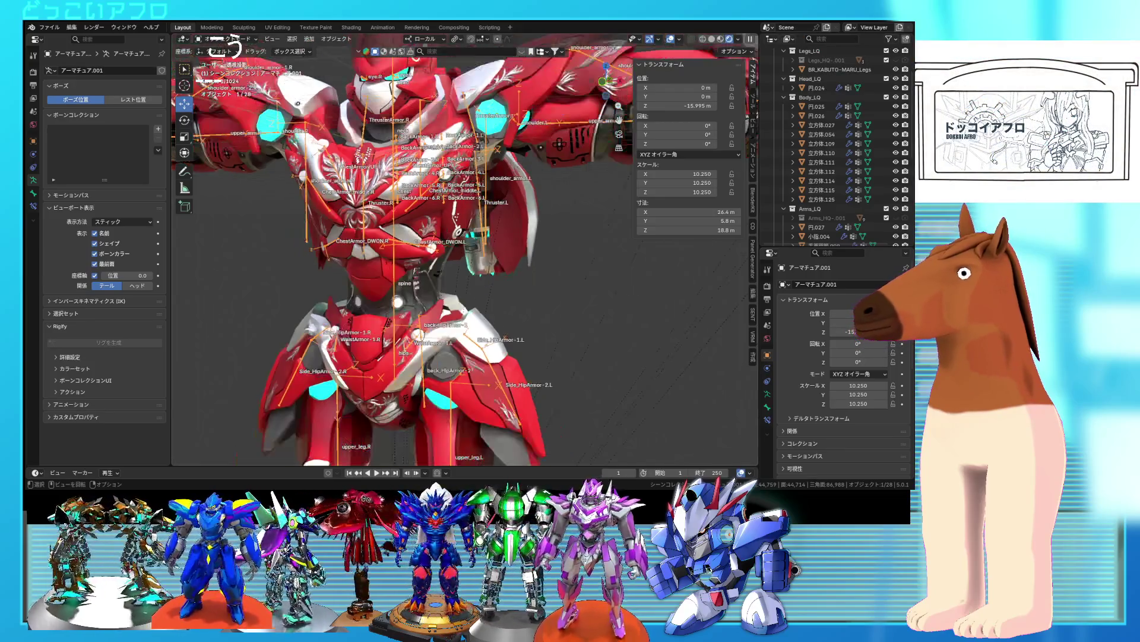
middle_drag(398, 303, 377, 298)
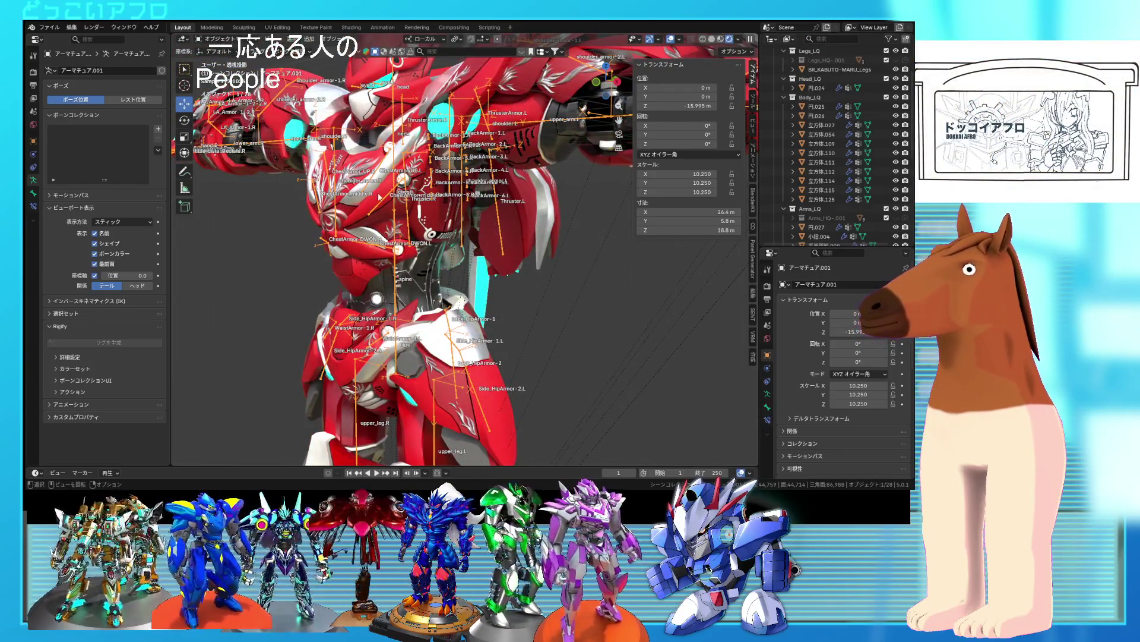
mouse_move(414, 238)
middle_down()
mouse_move(377, 209)
mouse_move(416, 215)
mouse_move(434, 238)
middle_up()
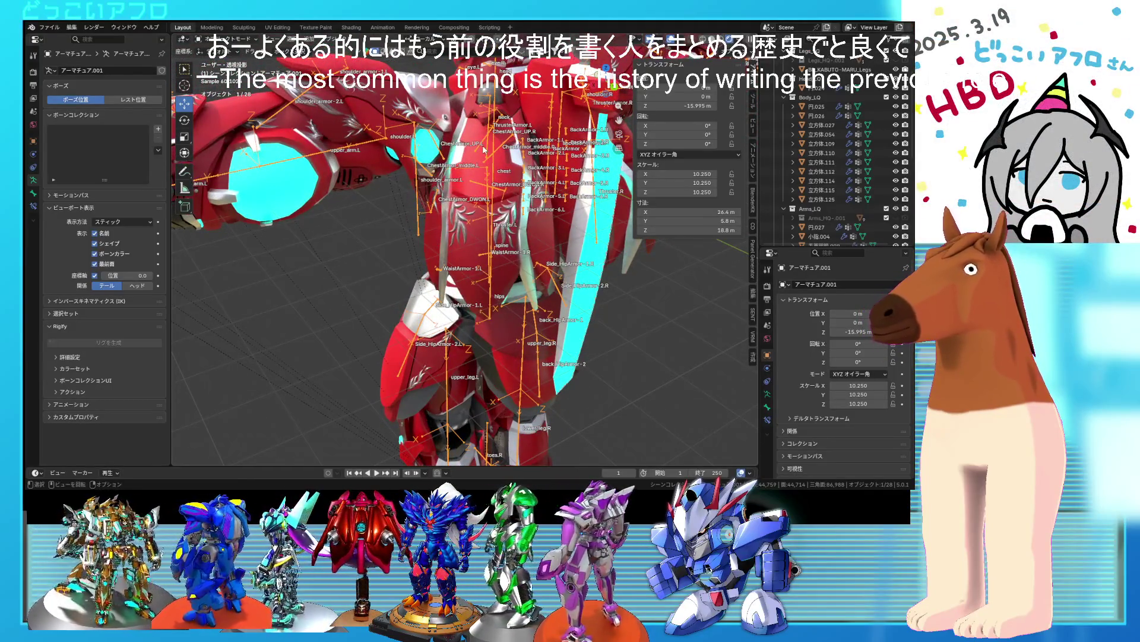
middle_drag(505, 190, 451, 200)
scroll(505, 191, down, 5)
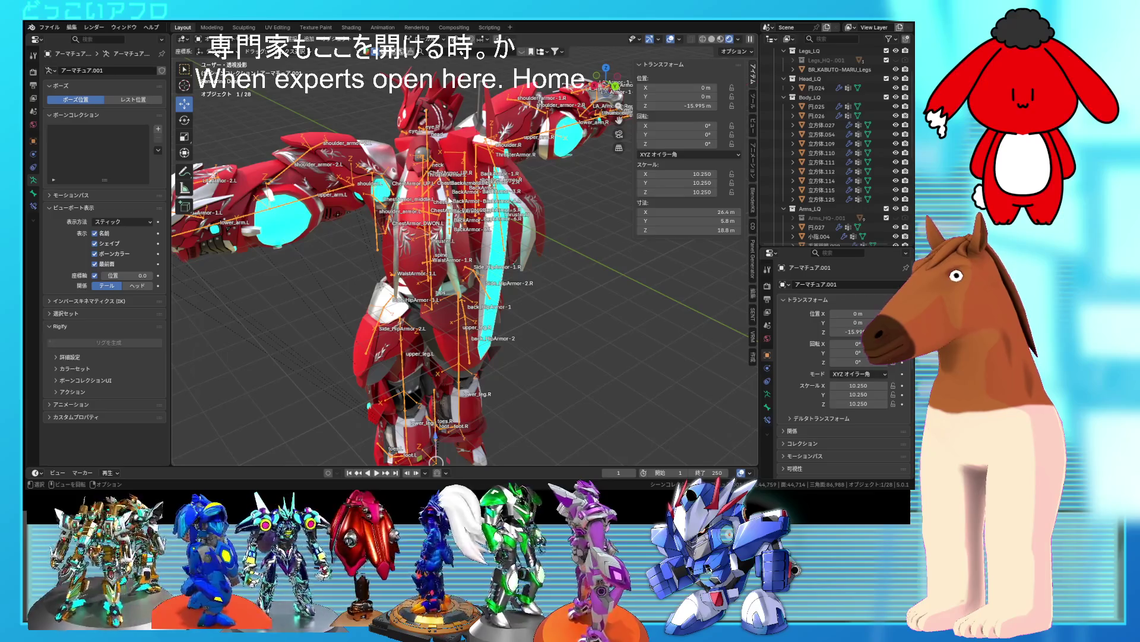
scroll(431, 184, up, 3)
middle_drag(431, 184, 474, 162)
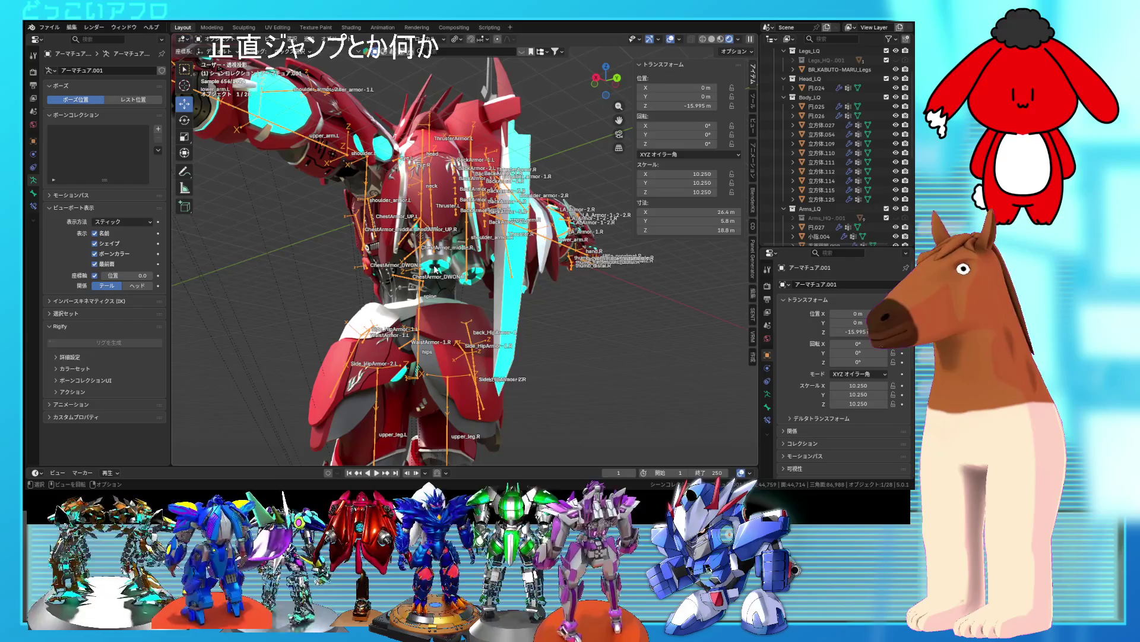
middle_drag(436, 268, 646, 58)
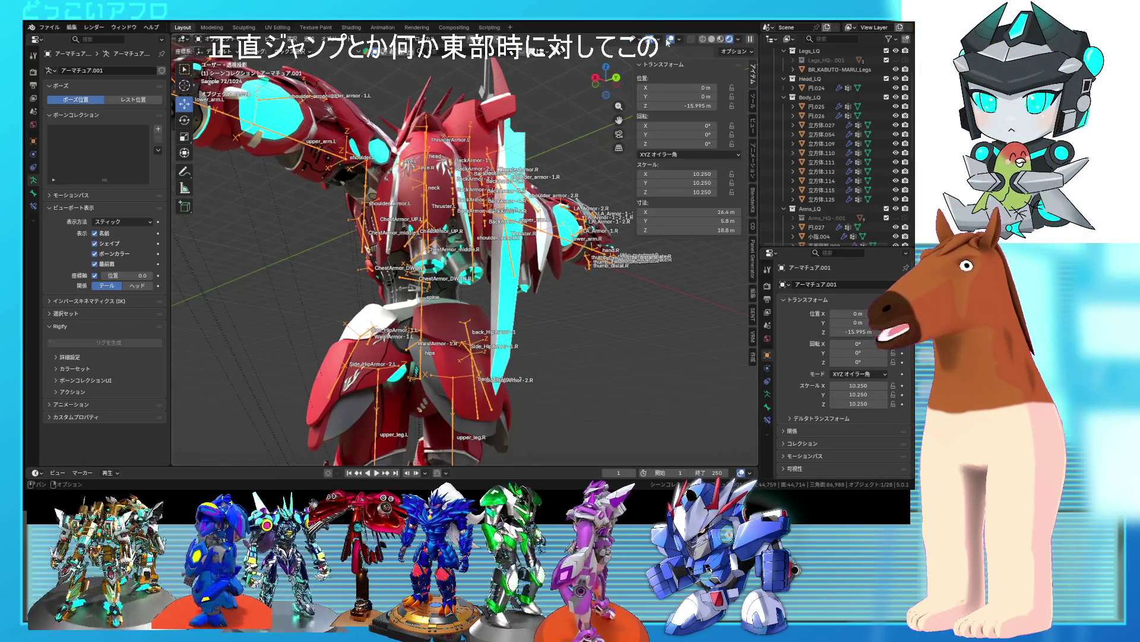
click(668, 38)
mouse_move(499, 152)
middle_down()
mouse_move(337, 184)
mouse_move(460, 176)
mouse_move(458, 233)
mouse_move(473, 270)
mouse_move(597, 297)
mouse_move(450, 230)
mouse_move(504, 138)
mouse_move(337, 174)
mouse_move(508, 173)
mouse_move(547, 194)
mouse_move(562, 256)
mouse_move(605, 257)
mouse_move(611, 248)
mouse_move(575, 223)
mouse_move(473, 186)
mouse_move(480, 158)
mouse_move(558, 131)
mouse_move(546, 102)
mouse_move(345, 128)
mouse_move(617, 162)
mouse_move(523, 175)
mouse_move(575, 173)
mouse_move(502, 159)
mouse_move(378, 177)
middle_up()
- Select armor mesh 立方体.110 and inspect its WaistArmor and HipArmor vertex groups
click(468, 151)
mouse_move(506, 192)
middle_down()
mouse_move(523, 148)
mouse_move(475, 196)
middle_up()
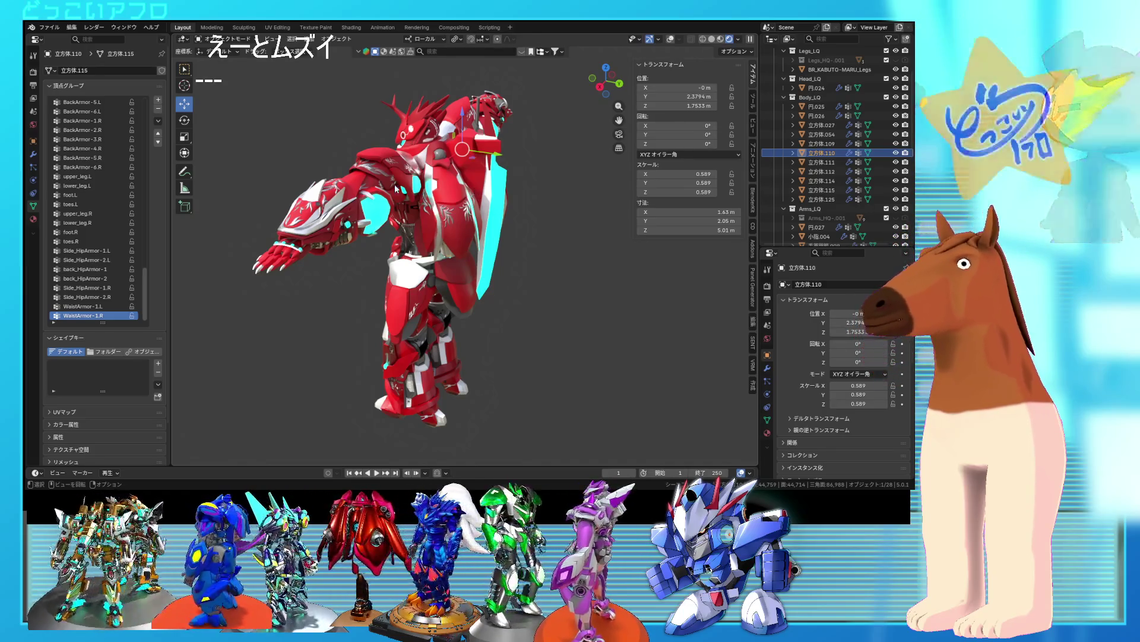
mouse_move(452, 196)
middle_down()
mouse_move(506, 195)
mouse_move(465, 254)
mouse_move(493, 252)
middle_up()
scroll(506, 195, up, 5)
scroll(506, 194, down, 3)
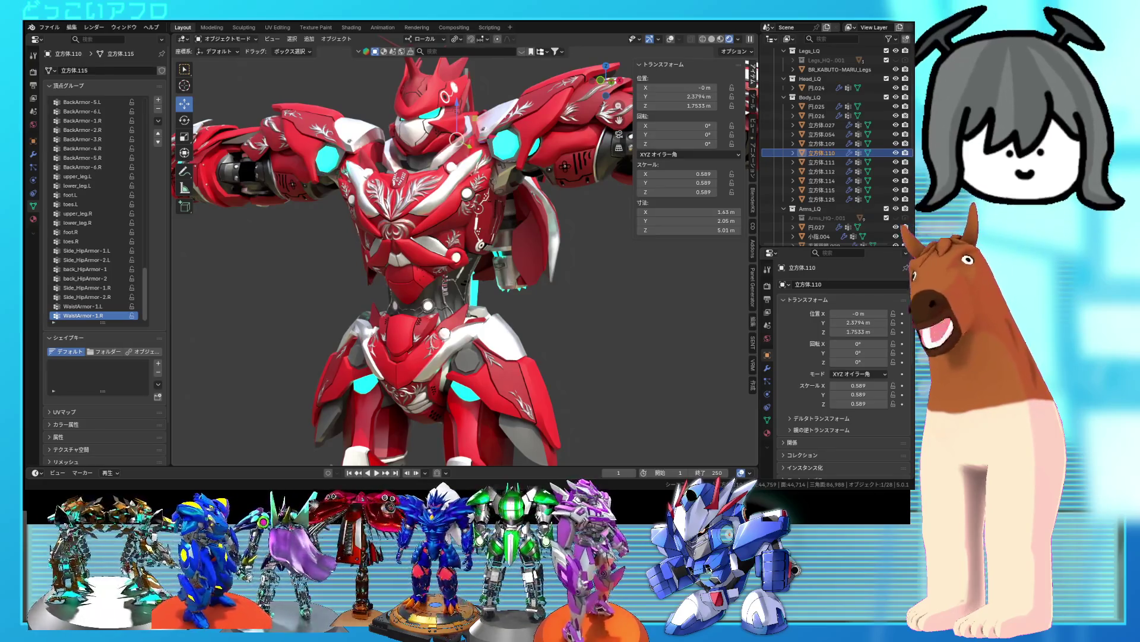
- Enter Edit Mode on chest mesh 立方体.054 and select one connected chest piece
middle_drag(386, 267, 470, 275)
mouse_move(562, 267)
middle_down()
mouse_move(560, 252)
mouse_move(536, 266)
mouse_move(445, 232)
mouse_move(465, 267)
mouse_move(452, 249)
middle_up()
click(427, 202)
key(Tab)
scroll(441, 231, up, 5)
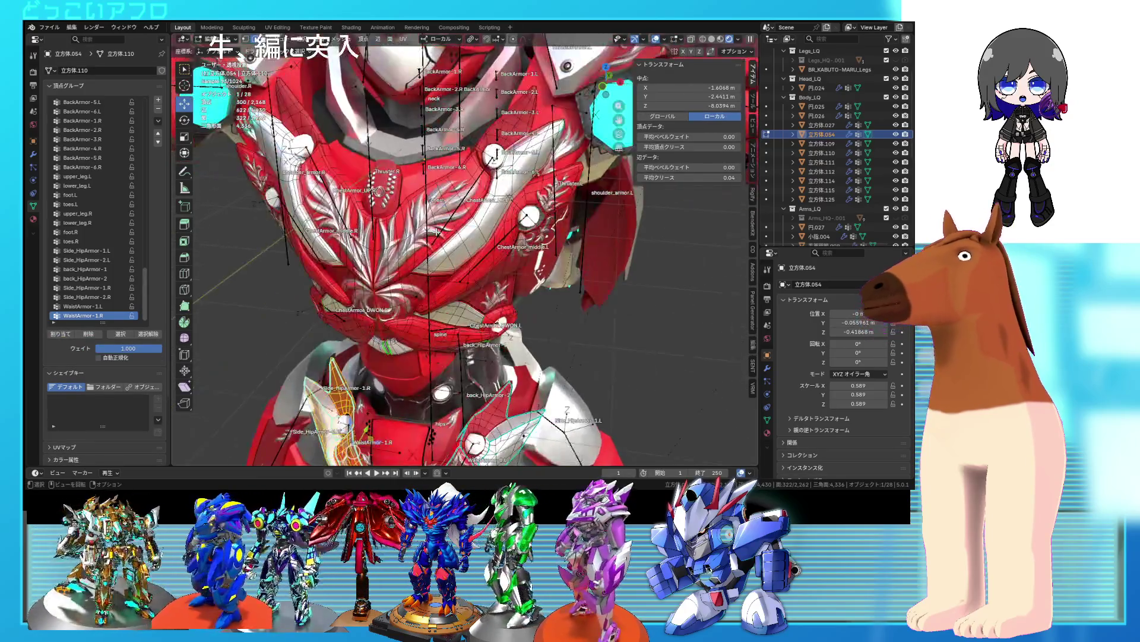
click(451, 222)
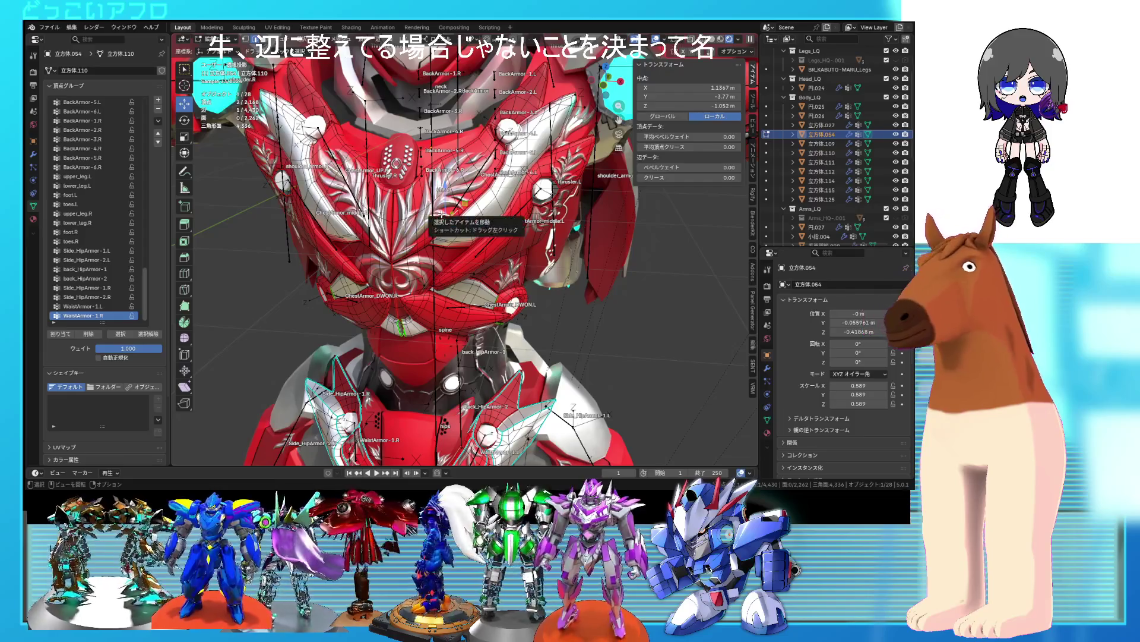
key(l)
- Switch the viewport to Rendered shading and hide the N sidebar
middle_drag(454, 220, 468, 339)
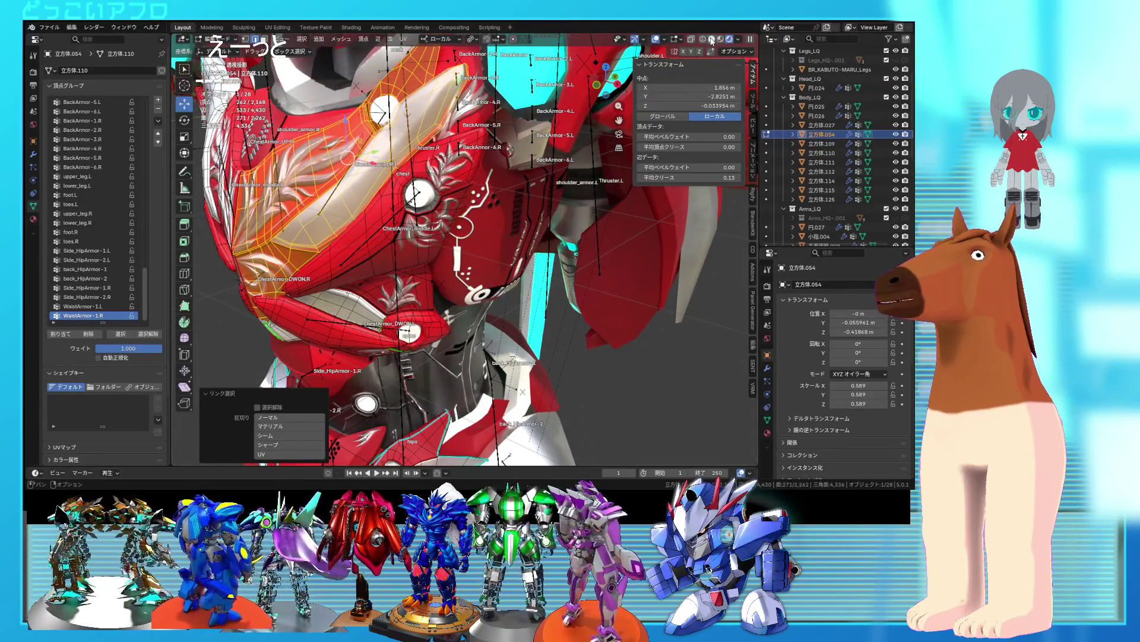
click(712, 39)
click(743, 41)
scroll(509, 188, down, 2)
scroll(509, 187, down, 5)
middle_drag(509, 187, 486, 184)
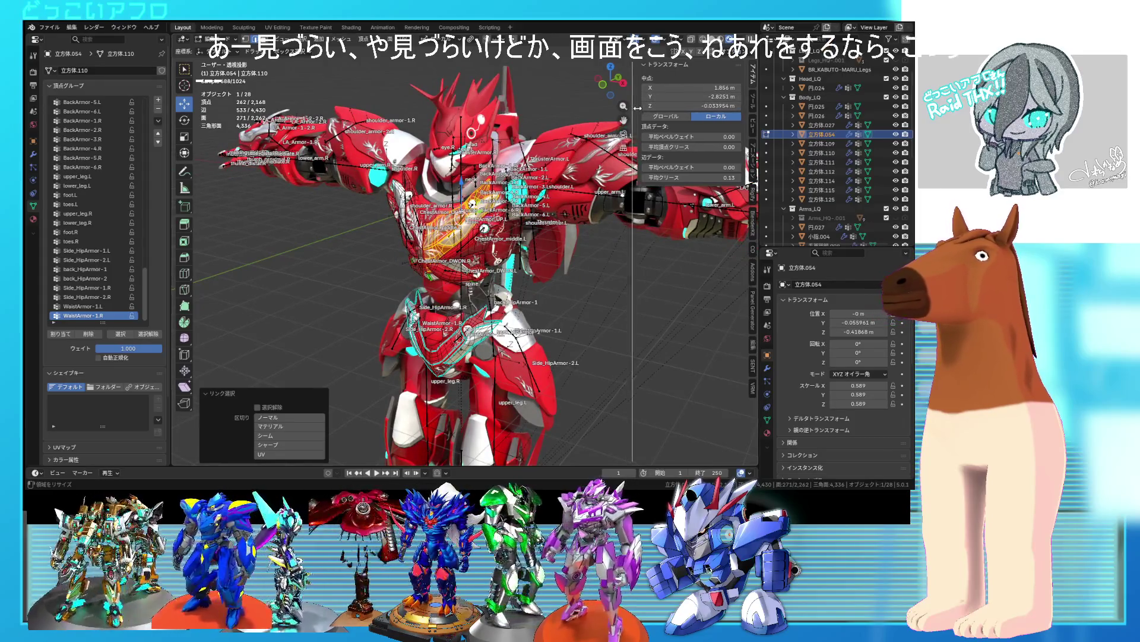
drag(631, 108, 805, 135)
middle_drag(645, 160, 608, 171)
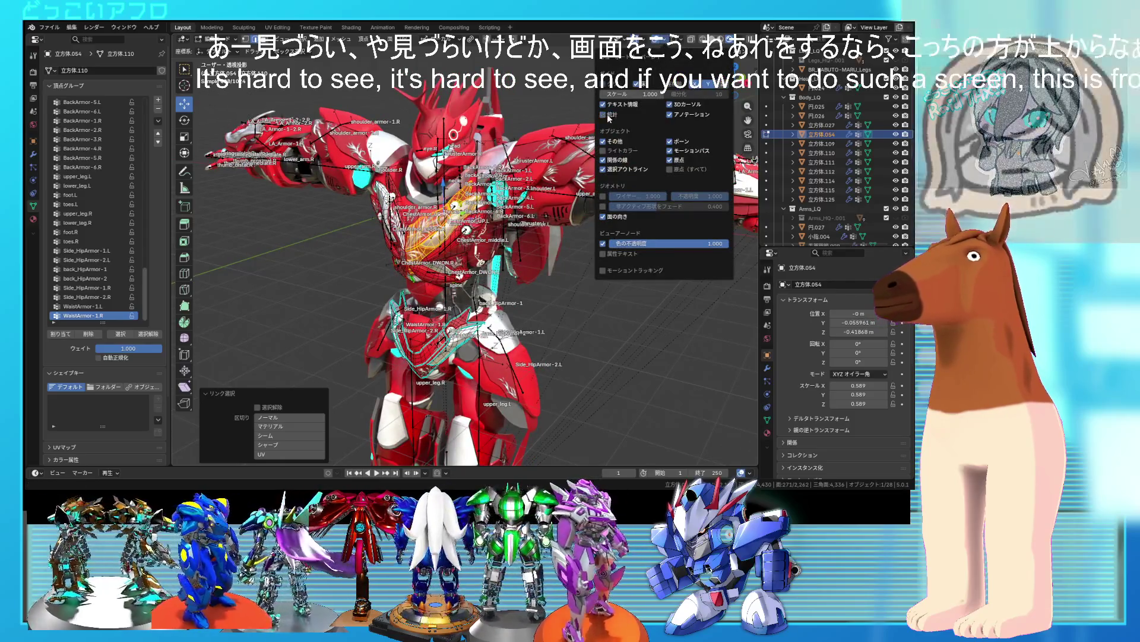
middle_drag(558, 172, 535, 176)
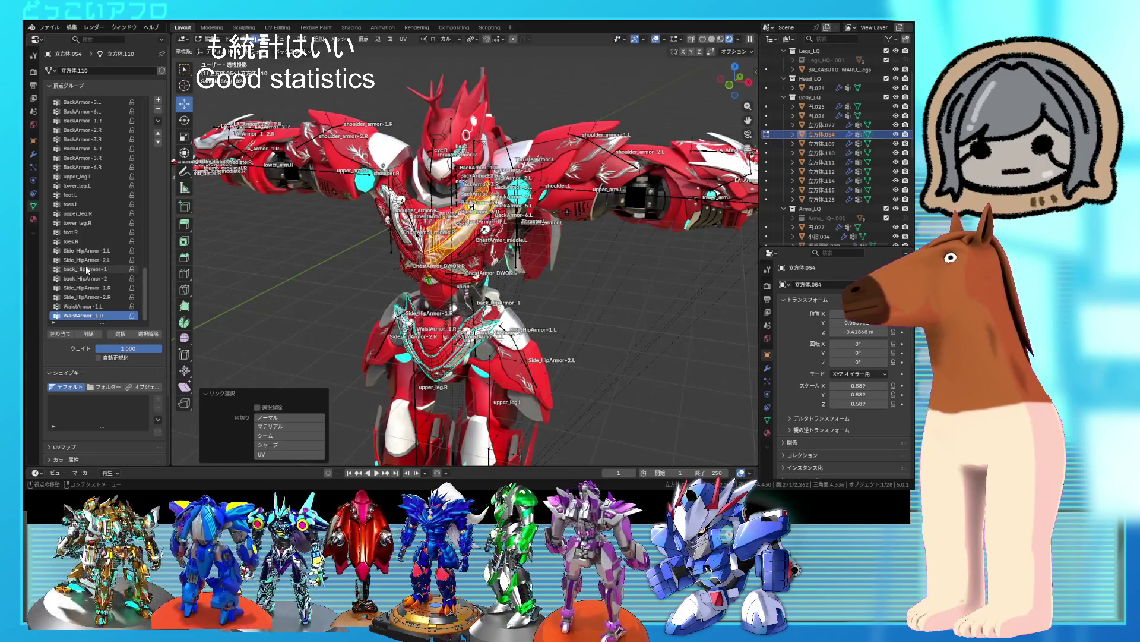
scroll(86, 268, up, 10)
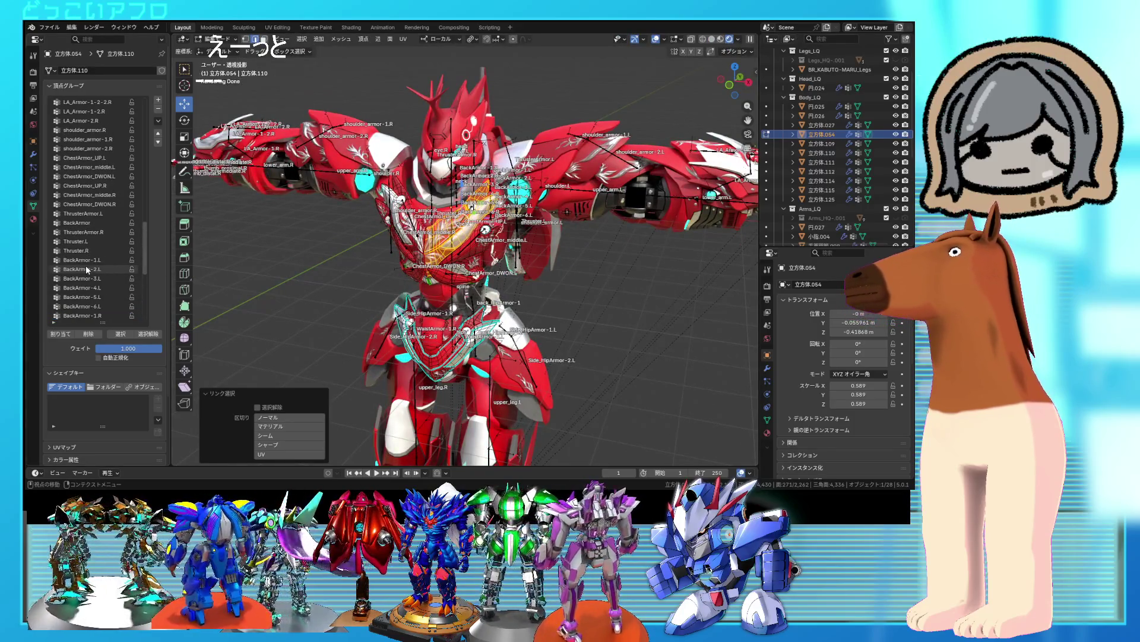
- Check ChestArmor_UP.L's vertices and assign the linked upper chest piece to ChestArmor_UP.R
click(83, 158)
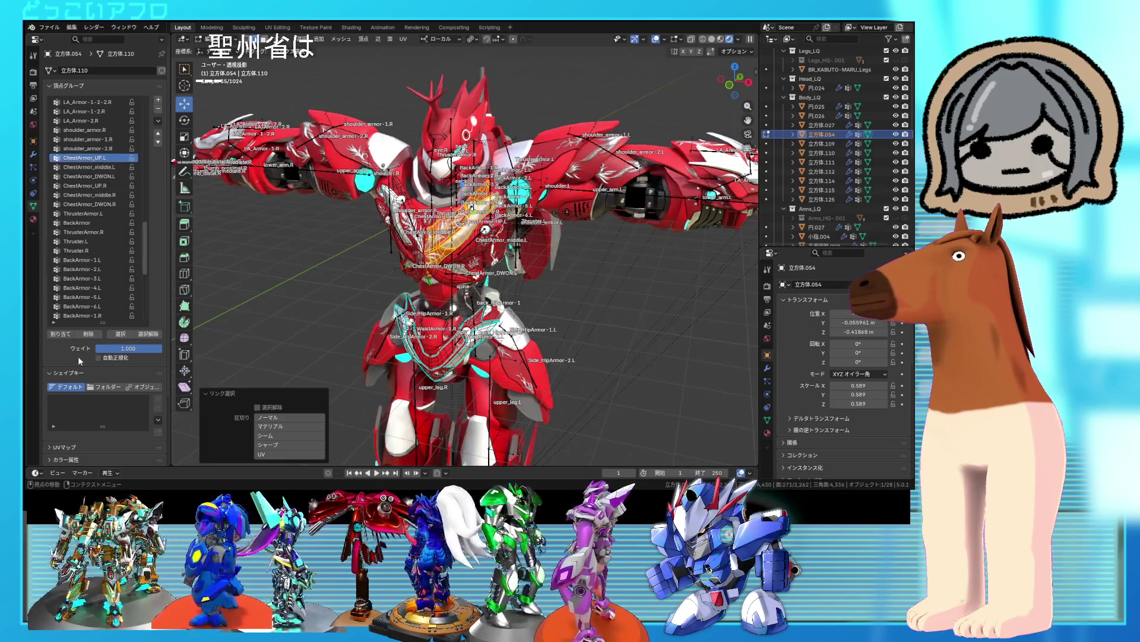
click(137, 335)
click(120, 335)
click(397, 229)
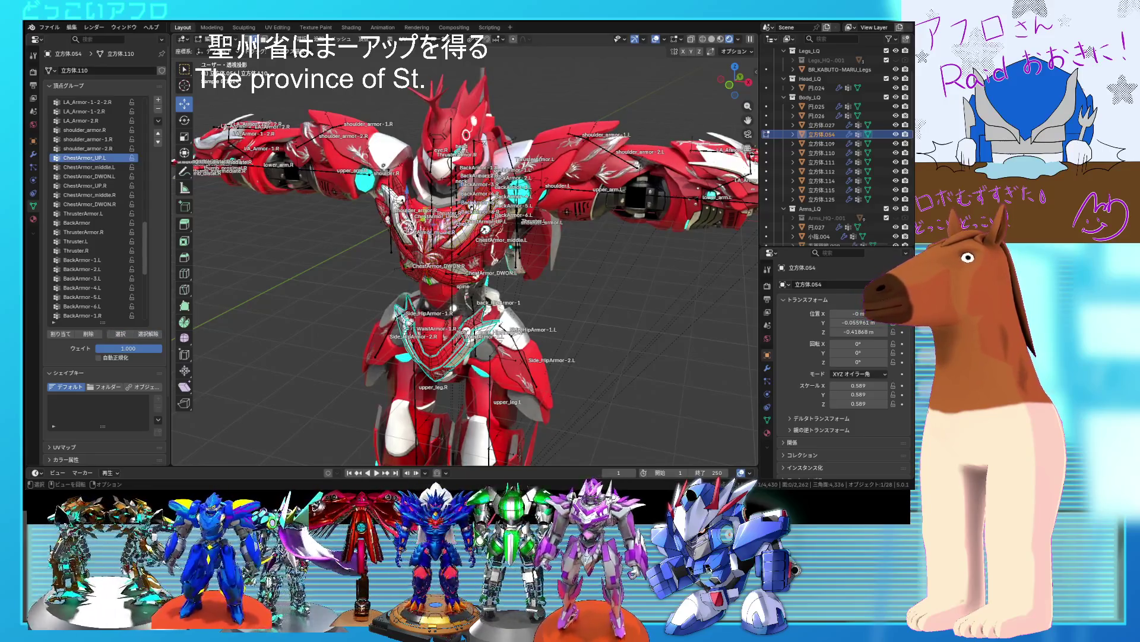
key(ctrl+l)
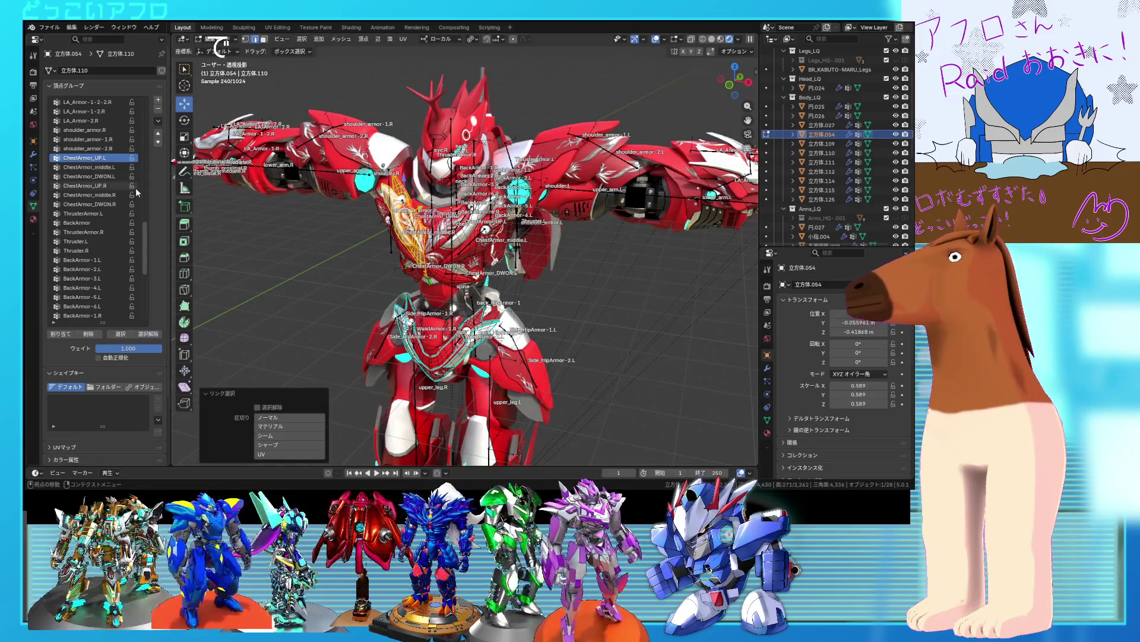
click(113, 186)
click(66, 337)
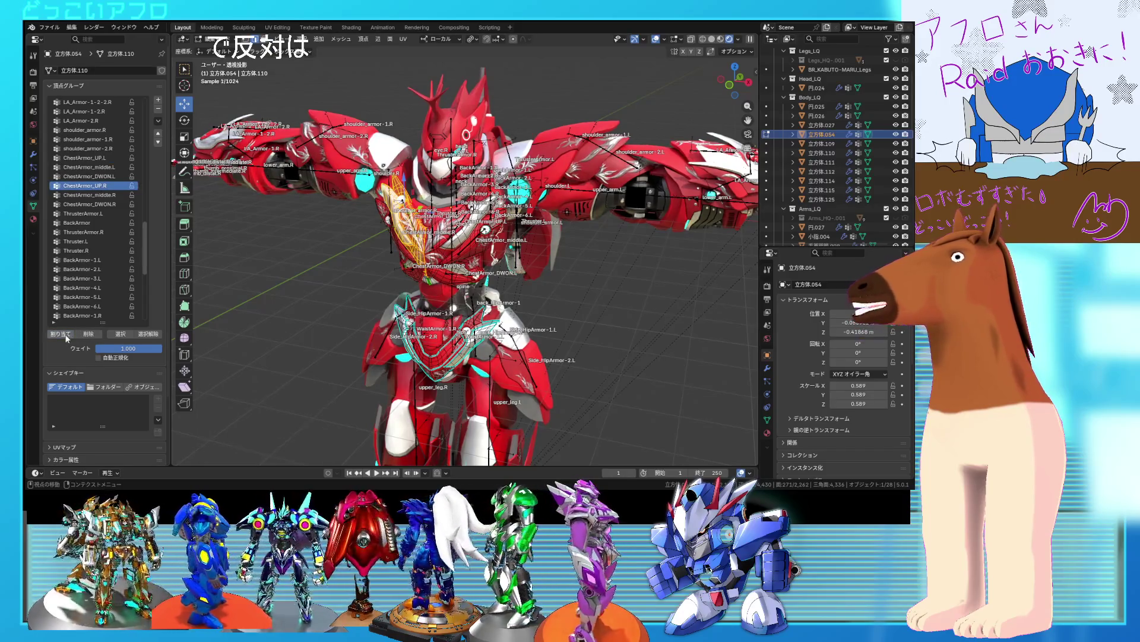
click(150, 335)
click(121, 334)
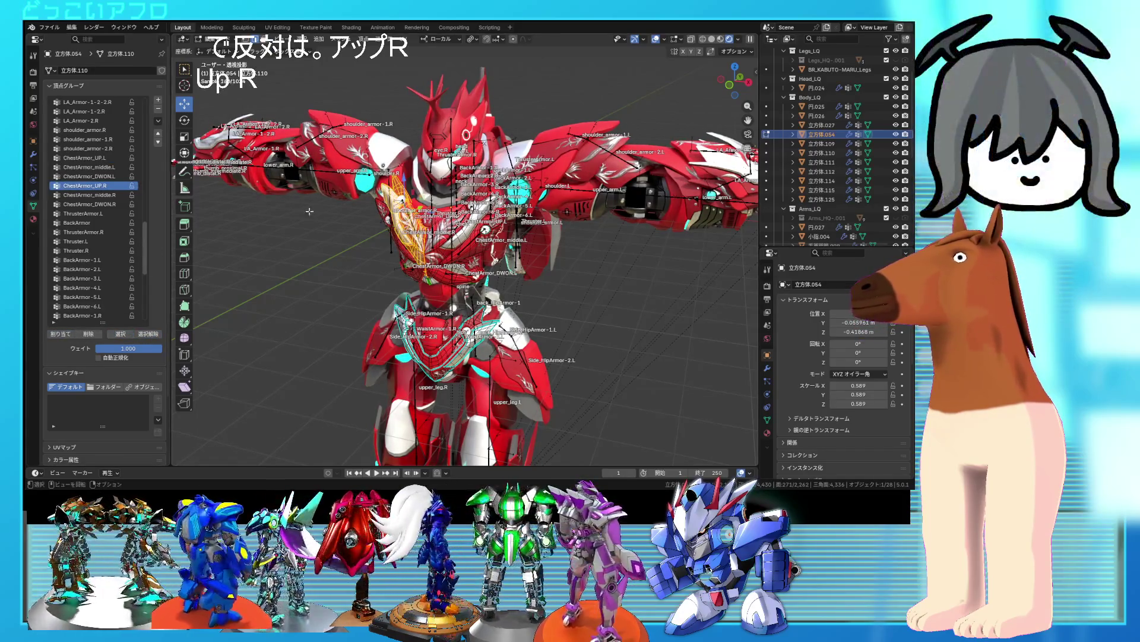
- Assign another chest piece to its group and the next piece to ChestArmor_middle.R
click(474, 241)
key(l)
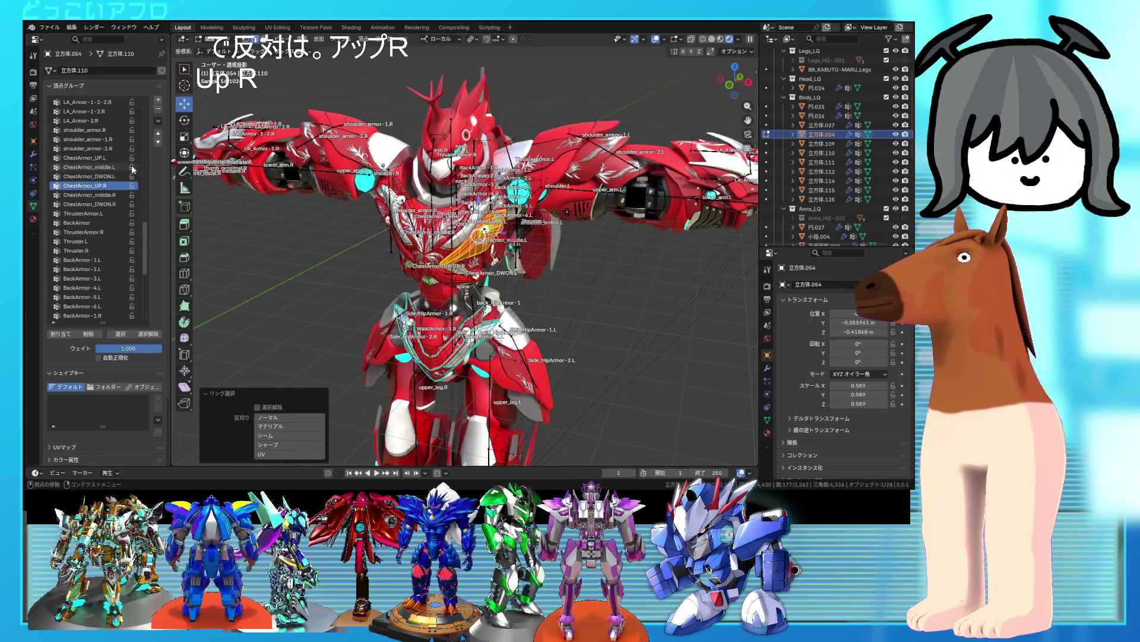
click(60, 334)
click(149, 336)
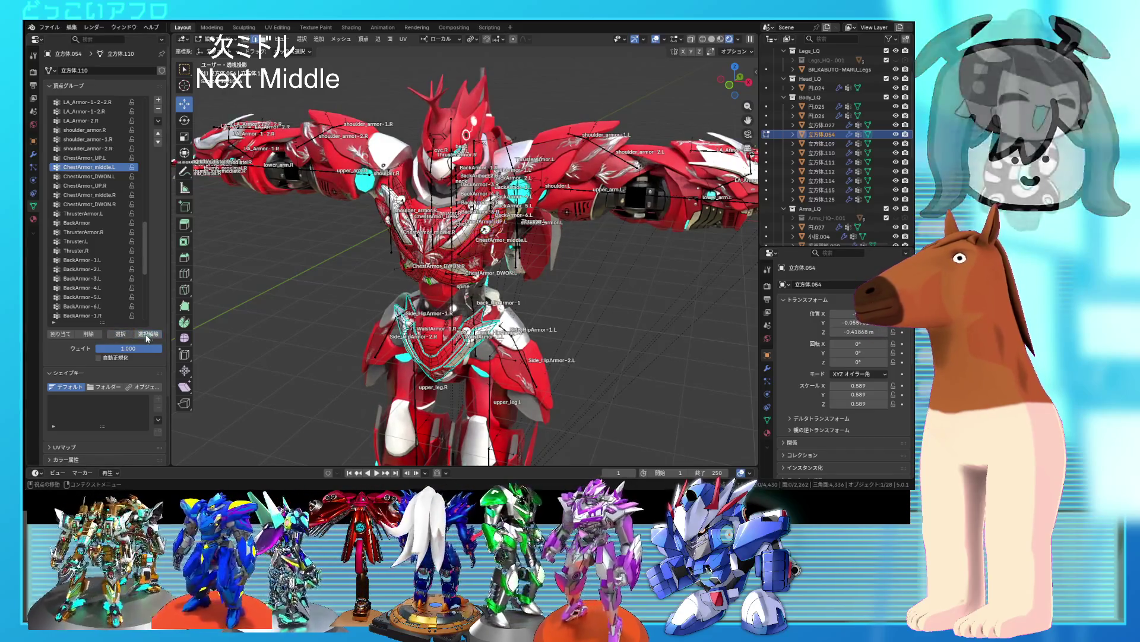
middle_drag(380, 247, 398, 245)
key(l)
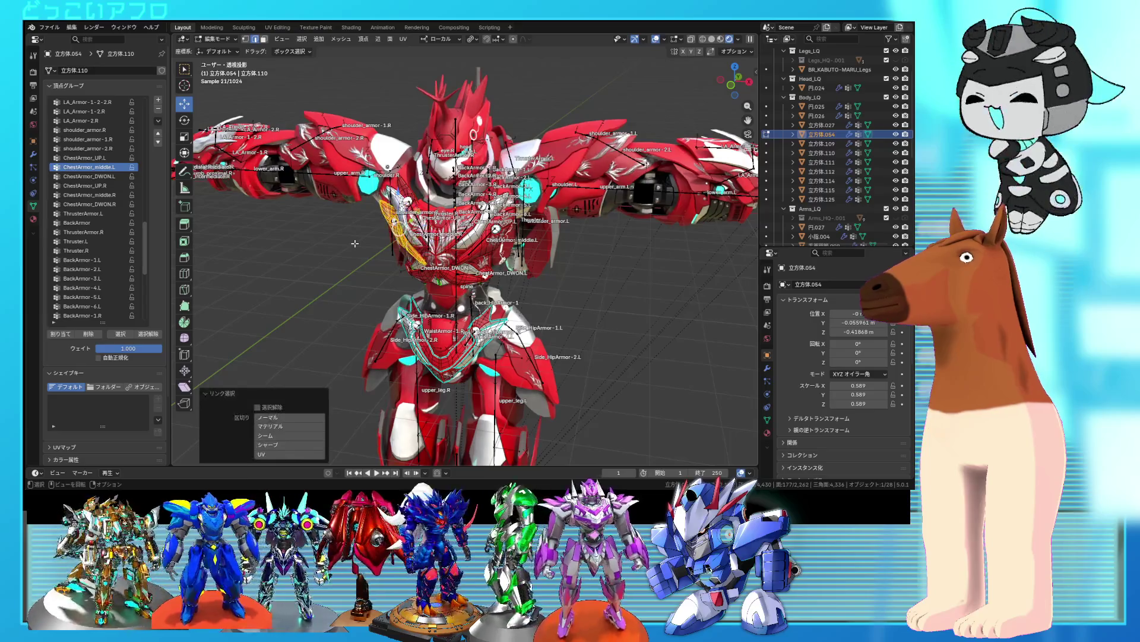
click(110, 187)
click(89, 195)
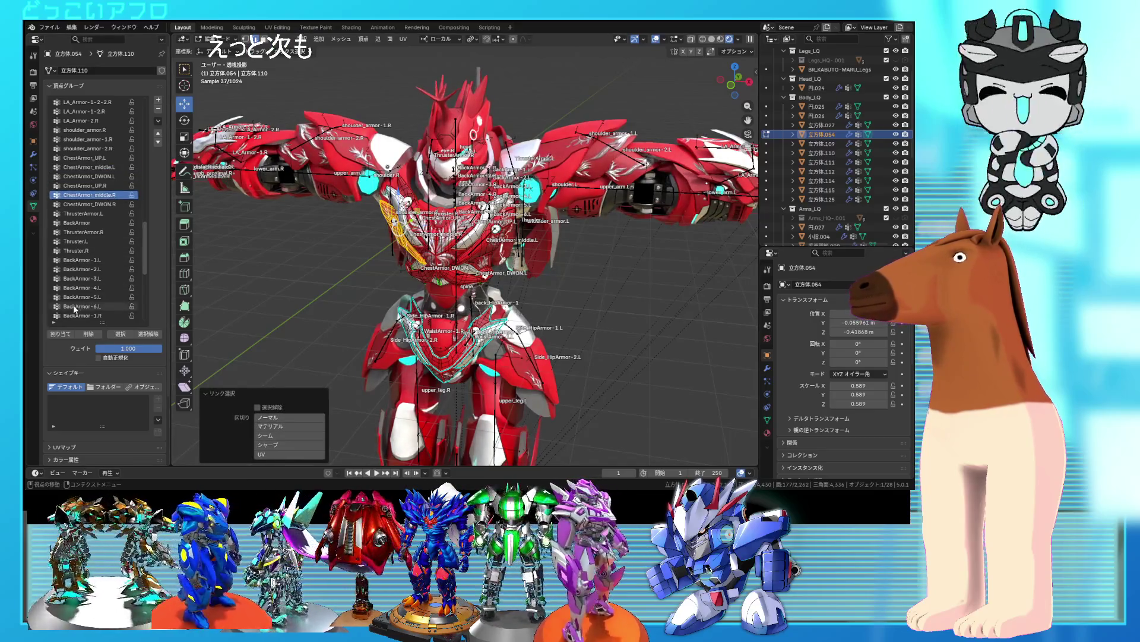
click(54, 336)
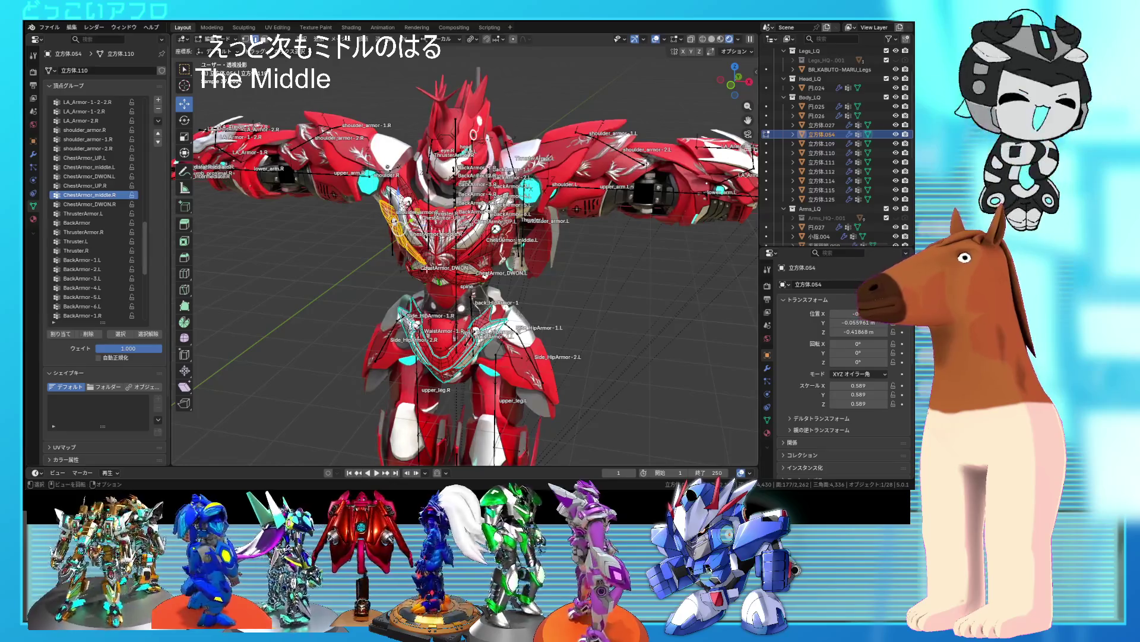
- Assign the two lower chest pieces to ChestArmor_DWON.L and ChestArmor_DWON.R, then exit Edit Mode
key(alt+a)
key(l)
click(89, 176)
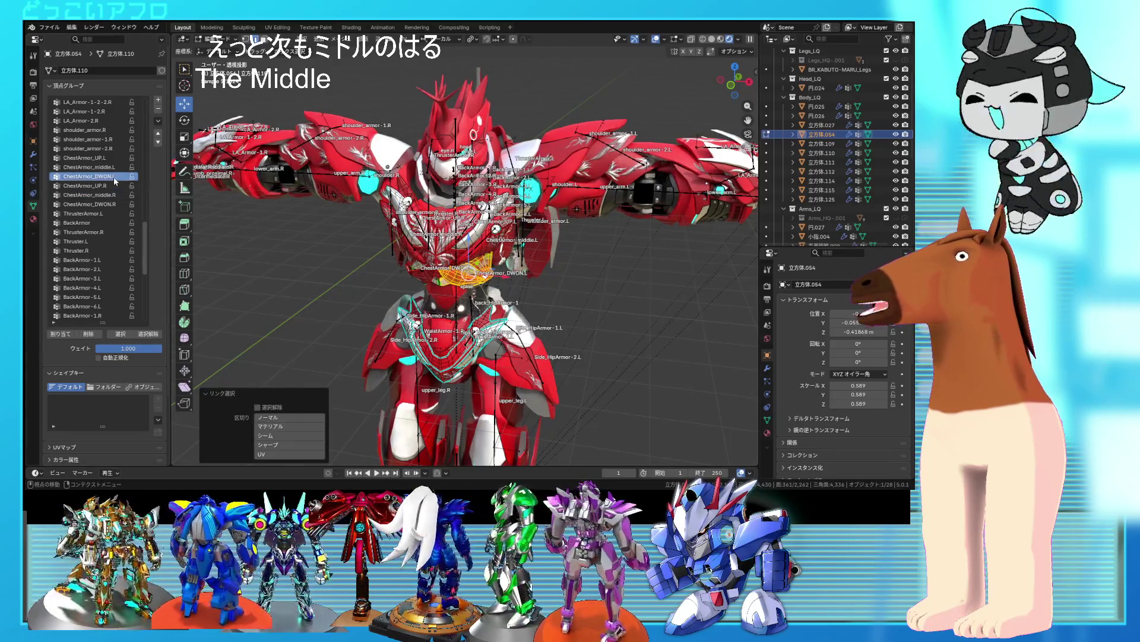
click(61, 336)
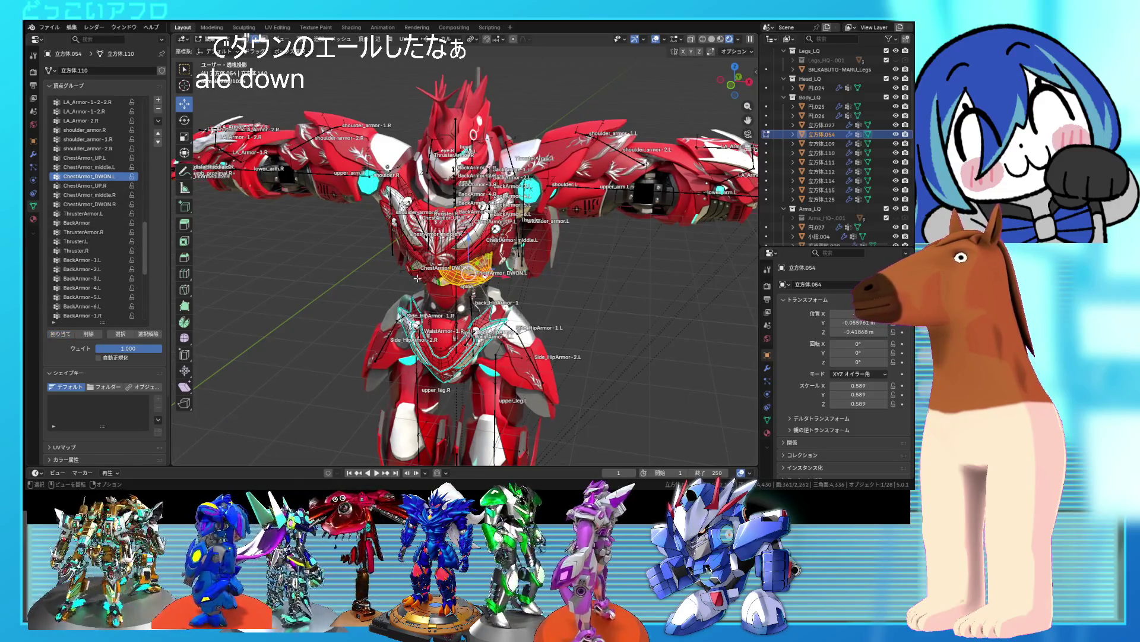
key(alt+a)
key(l)
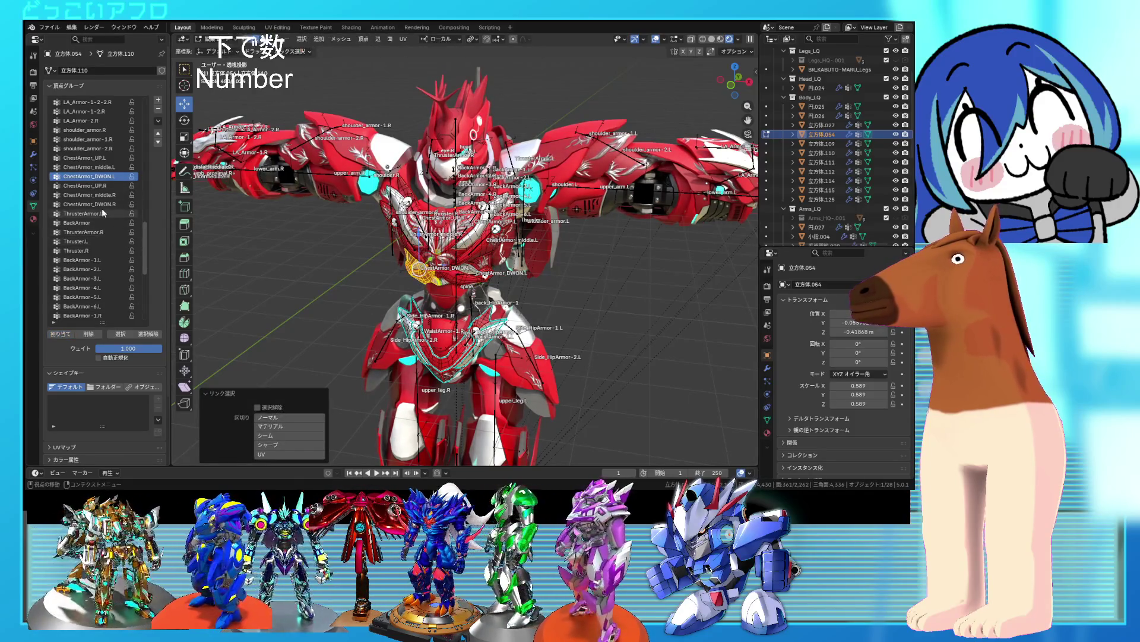
click(104, 203)
click(63, 334)
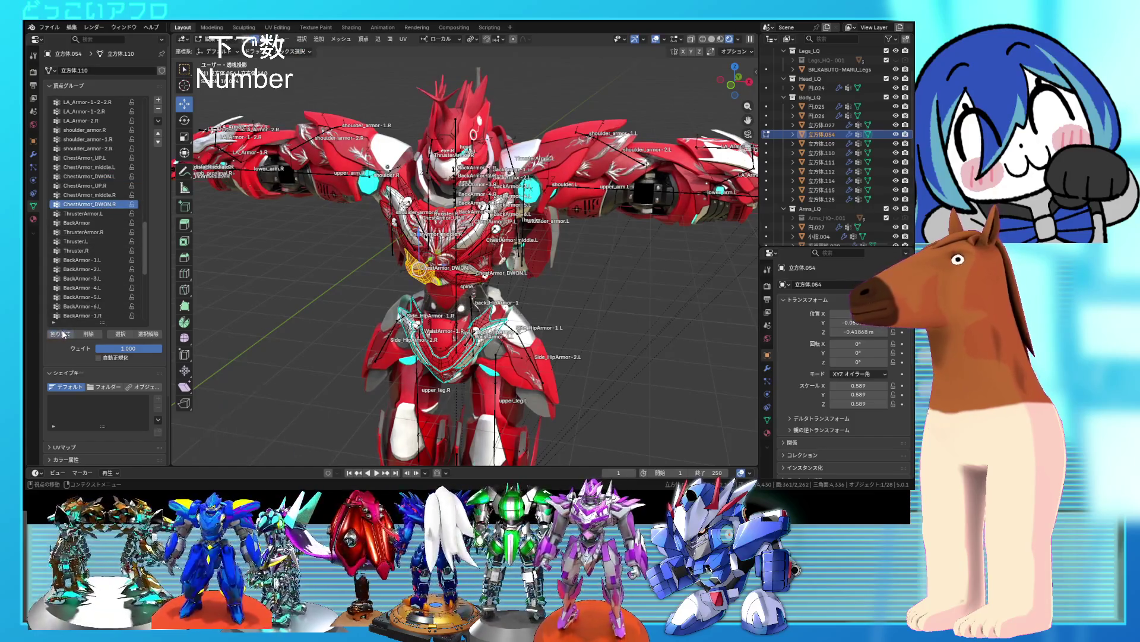
key(Tab)
scroll(457, 268, up, 5)
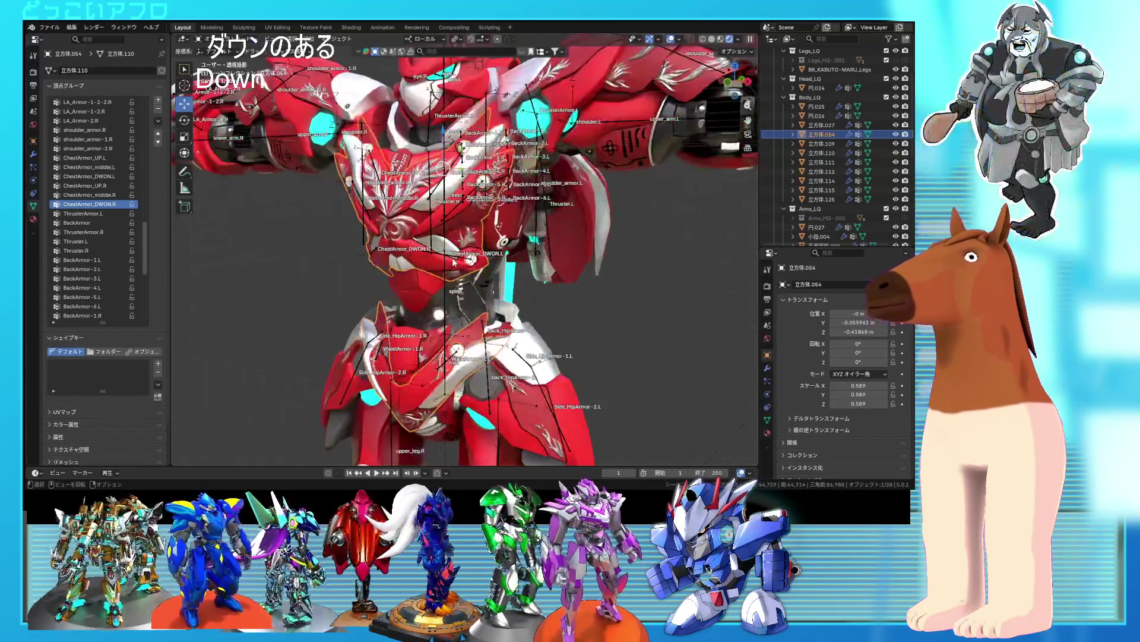
- Select the armature, enter Pose Mode and give the lower chest bone a first test turn
click(459, 269)
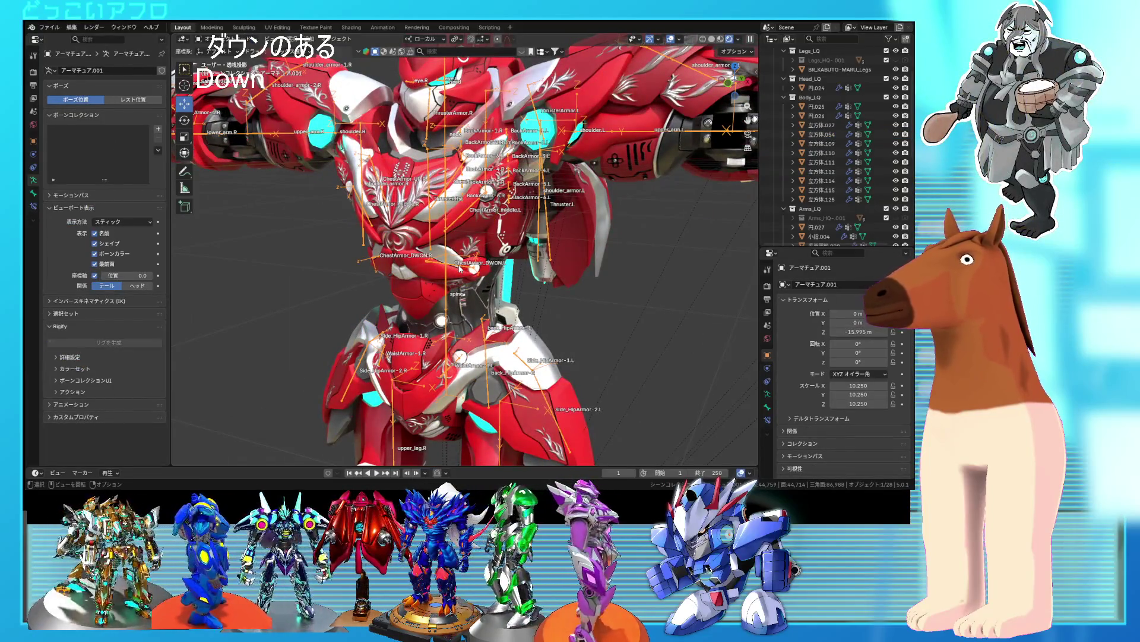
key(ctrl+Tab)
mouse_move(489, 304)
mouse_down()
mouse_move(502, 306)
mouse_move(433, 295)
mouse_up()
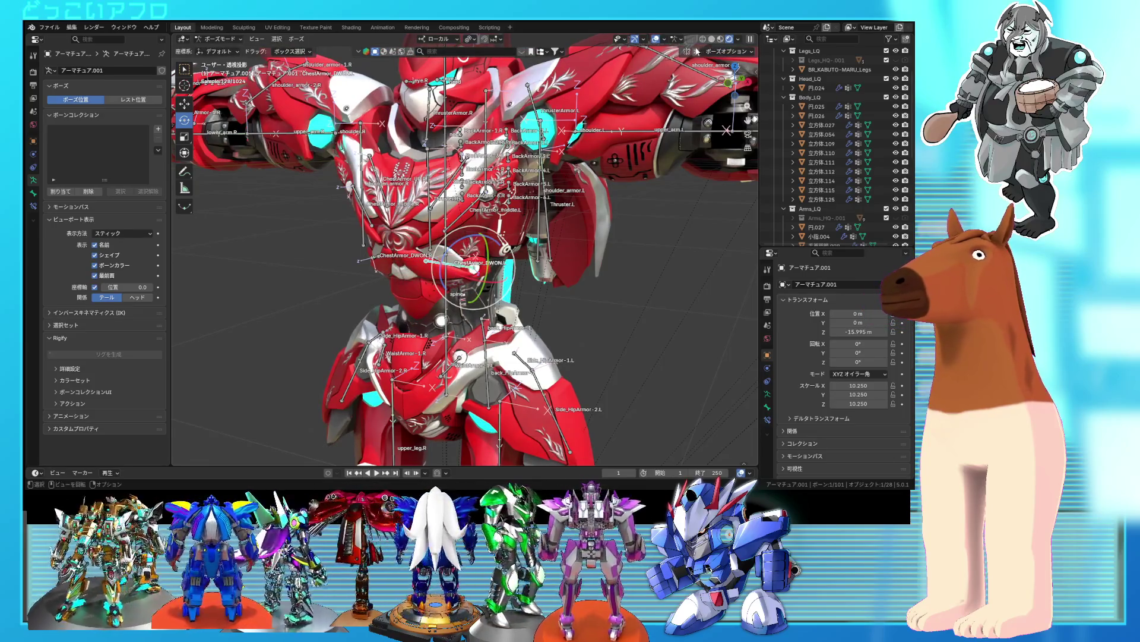
mouse_move(629, 119)
middle_down()
mouse_move(598, 147)
mouse_move(534, 258)
middle_up()
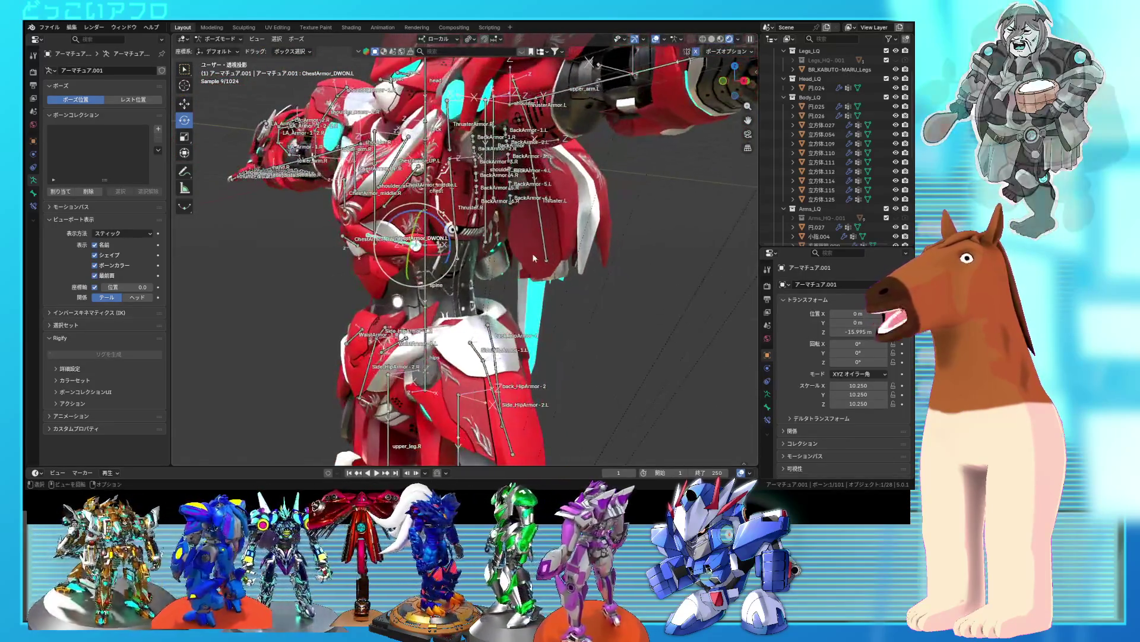
- Rotate the ChestArmor_DWON bone freely, first to -46.6° and then to -96.8°
key(r)
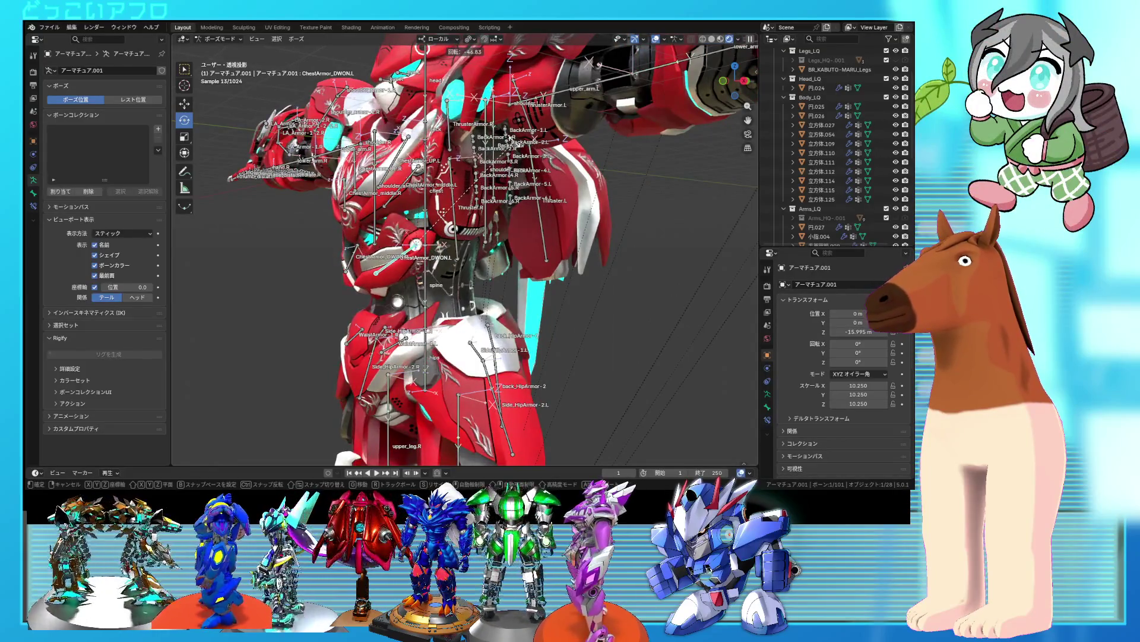
click(557, 214)
key(r)
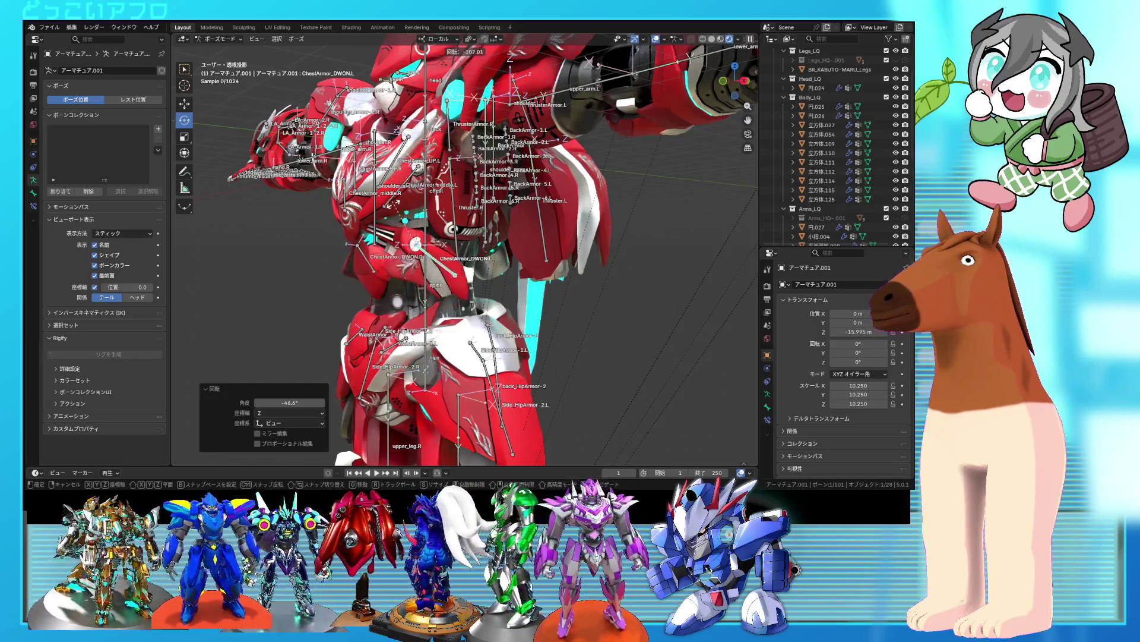
click(412, 233)
middle_drag(412, 233, 475, 230)
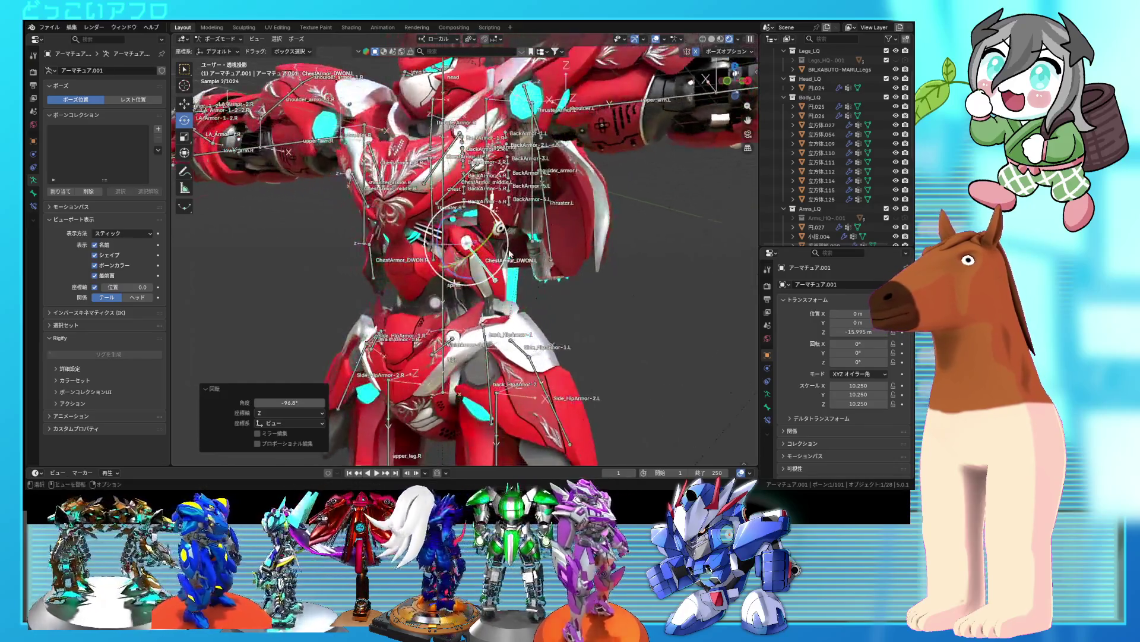
- Rotate the bone 5.84° about its local X axis and 42.6° about local Z
key(r)
key(x)
key(x)
click(450, 225)
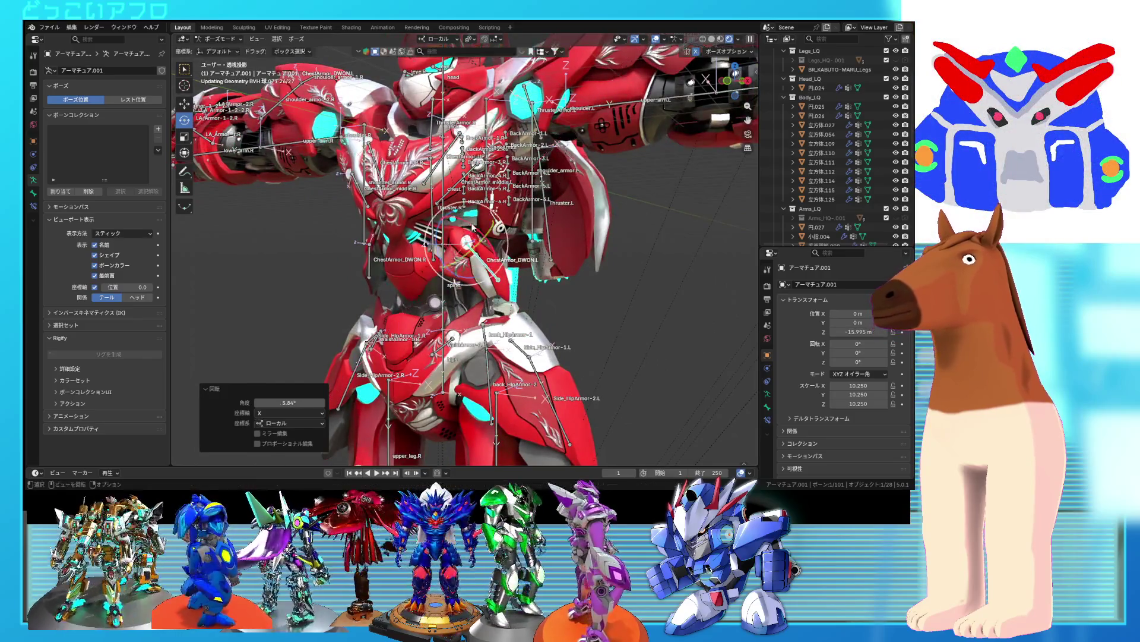
key(r)
key(z)
key(z)
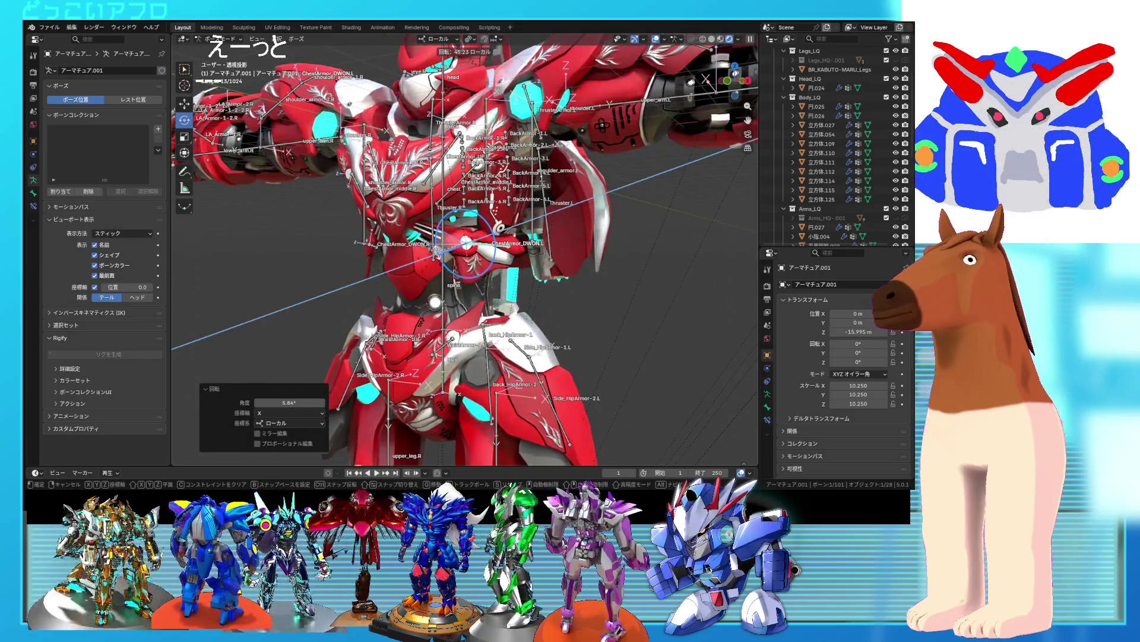
click(500, 227)
middle_drag(500, 227, 524, 243)
- Rotate the bone 26.4° about Y, then 13.2° about its local X axis
key(r)
key(y)
key(y)
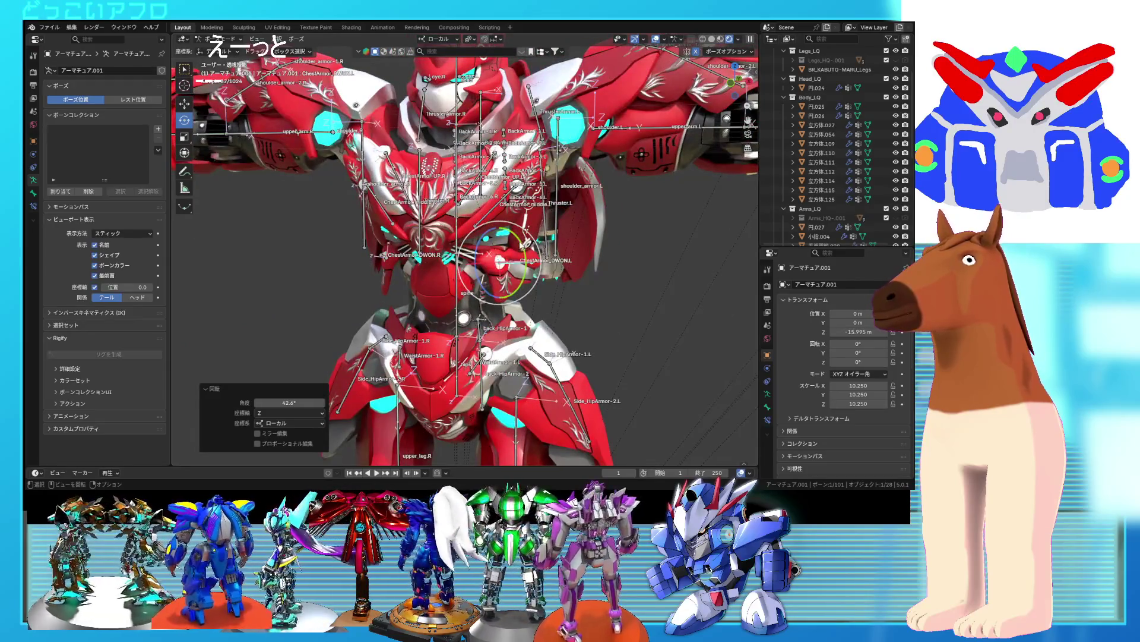
click(482, 282)
middle_drag(481, 282, 469, 290)
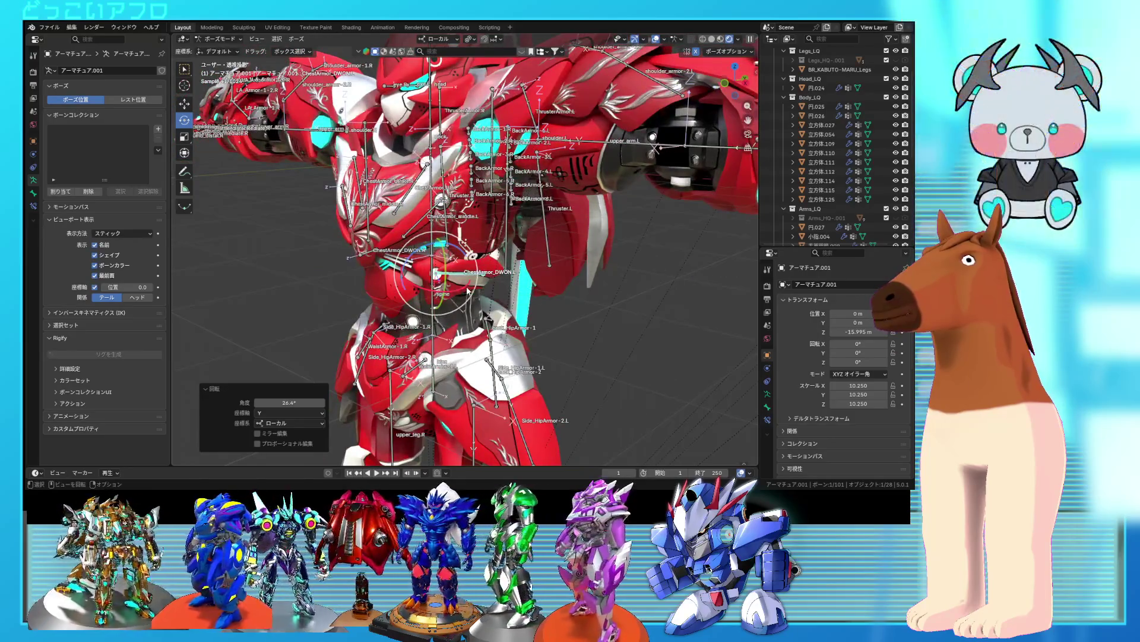
key(r)
key(x)
key(x)
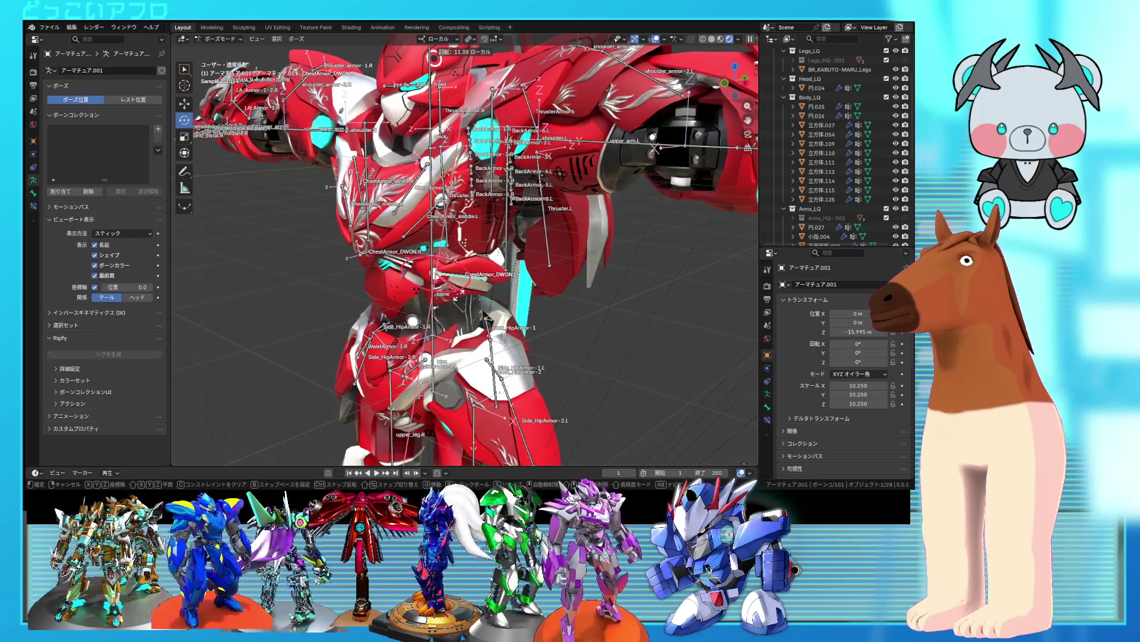
click(460, 292)
mouse_move(461, 292)
middle_down()
mouse_move(381, 259)
mouse_move(514, 277)
mouse_move(556, 215)
mouse_move(458, 243)
middle_up()
- Rotate ChestArmor_DWON.R and then ChestArmor_DWON.L to check both lower chest plates follow
click(466, 259)
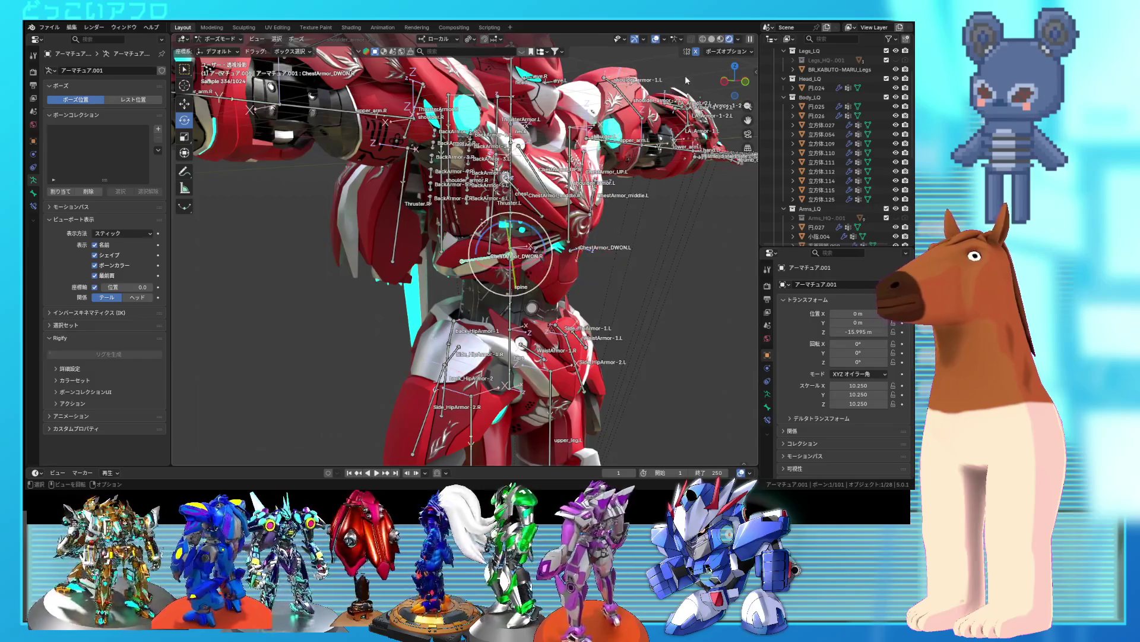
key(r)
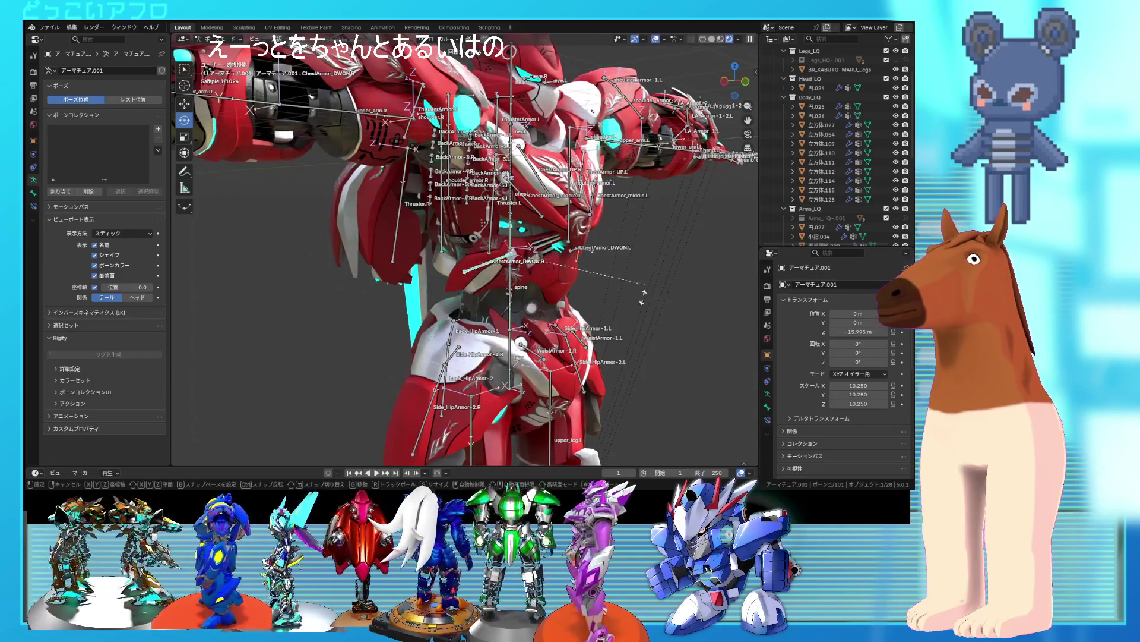
click(617, 285)
middle_drag(617, 285, 493, 264)
click(493, 264)
key(r)
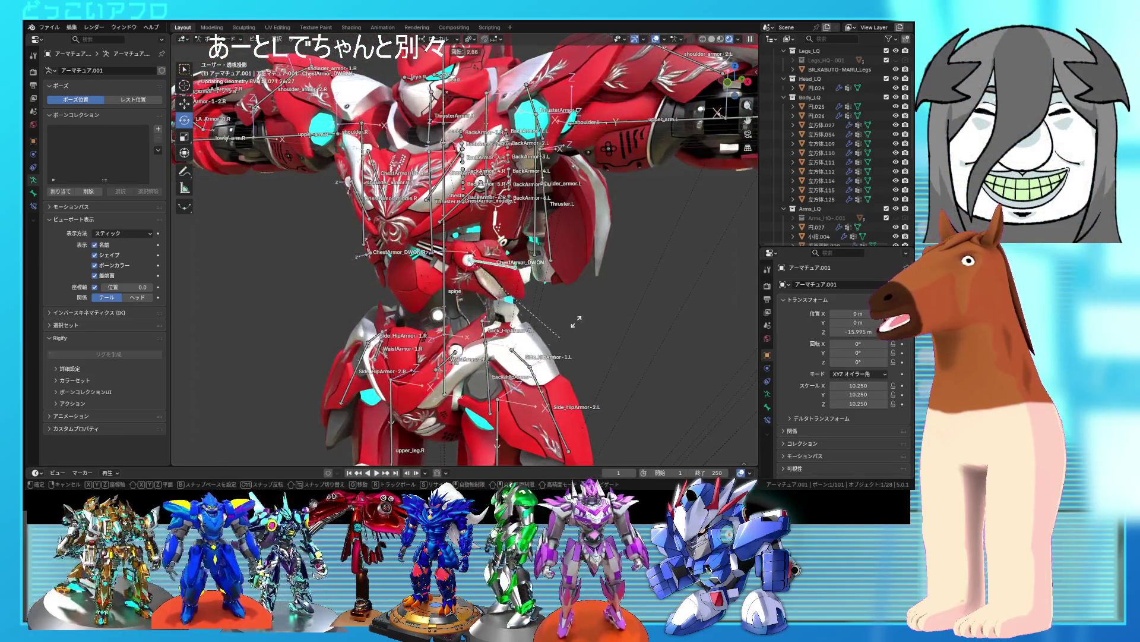
click(505, 315)
- Hide the bones to view the chest armour plates on their own
click(462, 199)
middle_drag(462, 199, 632, 74)
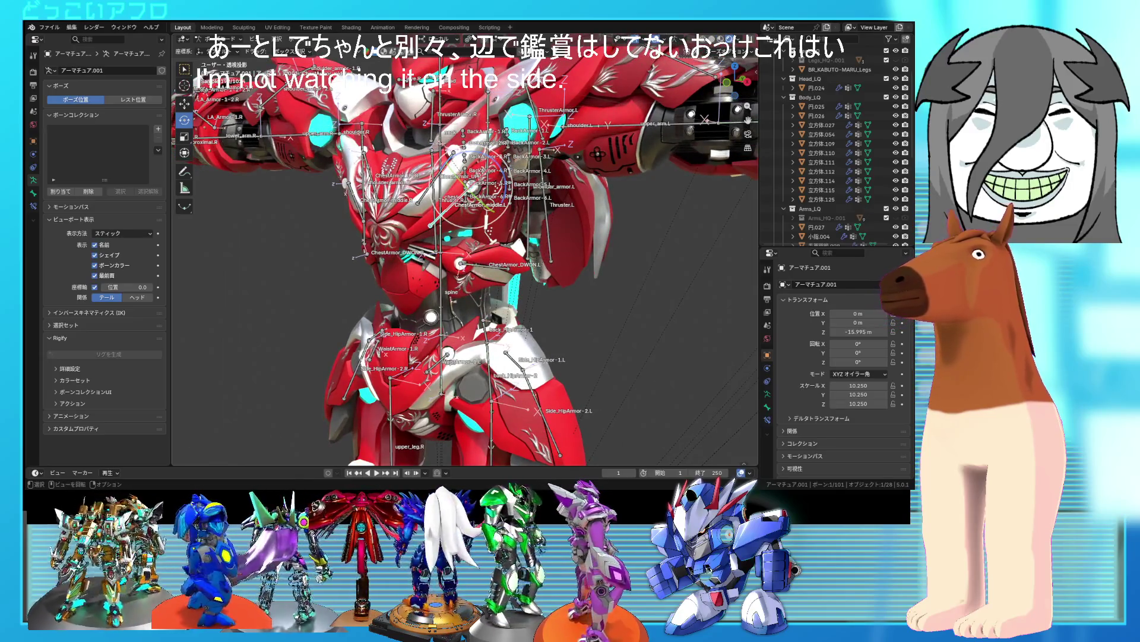
key(shift+alt+z)
mouse_move(629, 250)
middle_down()
mouse_move(517, 252)
mouse_move(451, 236)
middle_up()
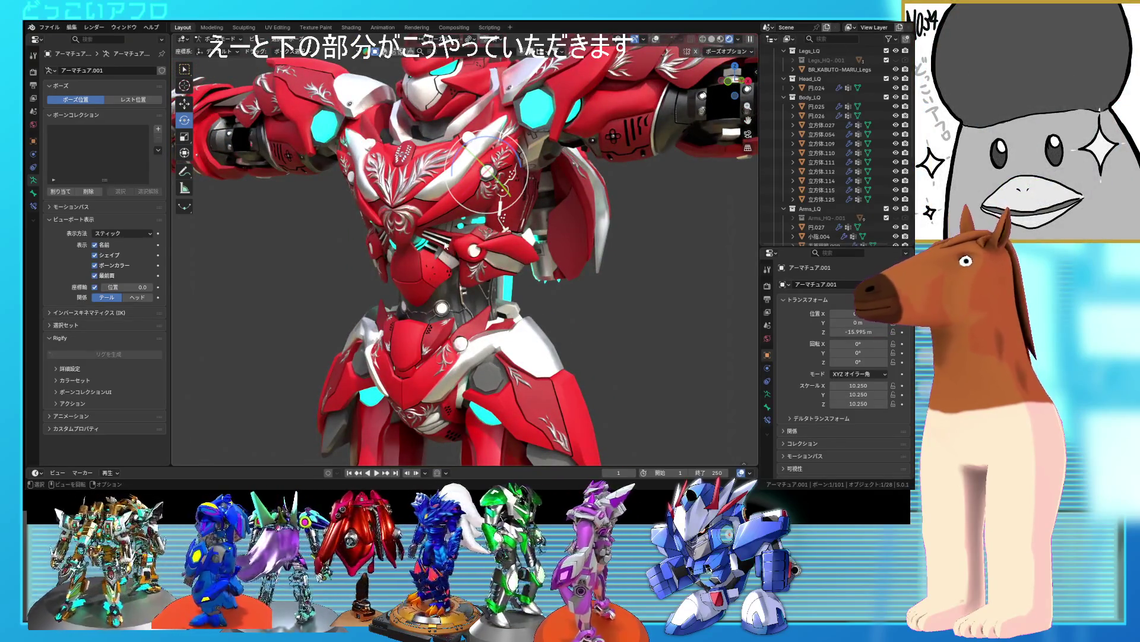
- Turn a chest bone 89.3° with the rotate gizmo so the chest and shoulder plates follow
mouse_move(454, 246)
middle_down()
mouse_move(468, 247)
mouse_move(440, 252)
middle_up()
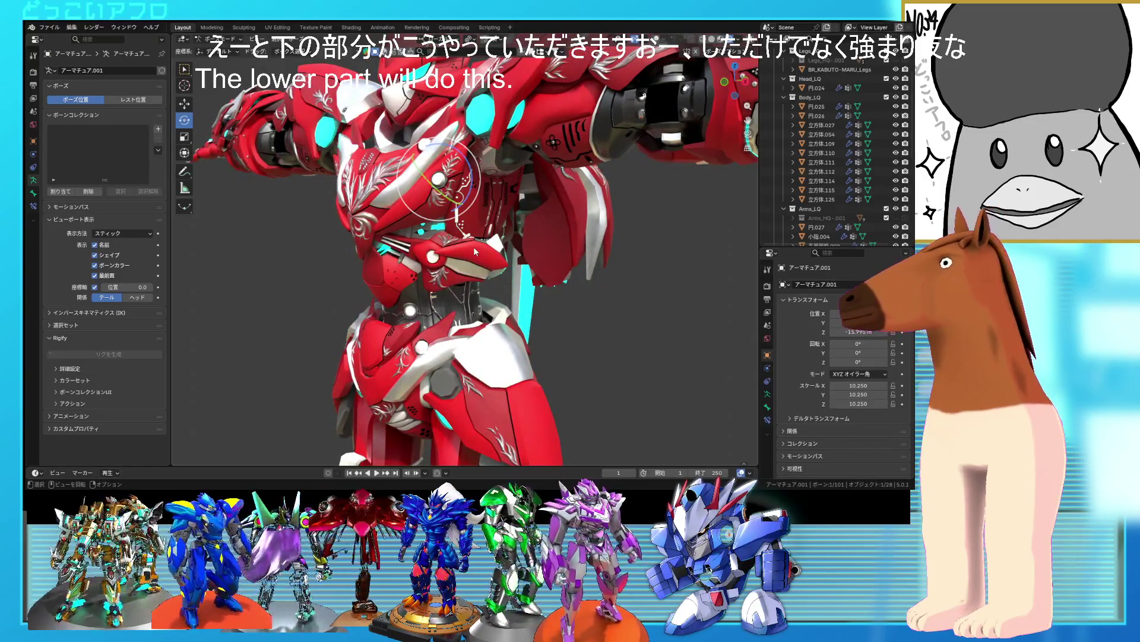
middle_drag(456, 240, 554, 234)
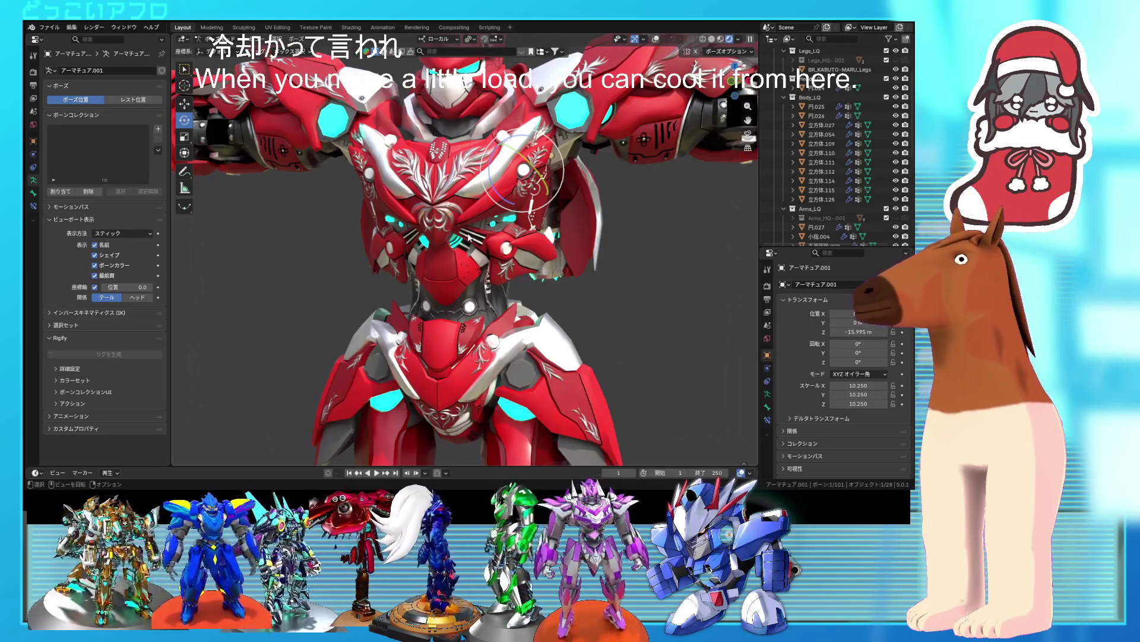
middle_drag(471, 236, 451, 259)
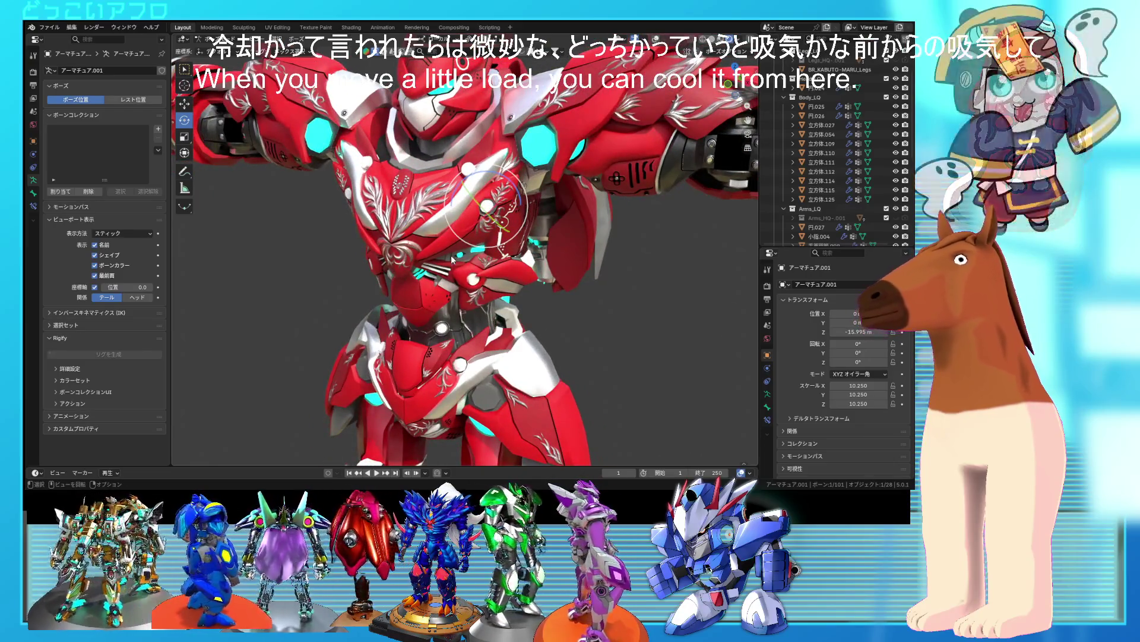
scroll(477, 260, down, 4)
scroll(477, 260, up, 2)
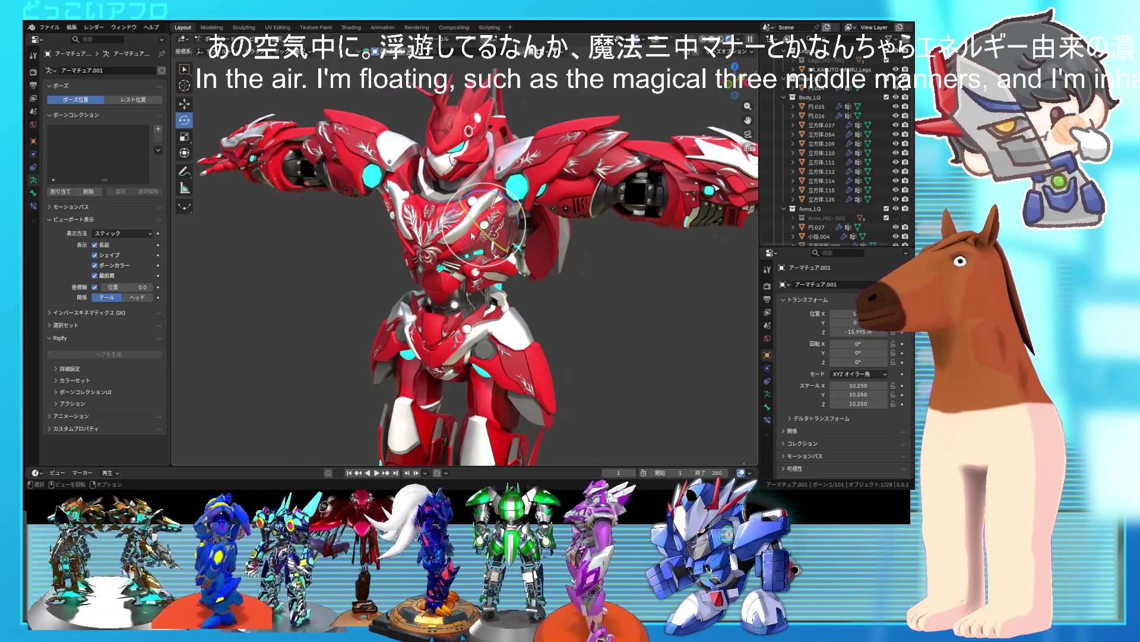
mouse_move(534, 235)
mouse_down()
mouse_move(604, 254)
mouse_move(530, 233)
mouse_move(564, 234)
mouse_move(511, 234)
mouse_move(531, 231)
mouse_up()
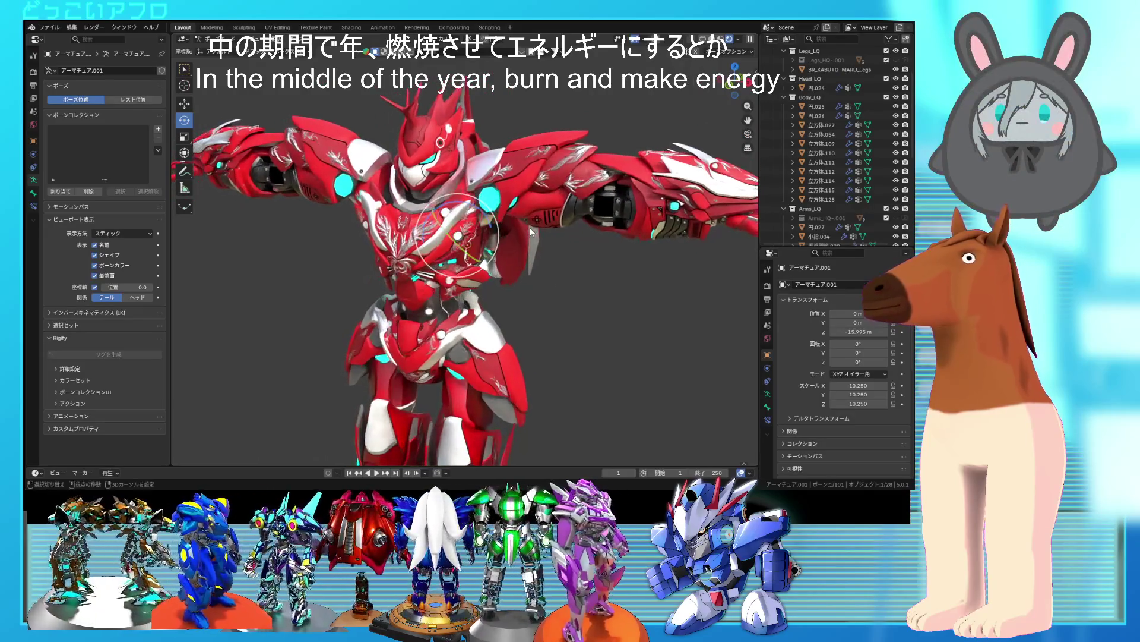
scroll(528, 230, up, 3)
mouse_move(525, 229)
middle_down()
mouse_move(490, 216)
mouse_move(415, 229)
middle_up()
scroll(410, 231, up, 2)
mouse_move(404, 225)
mouse_down()
mouse_move(416, 202)
mouse_move(410, 181)
mouse_move(387, 176)
mouse_move(398, 177)
mouse_up()
mouse_move(416, 178)
middle_down()
mouse_move(530, 184)
mouse_move(637, 101)
mouse_move(398, 227)
mouse_move(464, 225)
mouse_move(502, 254)
mouse_move(450, 280)
mouse_move(481, 244)
middle_up()
- Rotate the ChestArmor_middle.L bone to -54°, then -26.8°, cancelling a third attempt
key(r)
click(416, 196)
key(r)
click(503, 252)
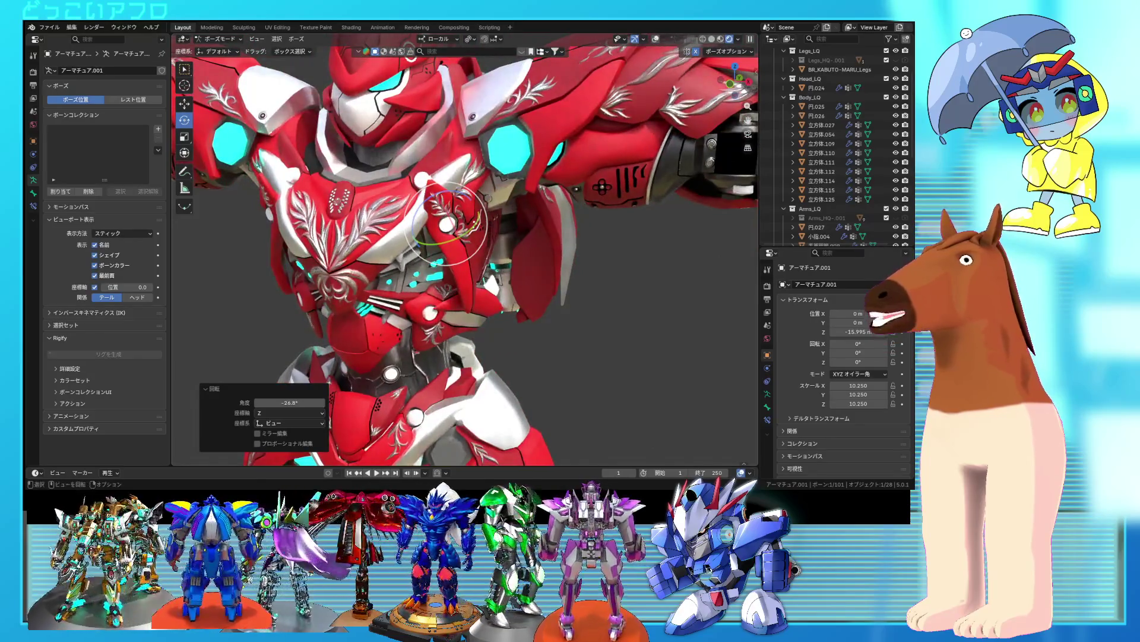
key(r)
right_click(511, 188)
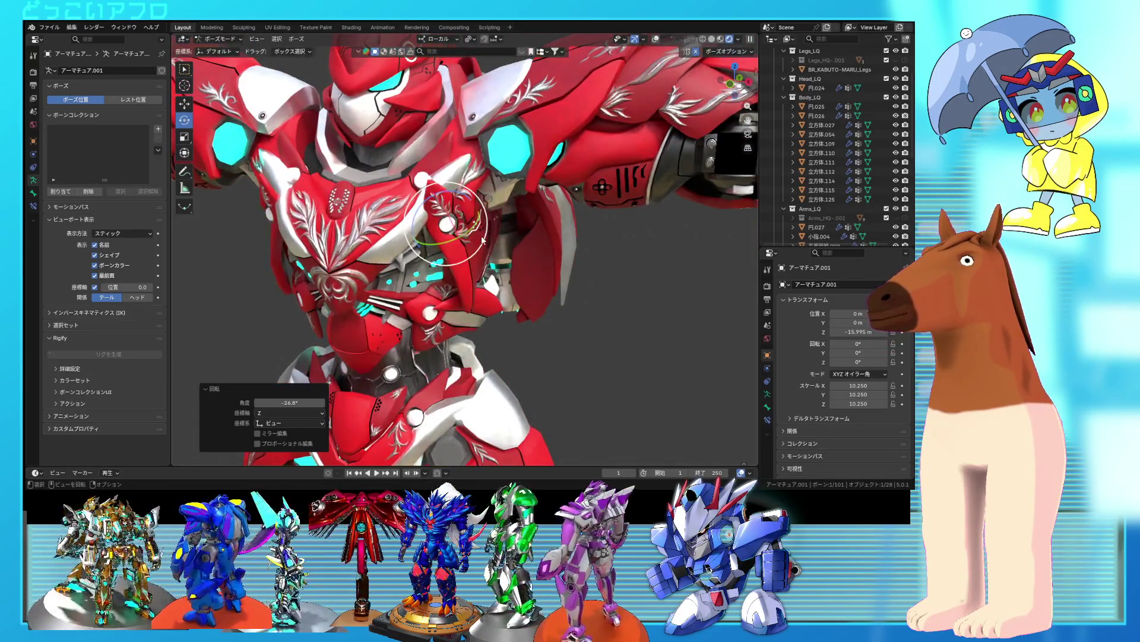
- Swing the left middle chest plate open with the gizmo, settling at 29.5° about local Z
drag(482, 240, 481, 243)
middle_drag(472, 254, 390, 205)
mouse_move(388, 202)
mouse_down()
mouse_move(406, 241)
mouse_move(429, 242)
mouse_move(446, 212)
mouse_up()
middle_drag(446, 212, 398, 181)
drag(389, 167, 416, 211)
middle_drag(415, 211, 462, 219)
drag(461, 204, 465, 174)
mouse_move(465, 173)
middle_down()
mouse_move(425, 188)
mouse_move(486, 218)
middle_up()
- Select ChestArmor_UP.L and rotate its upper chest plate open with the gizmo
click(656, 39)
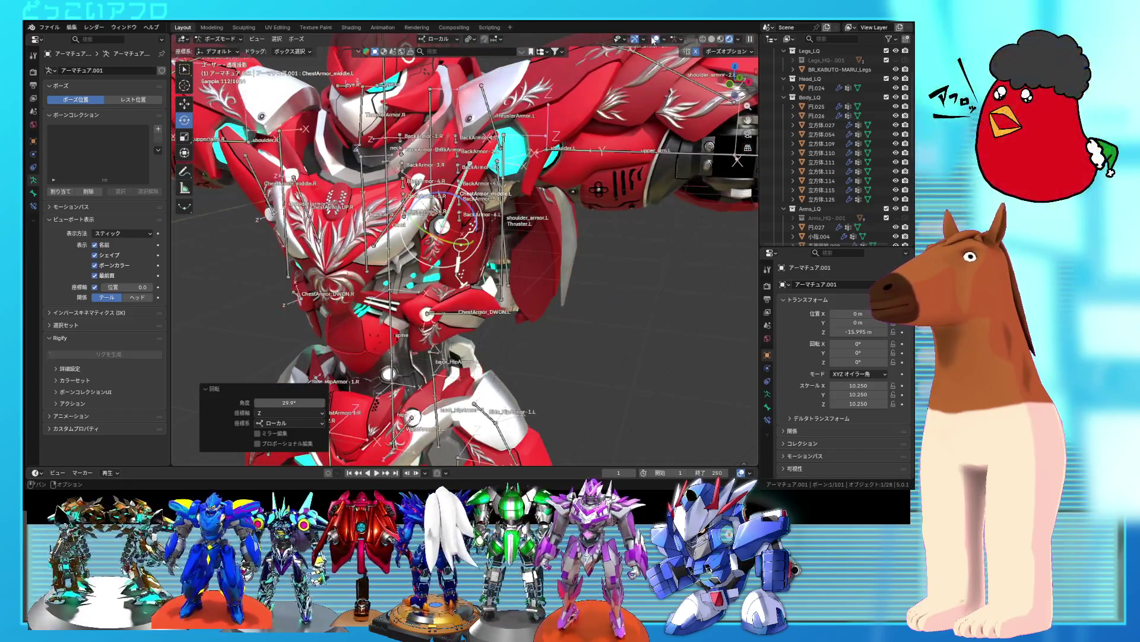
click(411, 204)
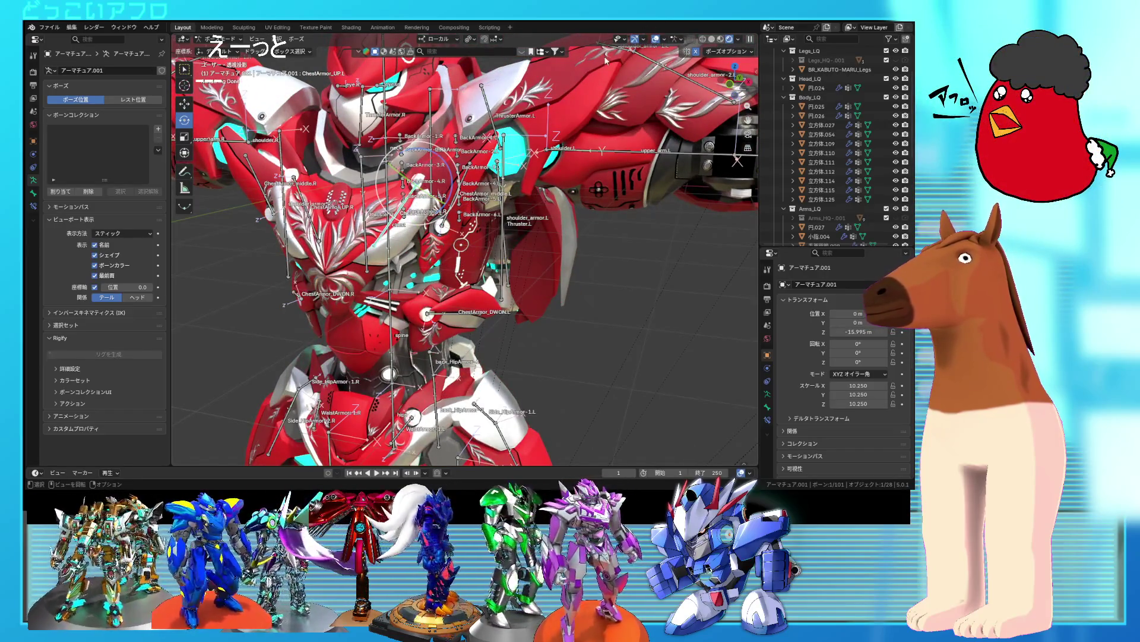
click(657, 39)
mouse_move(450, 168)
mouse_down()
mouse_move(417, 144)
mouse_move(393, 155)
mouse_move(385, 201)
mouse_move(390, 191)
mouse_up()
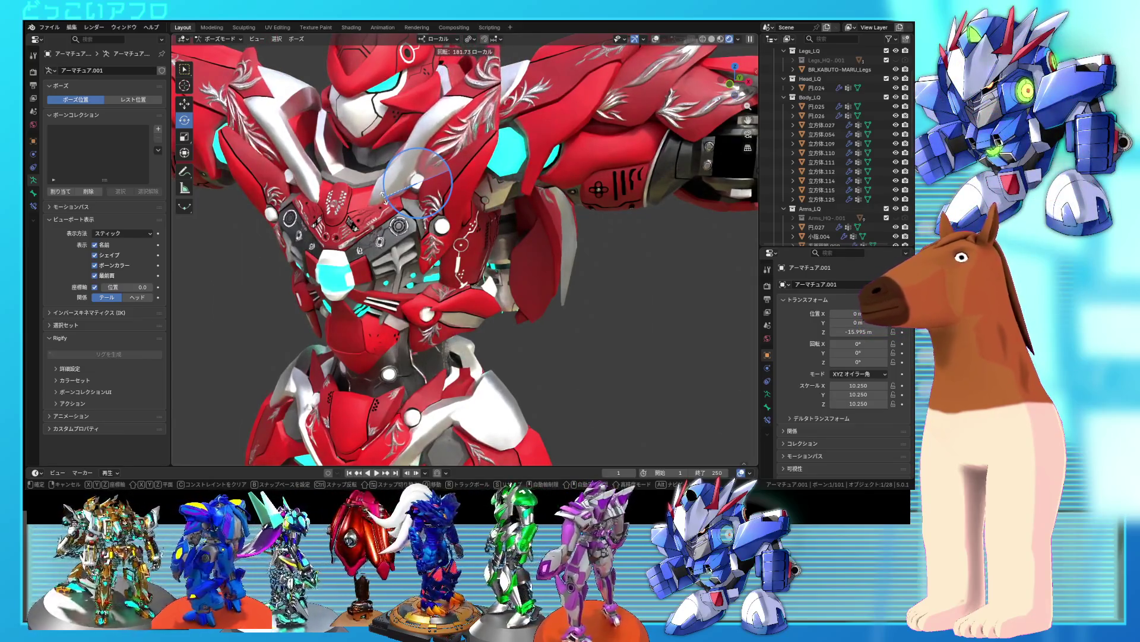
mouse_move(378, 202)
mouse_down()
mouse_move(415, 172)
mouse_move(451, 181)
mouse_move(455, 145)
mouse_move(470, 142)
mouse_move(481, 178)
mouse_up()
mouse_move(481, 178)
middle_down()
mouse_move(496, 193)
mouse_move(490, 204)
mouse_move(484, 191)
middle_up()
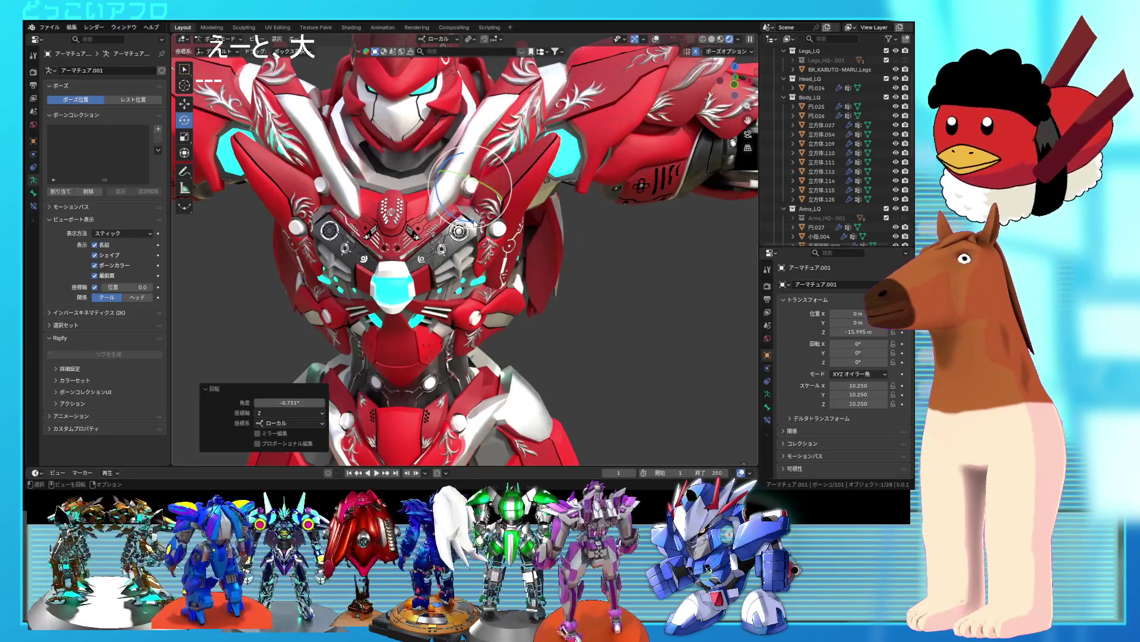
- Tilt the ChestArmor_UP.L bone about its local Y axis, with the bones shown again
mouse_move(484, 200)
mouse_down()
mouse_move(469, 182)
mouse_move(435, 180)
mouse_up()
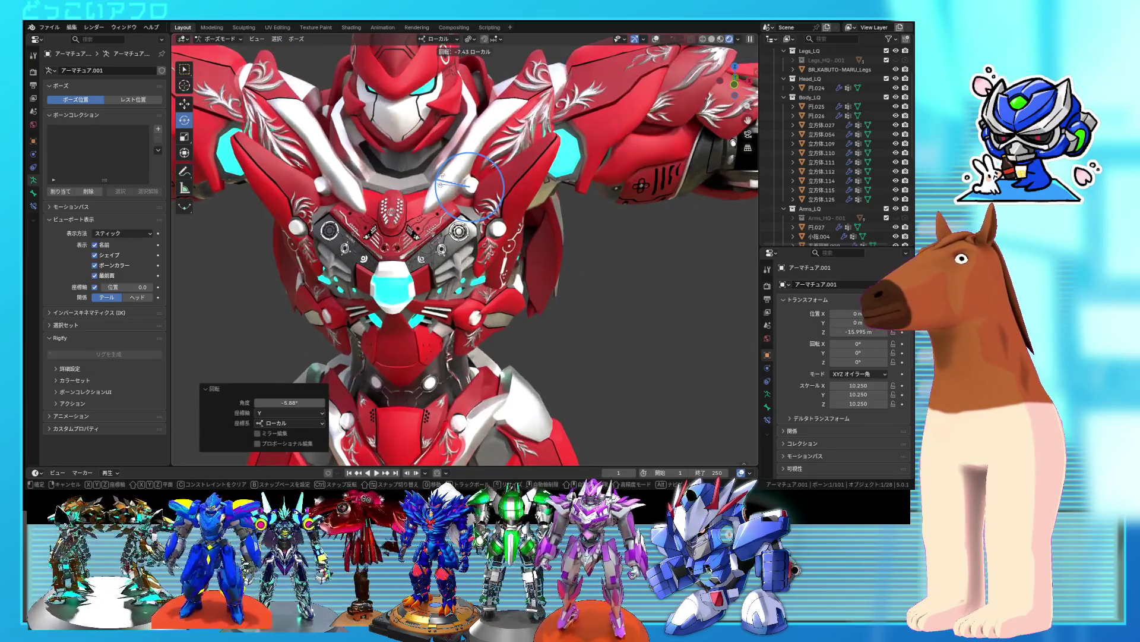
mouse_move(480, 224)
middle_down()
mouse_move(461, 238)
mouse_move(422, 219)
middle_up()
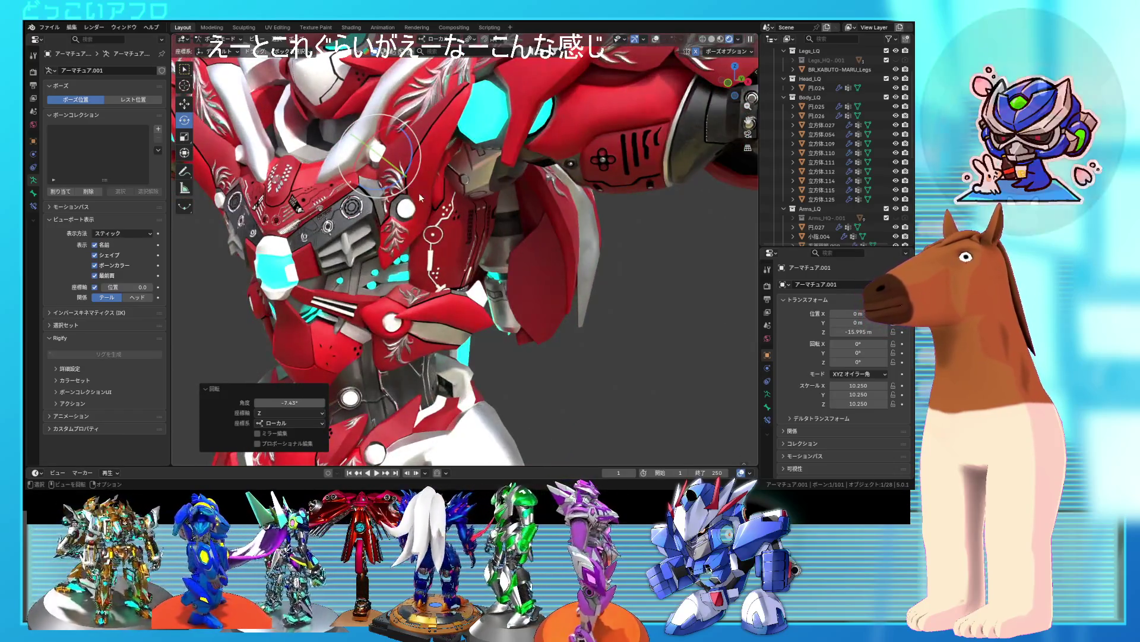
click(655, 40)
middle_drag(424, 193, 403, 209)
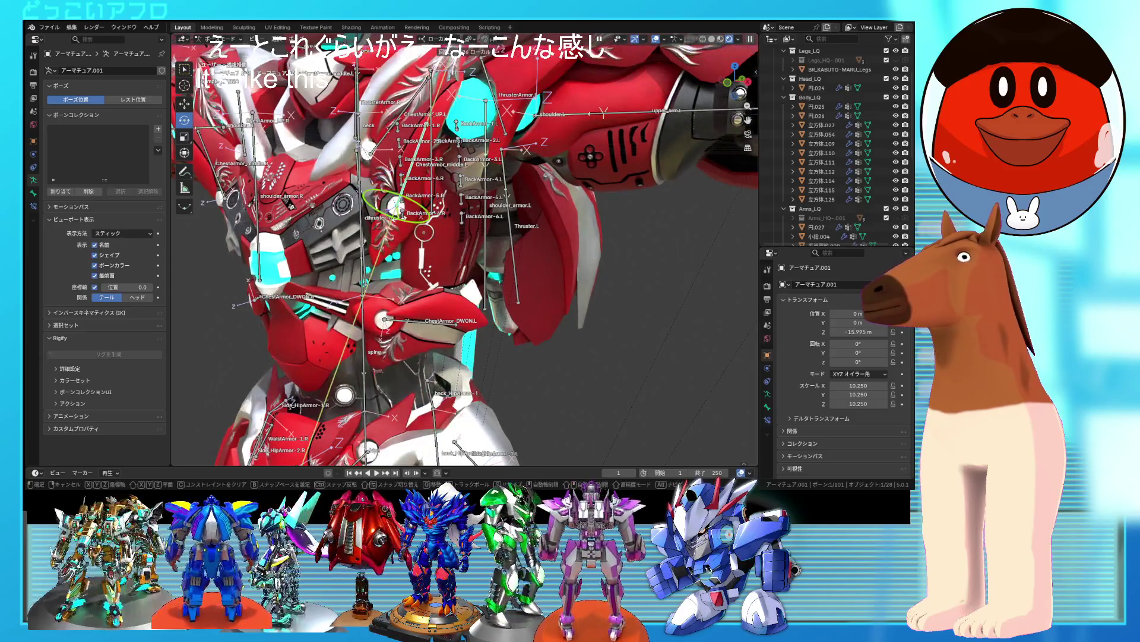
drag(403, 221, 401, 219)
key(r)
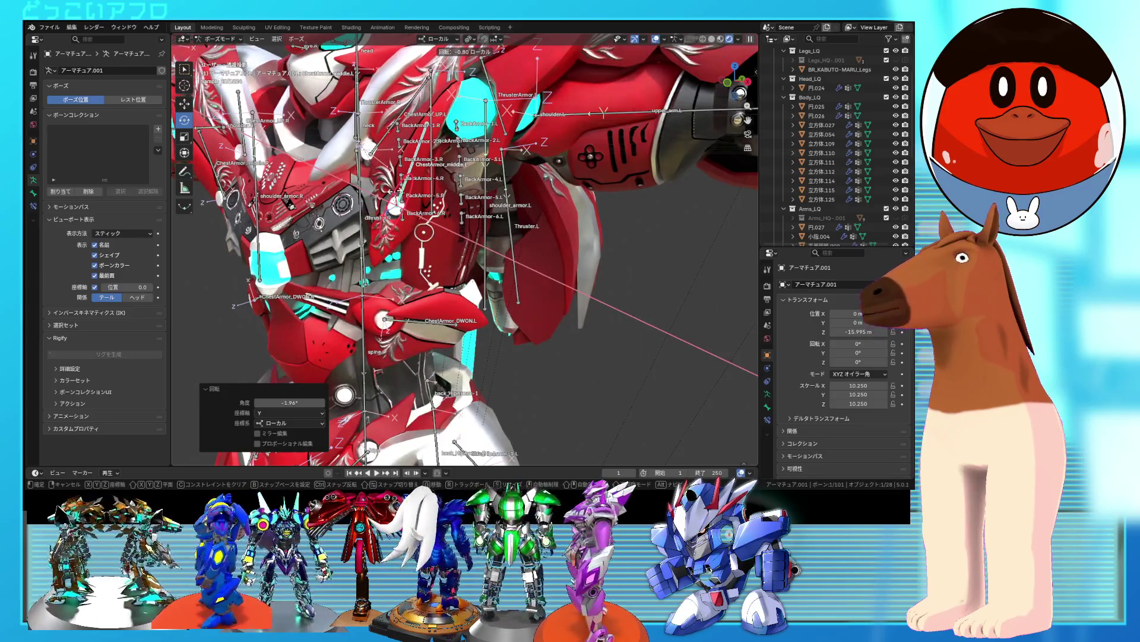
- Confirm the small rotation, then rotate the chest armour bone once more
key(Return)
scroll(426, 204, up, 5)
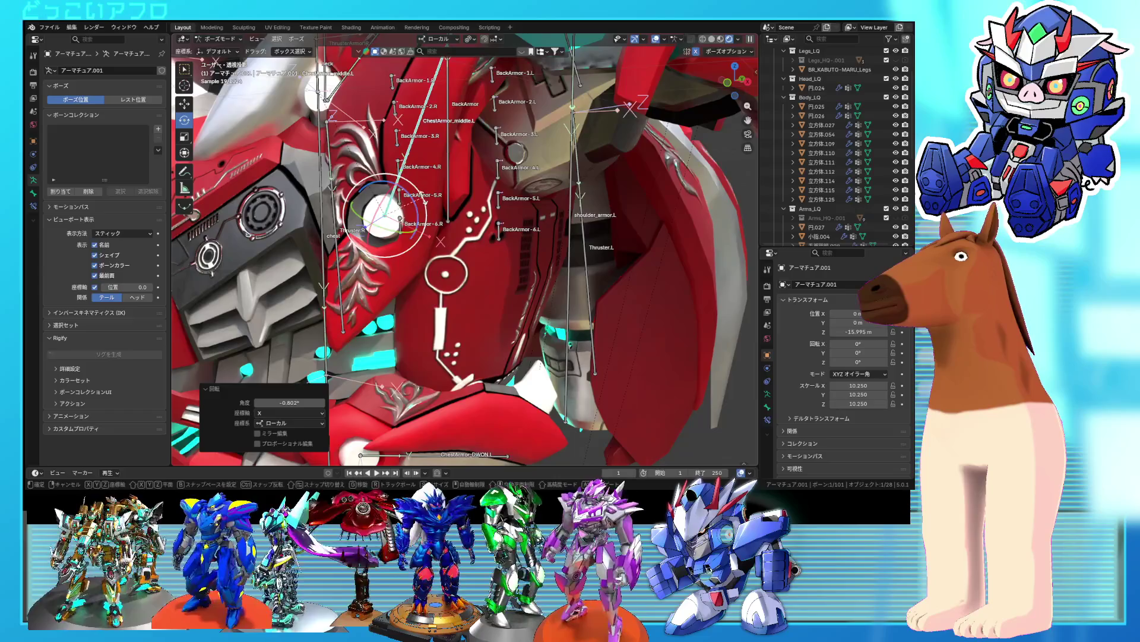
middle_drag(415, 214, 435, 221)
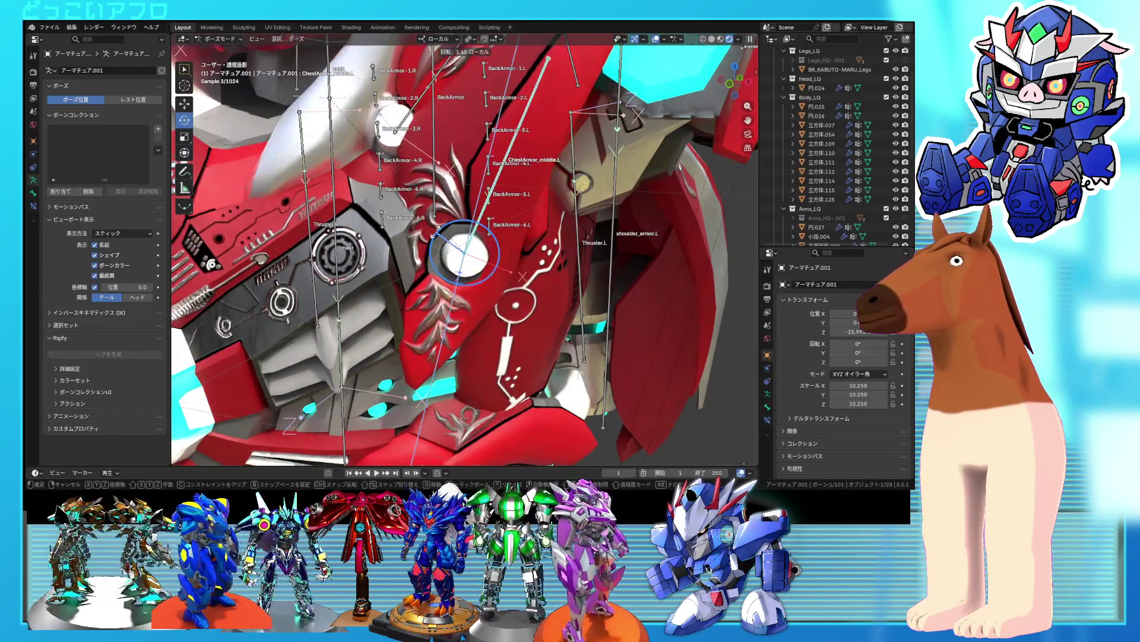
key(r)
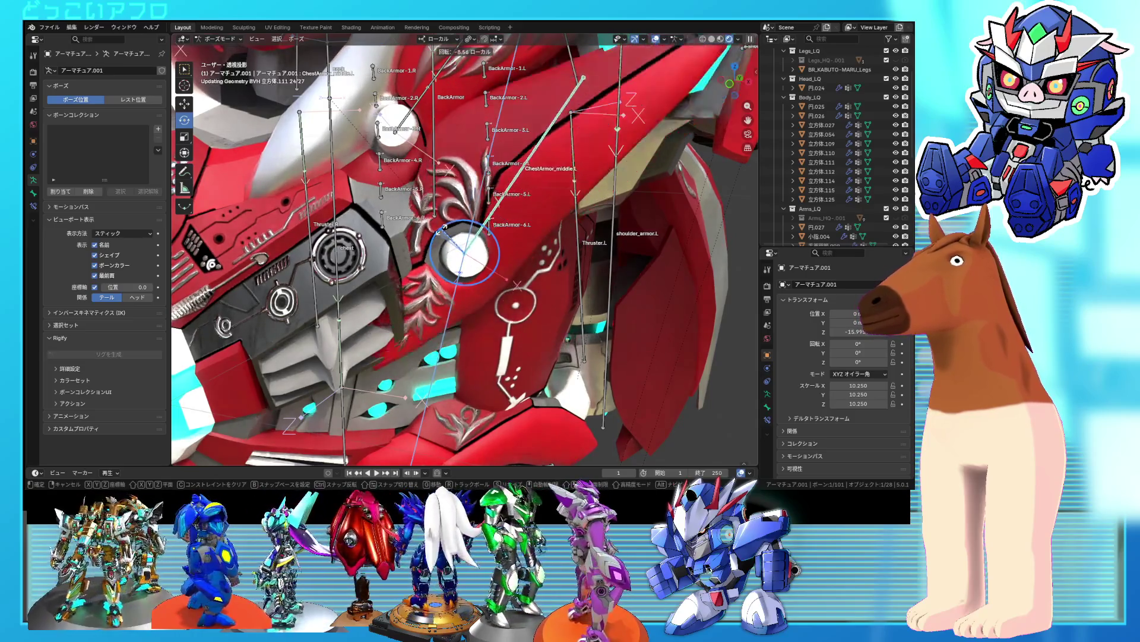
click(448, 238)
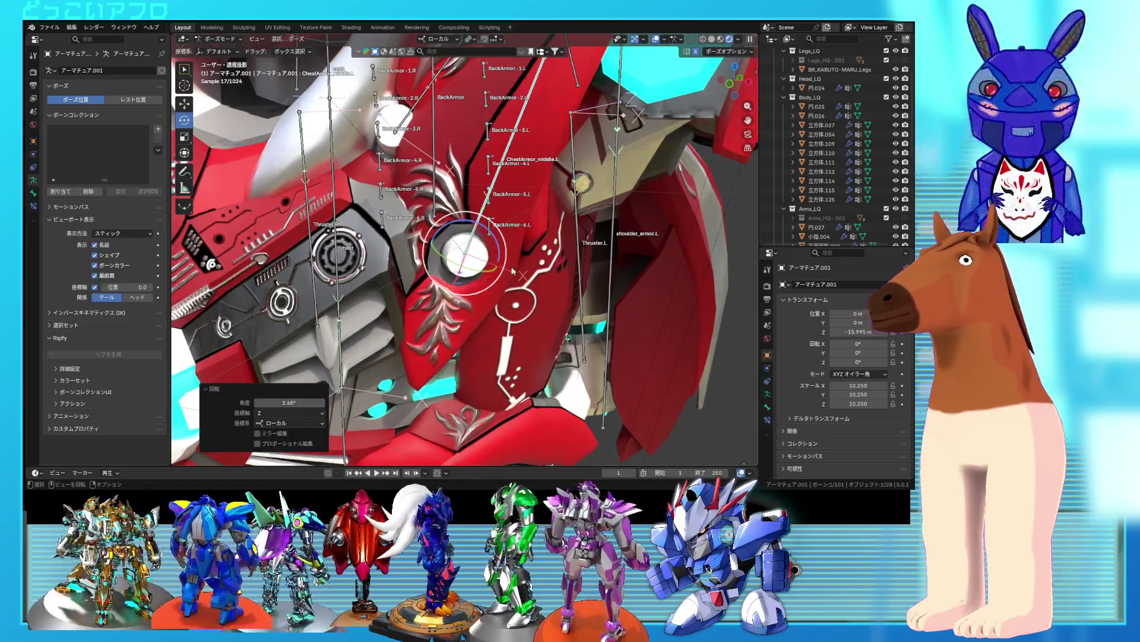
middle_drag(448, 239, 475, 250)
- Move the chest armour bone, then push it slightly outward along its local Z axis
key(g)
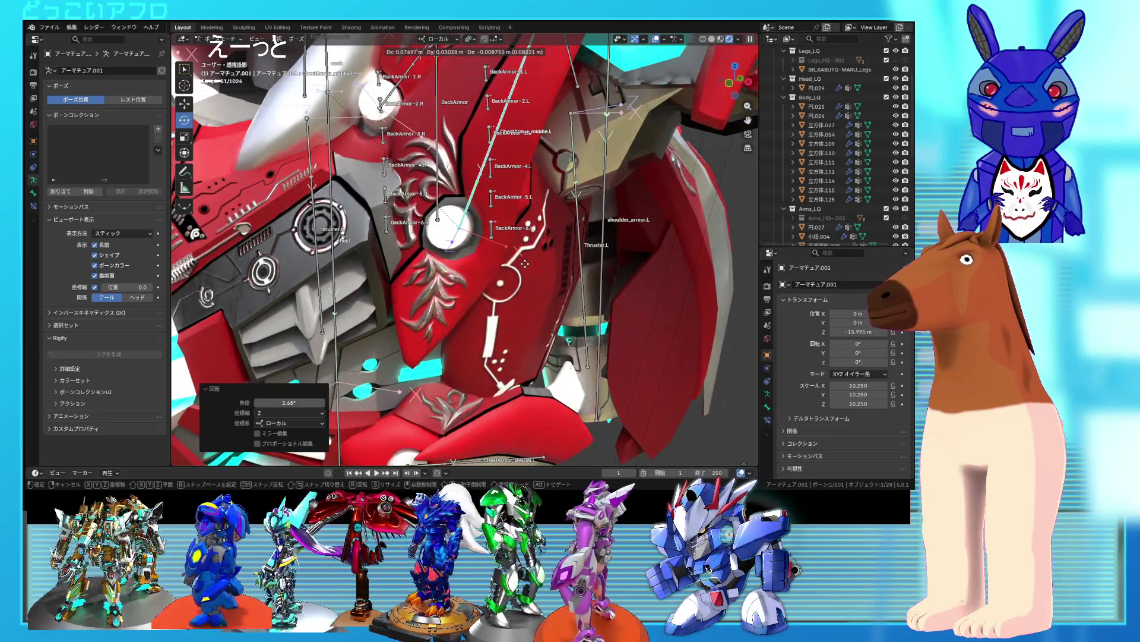
click(522, 262)
mouse_move(522, 262)
middle_down()
mouse_move(430, 244)
mouse_move(577, 296)
middle_up()
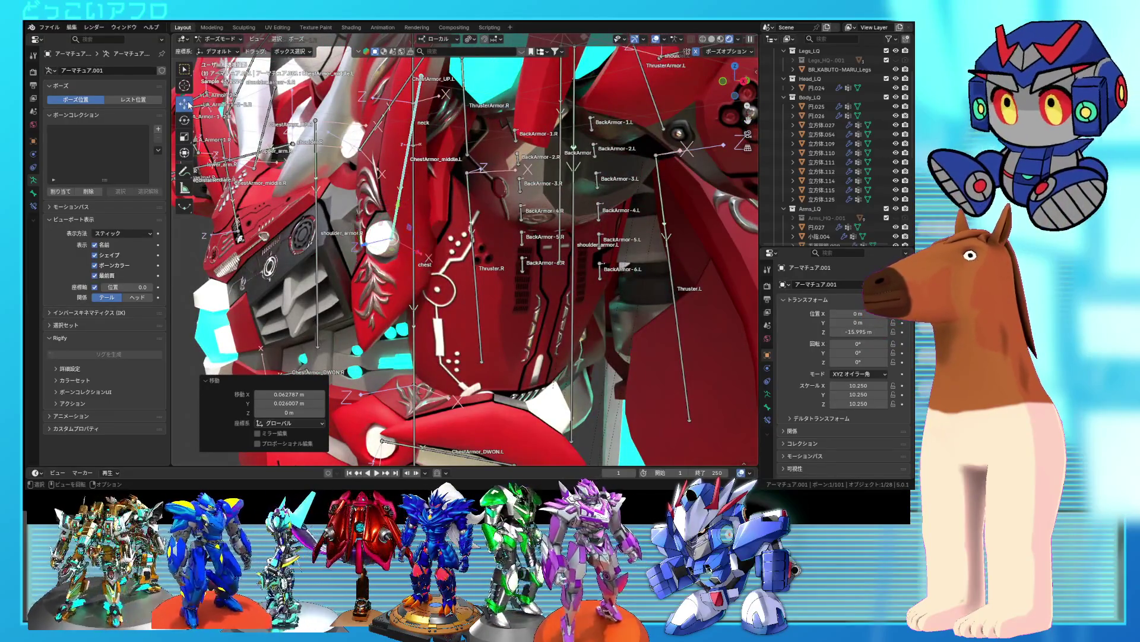
key(g)
key(z)
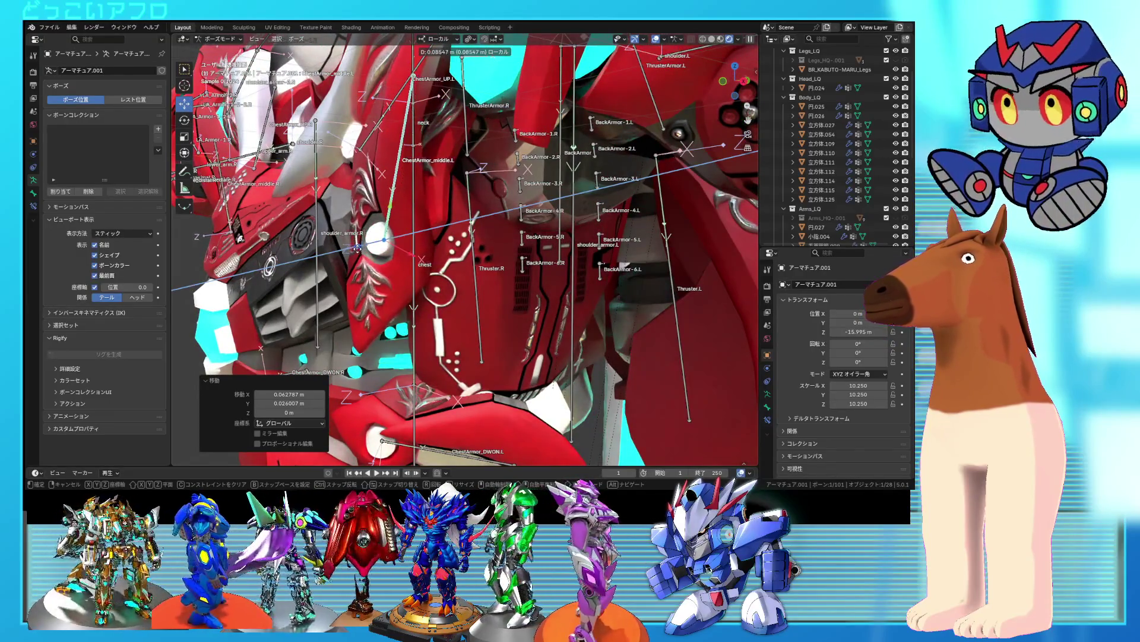
click(360, 248)
mouse_move(360, 248)
middle_down()
mouse_move(487, 263)
mouse_move(386, 176)
middle_up()
- Return to the Rotate tool and hide the bones to check the spread-open plates
key(shift+space)
key(r)
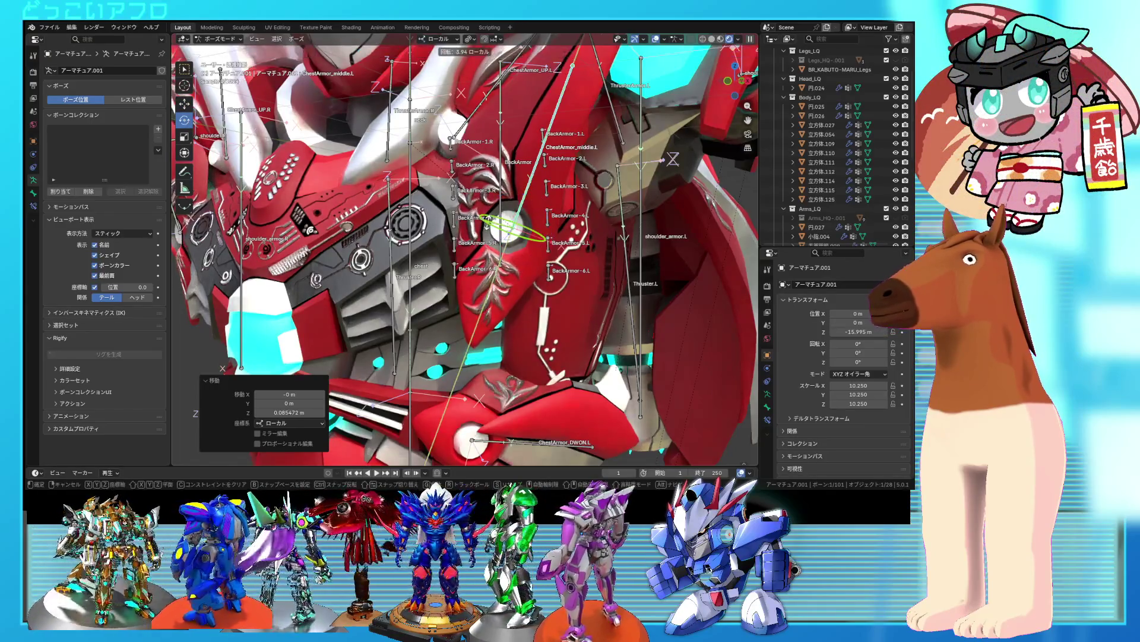
mouse_move(386, 176)
middle_down()
mouse_move(460, 270)
mouse_move(682, 39)
middle_up()
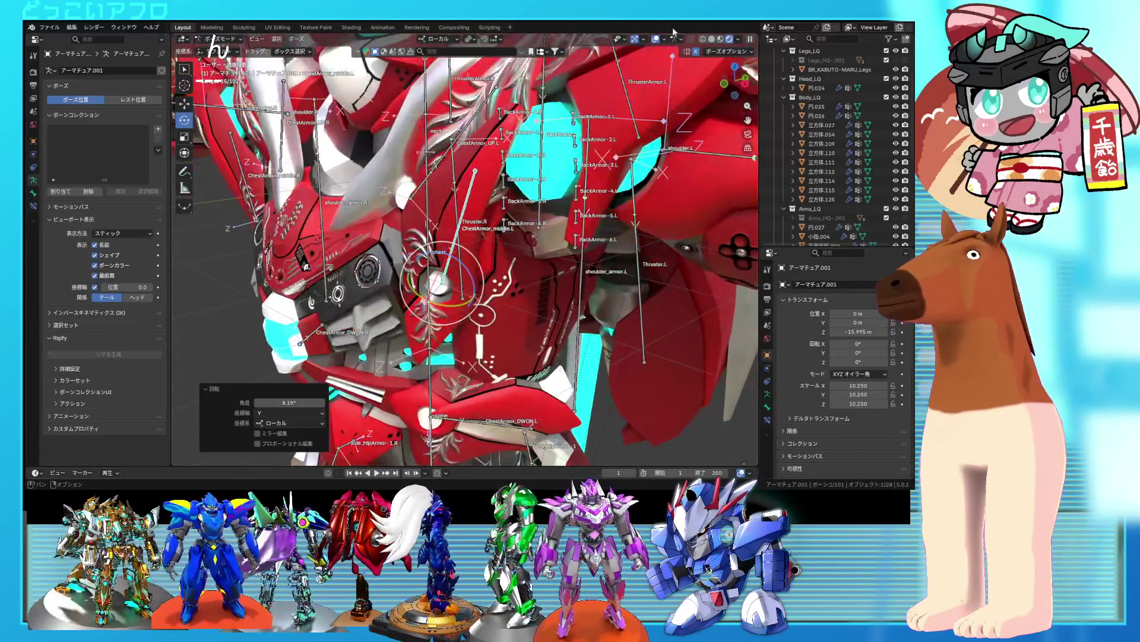
click(656, 39)
mouse_move(535, 178)
middle_down()
mouse_move(569, 238)
mouse_move(554, 255)
mouse_move(553, 245)
mouse_move(615, 334)
mouse_move(676, 326)
mouse_move(628, 332)
mouse_move(596, 301)
mouse_move(621, 300)
middle_up()
- Deselect the bones, then orbit and zoom around the red robot to inspect the chest
click(675, 325)
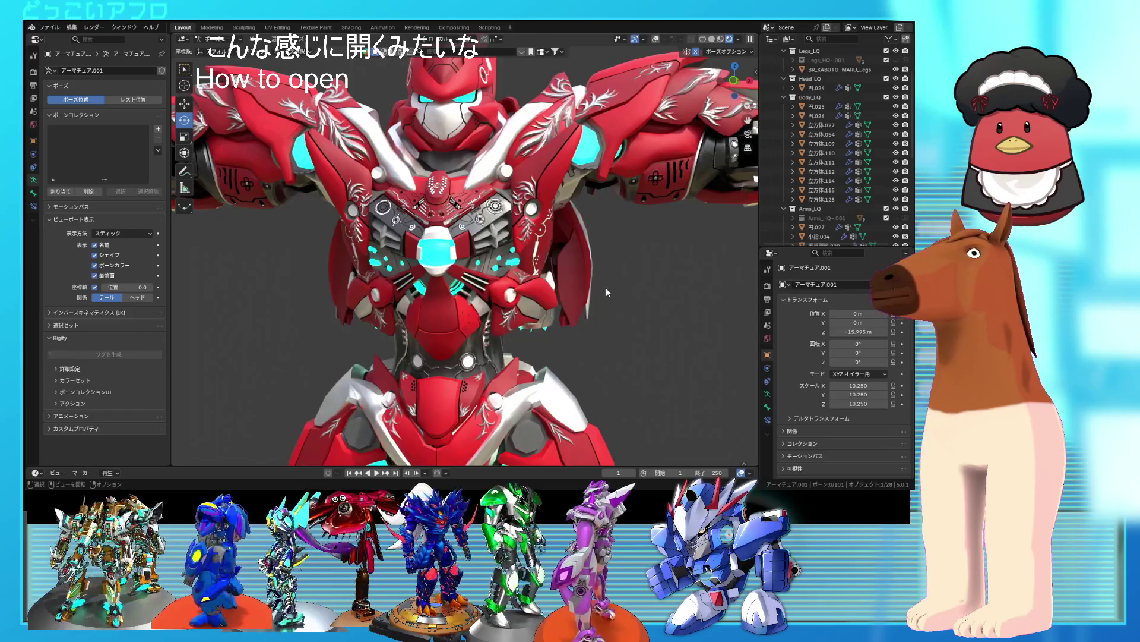
mouse_move(543, 306)
middle_down()
mouse_move(529, 319)
mouse_move(526, 368)
mouse_move(558, 351)
mouse_move(520, 295)
middle_up()
scroll(511, 297, up, 6)
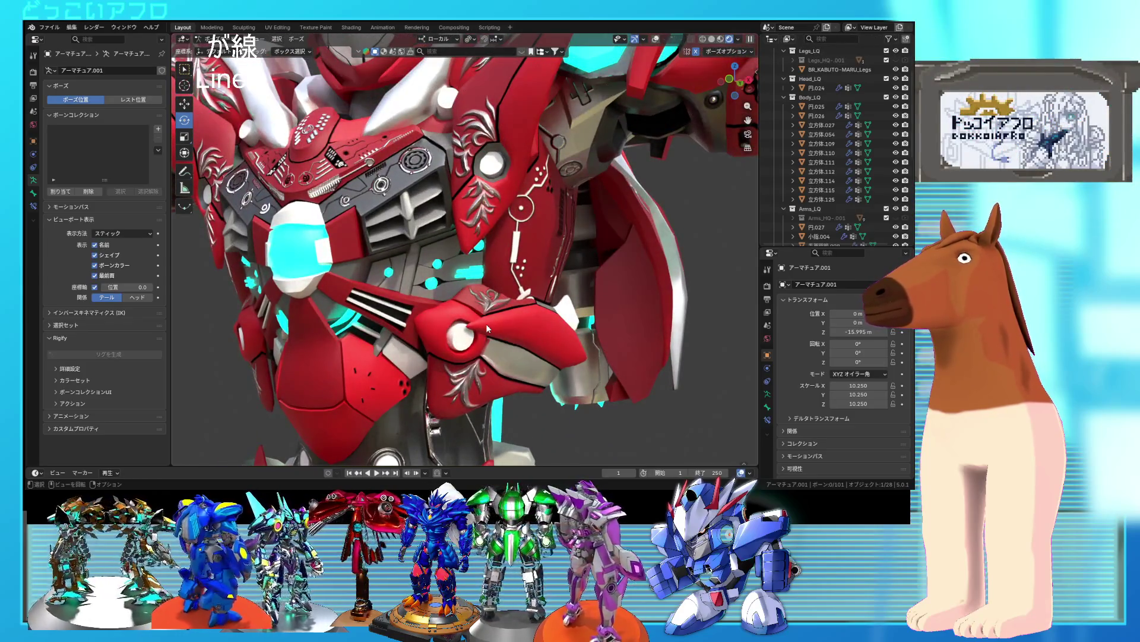
mouse_move(487, 329)
middle_down()
mouse_move(468, 352)
mouse_move(487, 372)
mouse_move(475, 279)
middle_up()
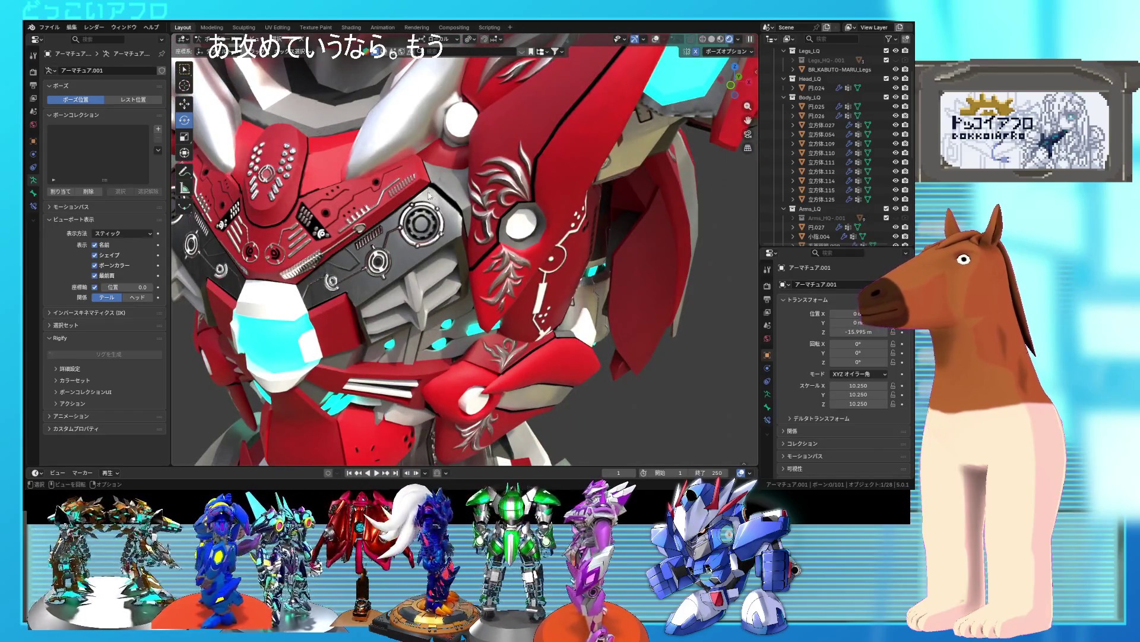
scroll(462, 249, down, 3)
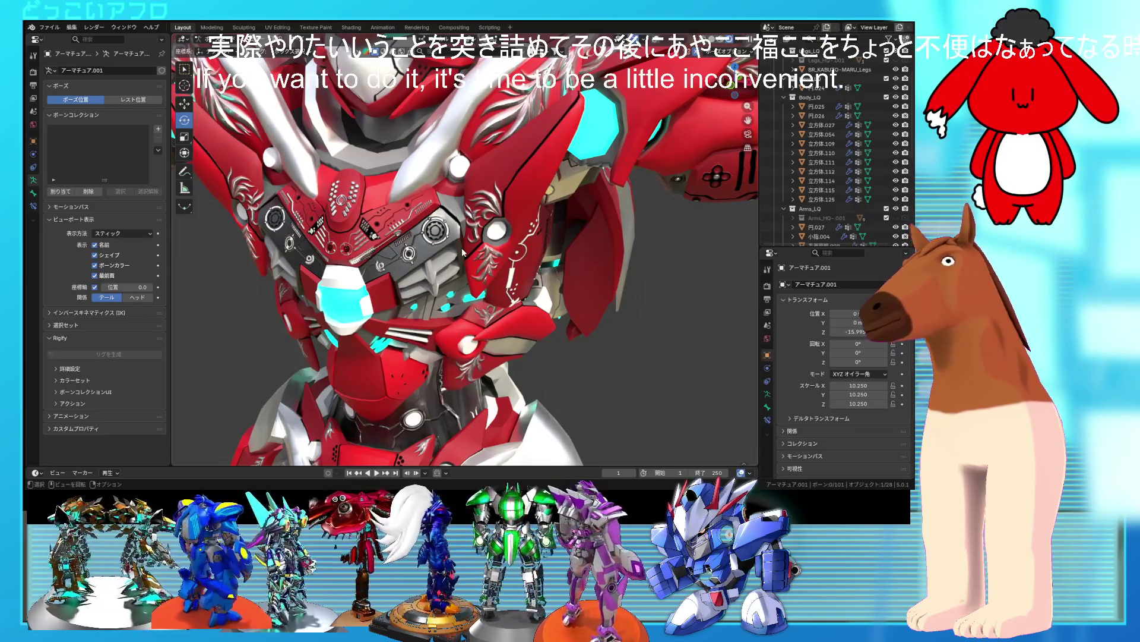
scroll(445, 150, down, 4)
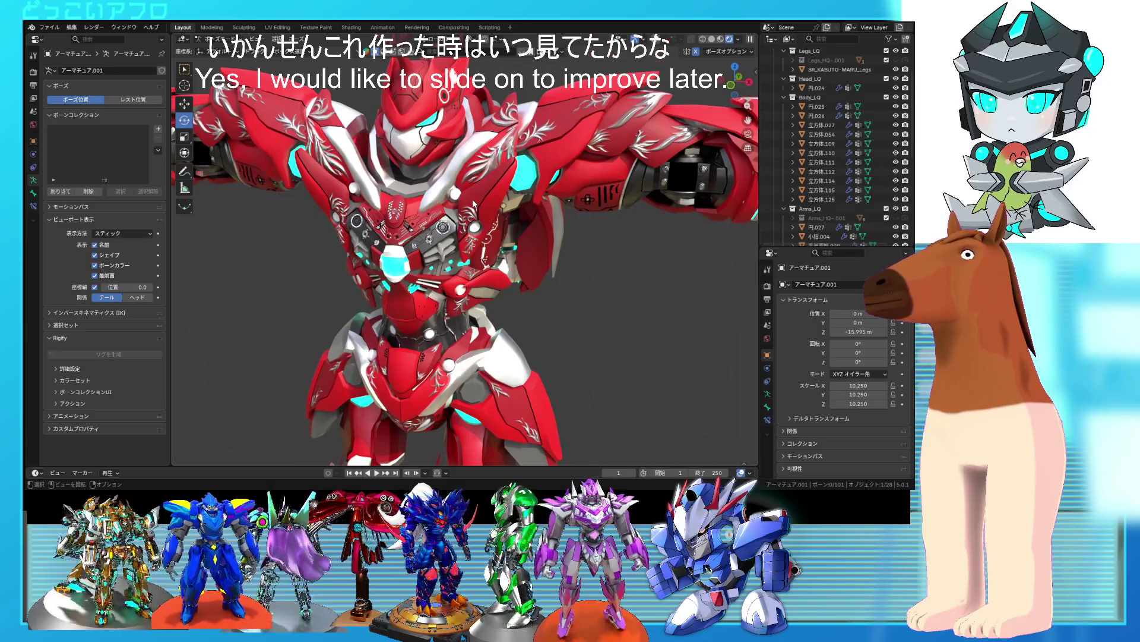
mouse_move(492, 223)
middle_down()
mouse_move(467, 198)
mouse_move(376, 183)
mouse_move(485, 194)
mouse_move(476, 241)
mouse_move(392, 287)
mouse_move(438, 260)
mouse_move(447, 230)
middle_up()
scroll(475, 194, up, 3)
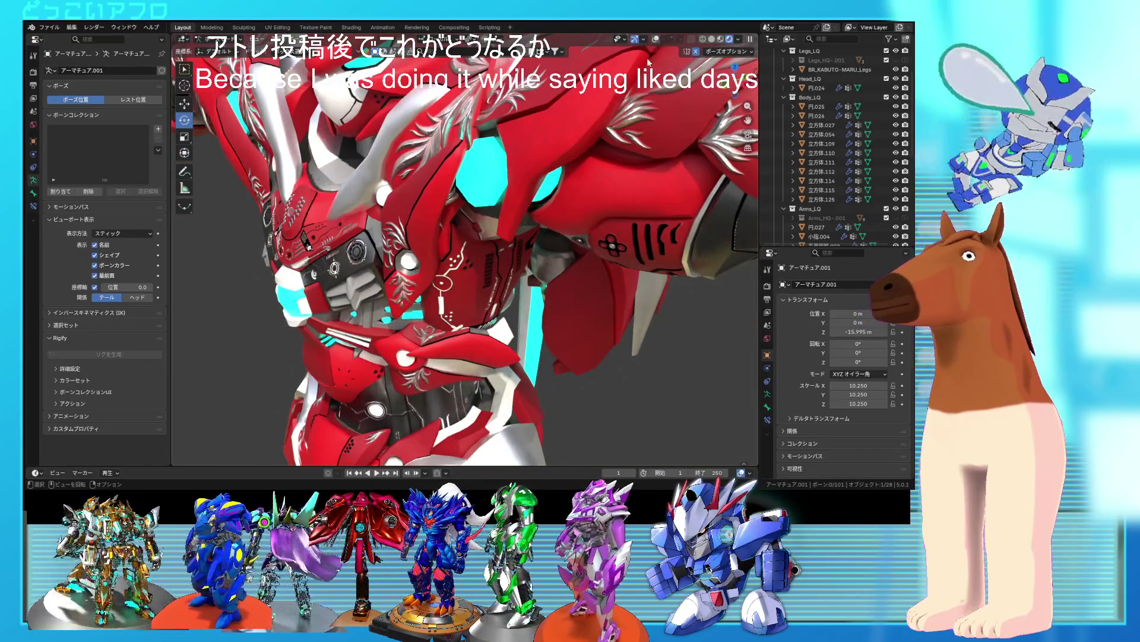
- Show the bones again and rotate a chest armour bone restricted to one local axis
key(shift+alt+z)
mouse_move(408, 177)
mouse_down()
mouse_move(371, 166)
mouse_move(379, 176)
mouse_up()
key(y)
key(y)
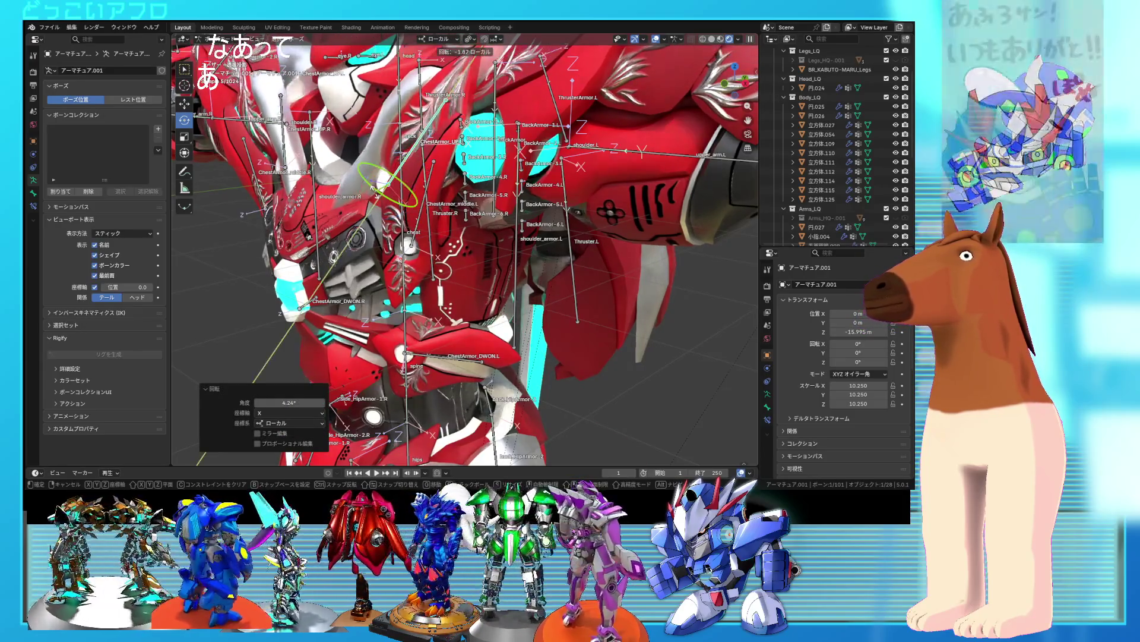
- Hide the overlays, deselect the bones, and orbit and zoom to a front view of the opened chest
mouse_move(379, 193)
middle_down()
mouse_move(450, 202)
mouse_move(475, 185)
mouse_move(464, 178)
middle_up()
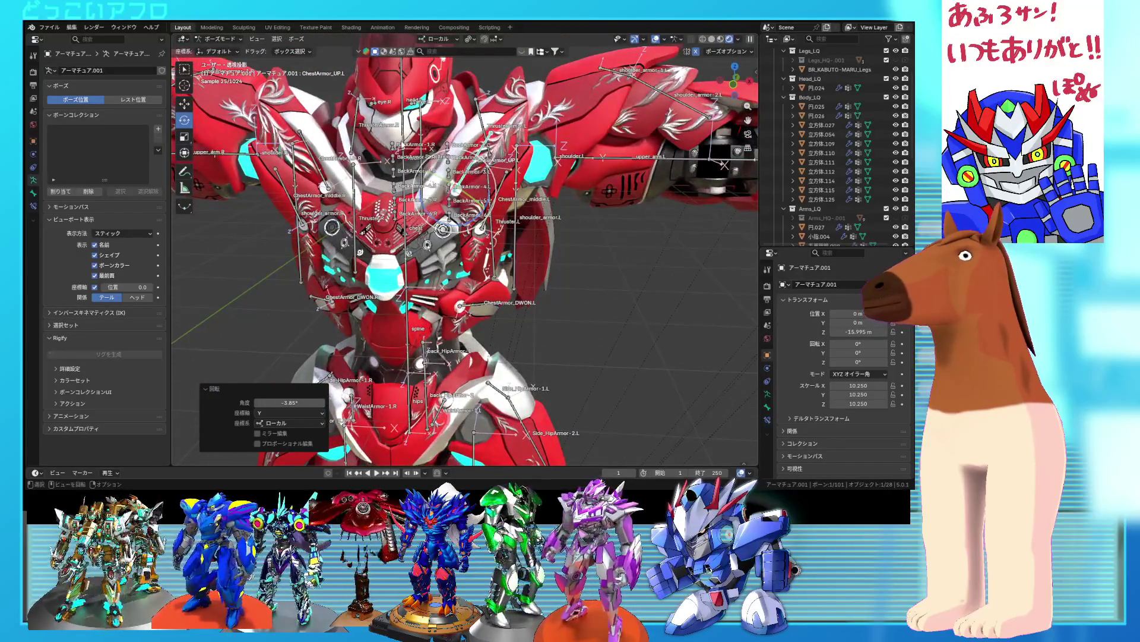
click(655, 39)
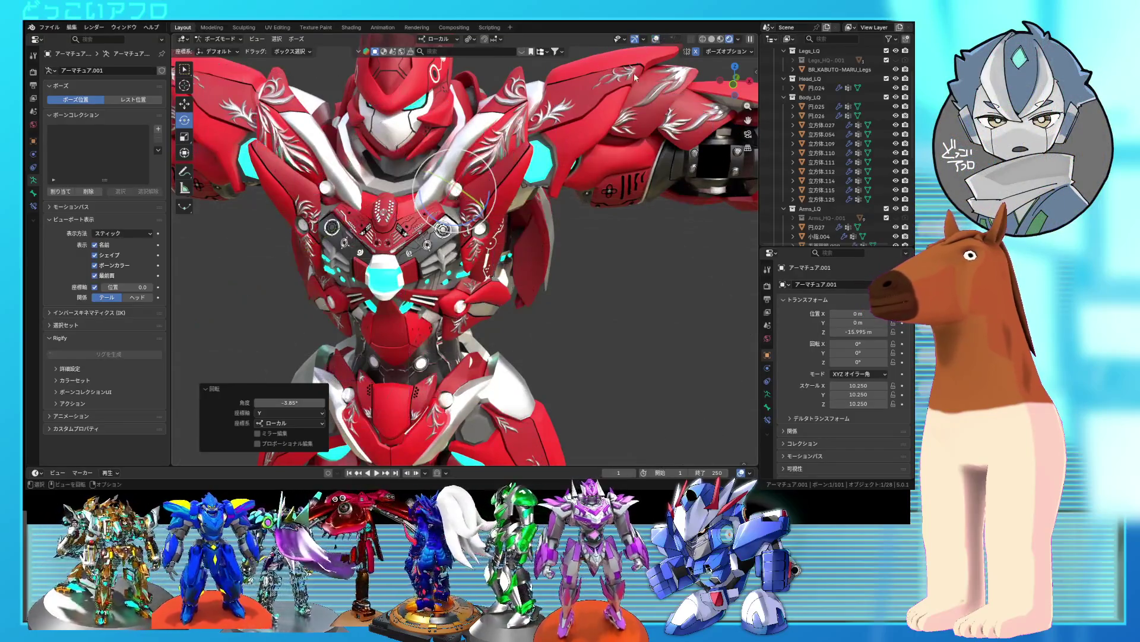
click(564, 297)
scroll(564, 297, up, 2)
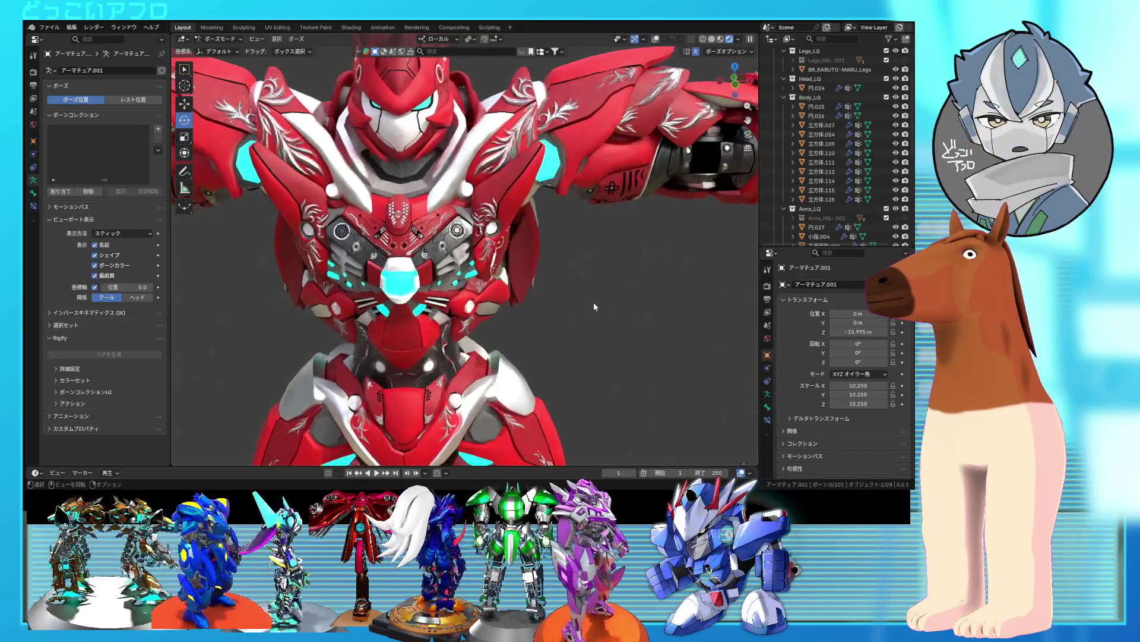
scroll(594, 302, down, 3)
mouse_move(593, 309)
middle_down()
mouse_move(586, 323)
mouse_move(579, 287)
mouse_move(548, 275)
mouse_move(669, 290)
mouse_move(579, 281)
middle_up()
scroll(584, 286, up, 2)
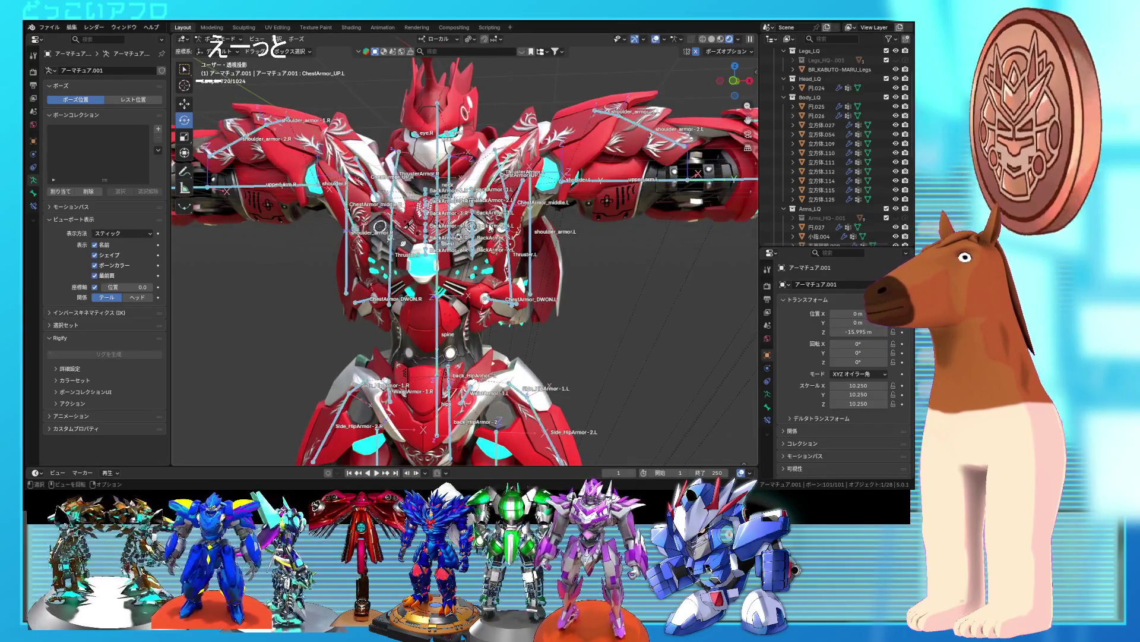
mouse_move(330, 59)
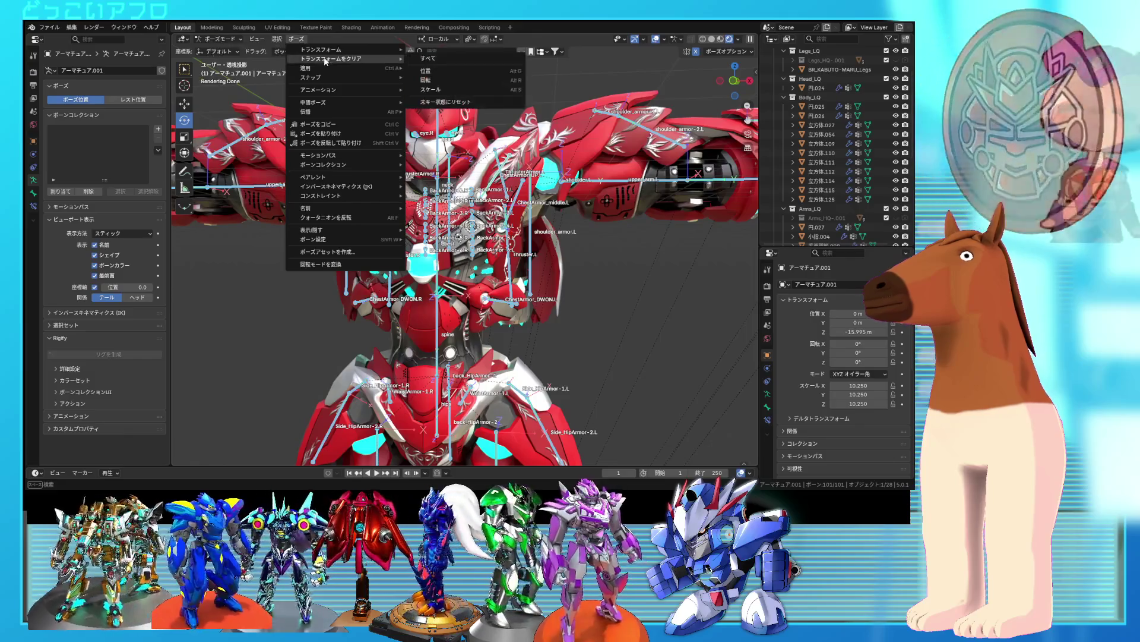
- Reset the bones to rest pose, re-enter Pose Mode, and play the chest-opening animation
click(439, 59)
click(220, 39)
click(219, 53)
click(670, 39)
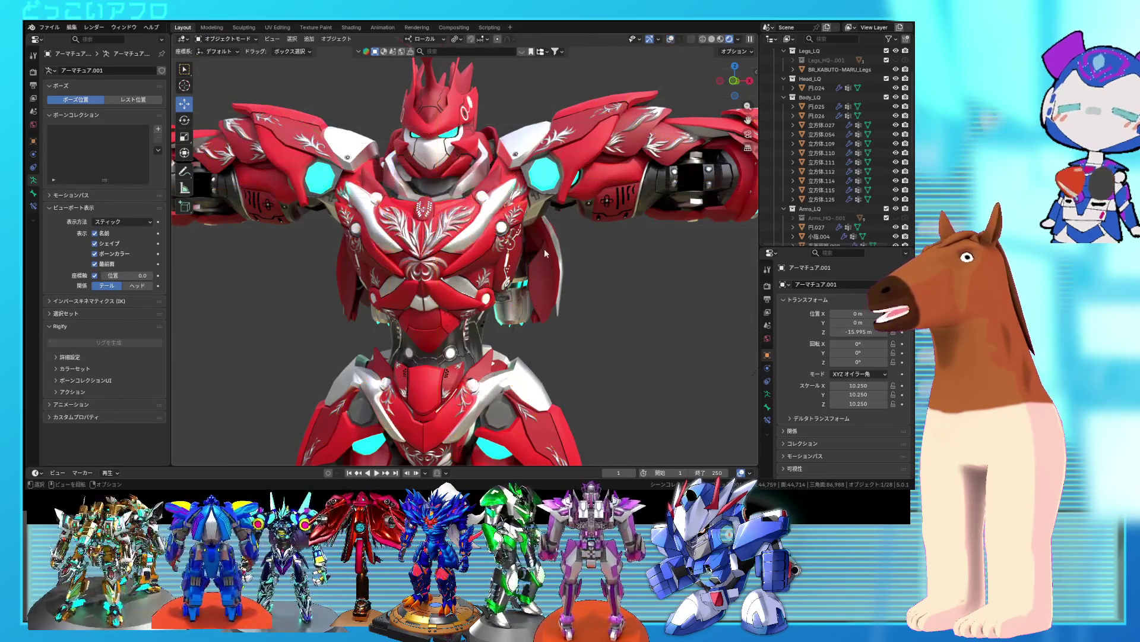
key(ctrl+Tab)
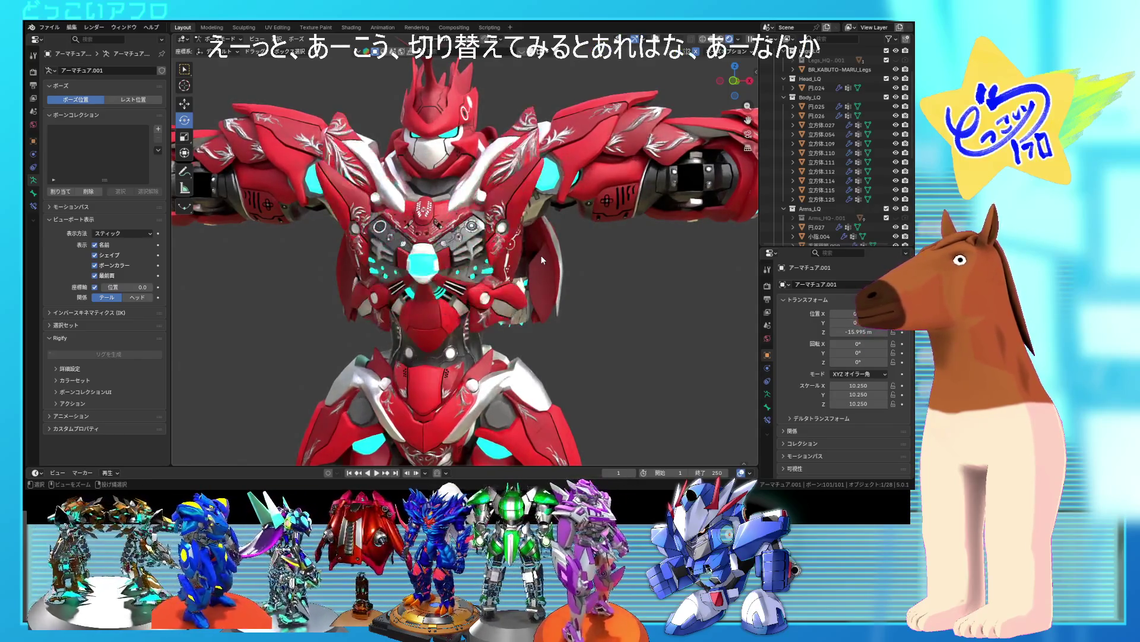
key(shift)
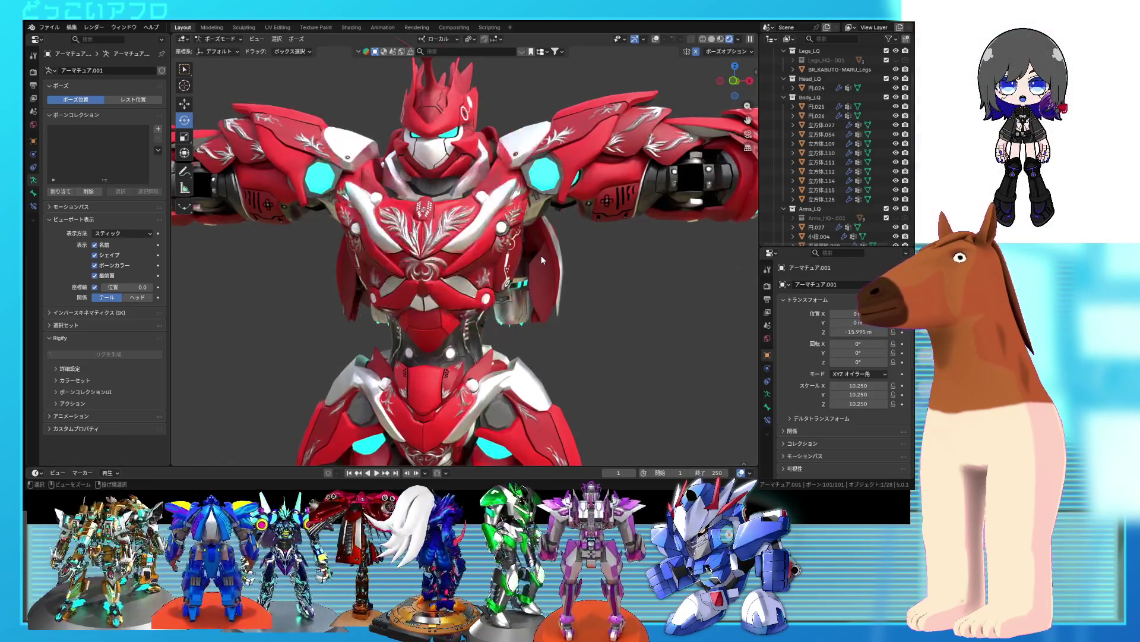
middle_drag(541, 255, 517, 272)
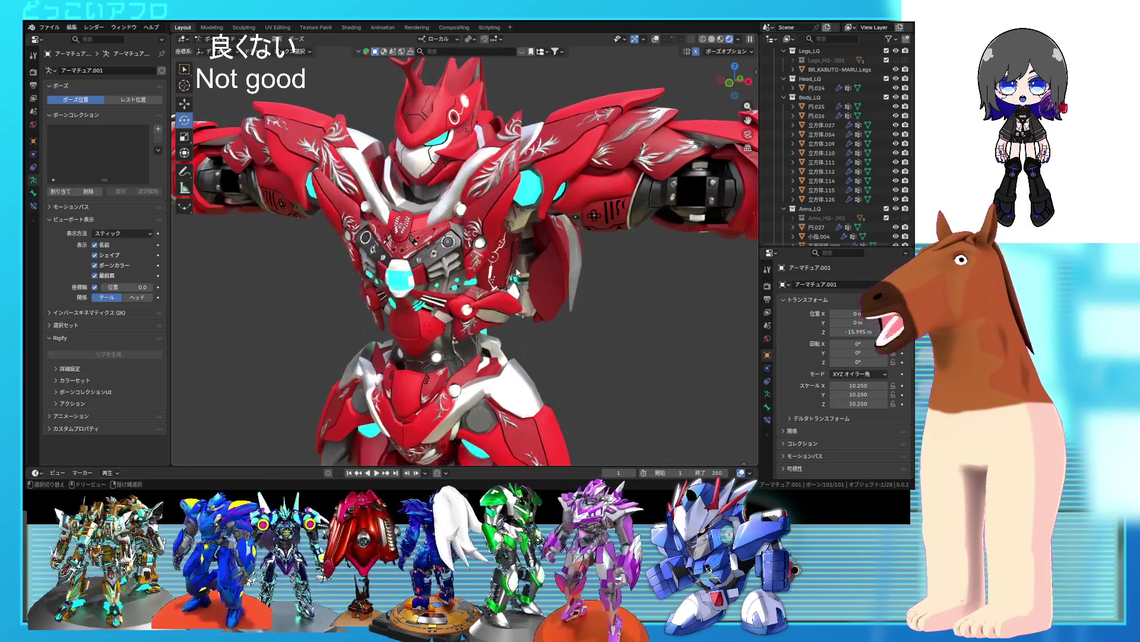
- Switch the armature to Object Mode and select the chest armour mesh 立方体.027 from the front
click(217, 39)
click(223, 50)
mouse_move(547, 355)
middle_down()
mouse_move(563, 347)
mouse_move(554, 300)
mouse_move(501, 295)
mouse_move(537, 297)
mouse_move(473, 279)
mouse_move(470, 257)
middle_up()
scroll(478, 305, up, 3)
click(469, 257)
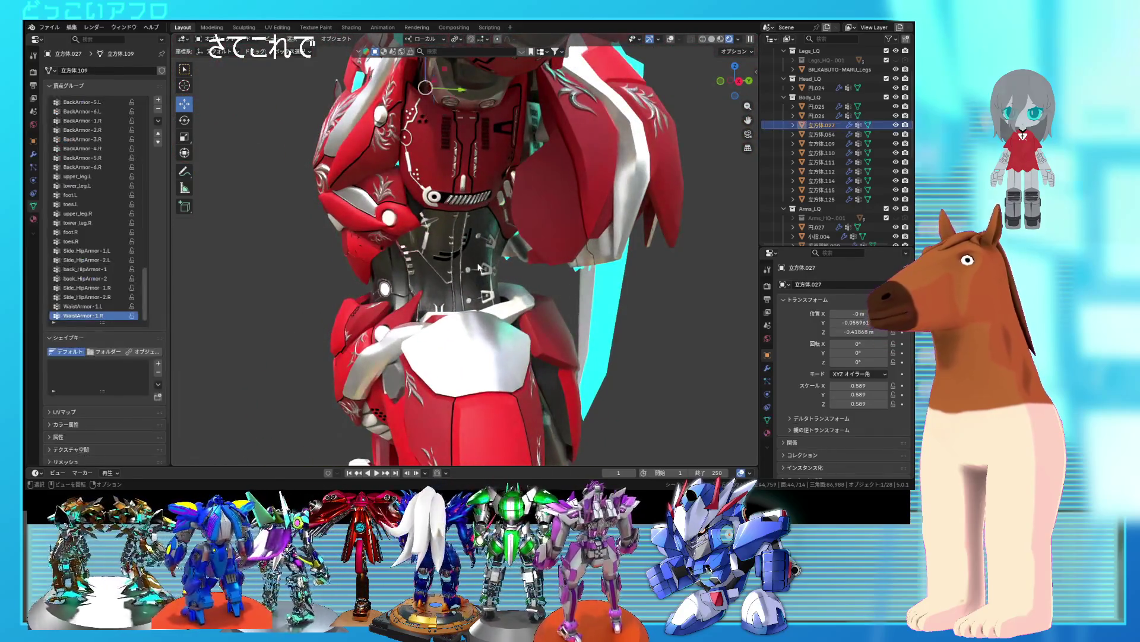
- Show the bones in see-through wireframe and select the overlapping hip armour mesh 立方体.115
key(Tab)
key(shift+alt+z)
mouse_move(451, 273)
middle_down()
mouse_move(465, 251)
mouse_move(512, 256)
middle_up()
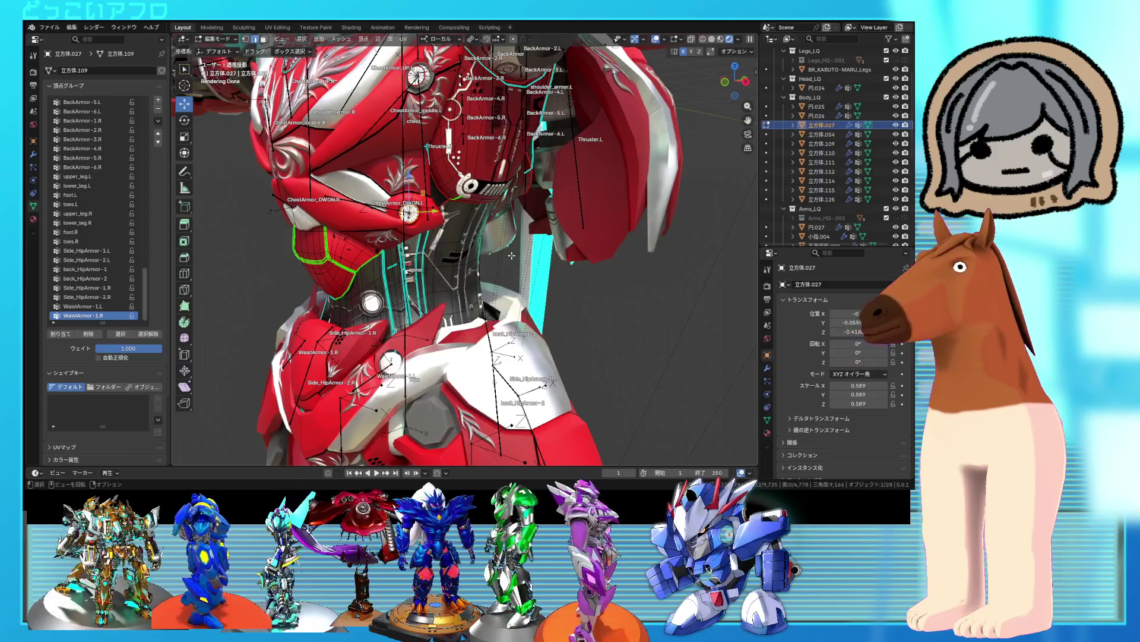
mouse_move(471, 252)
middle_down()
mouse_move(530, 340)
mouse_move(475, 315)
middle_up()
key(shift+z)
key(Tab)
click(451, 310)
click(451, 310)
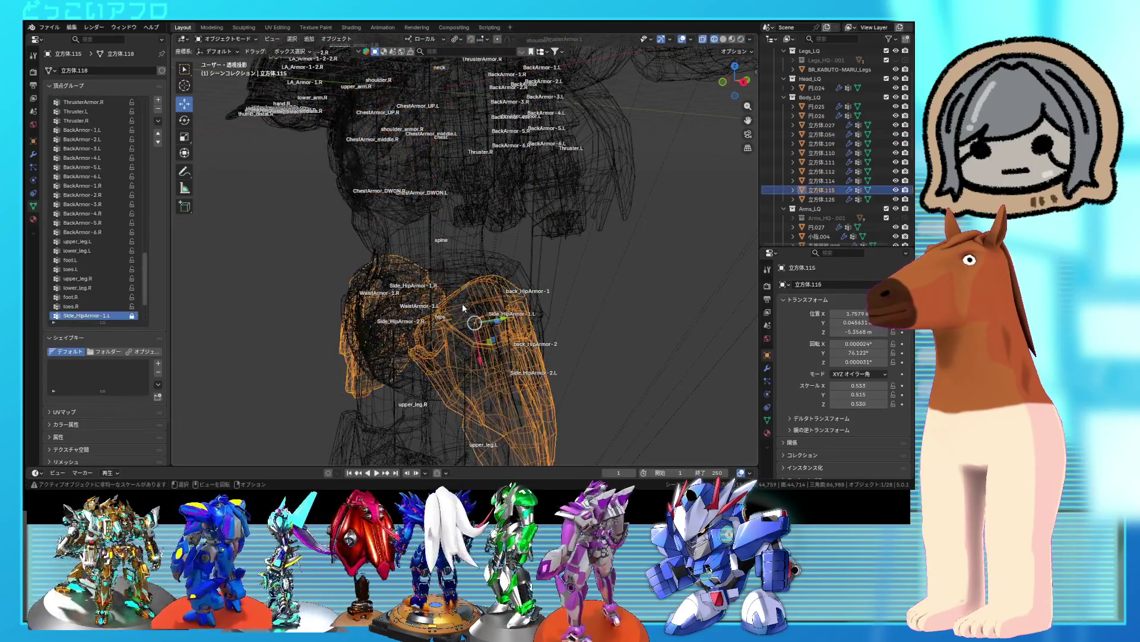
- Add 立方体.112 to the selection and reveal its hidden armor geometry in Edit Mode
shift+click(433, 356)
key(Tab)
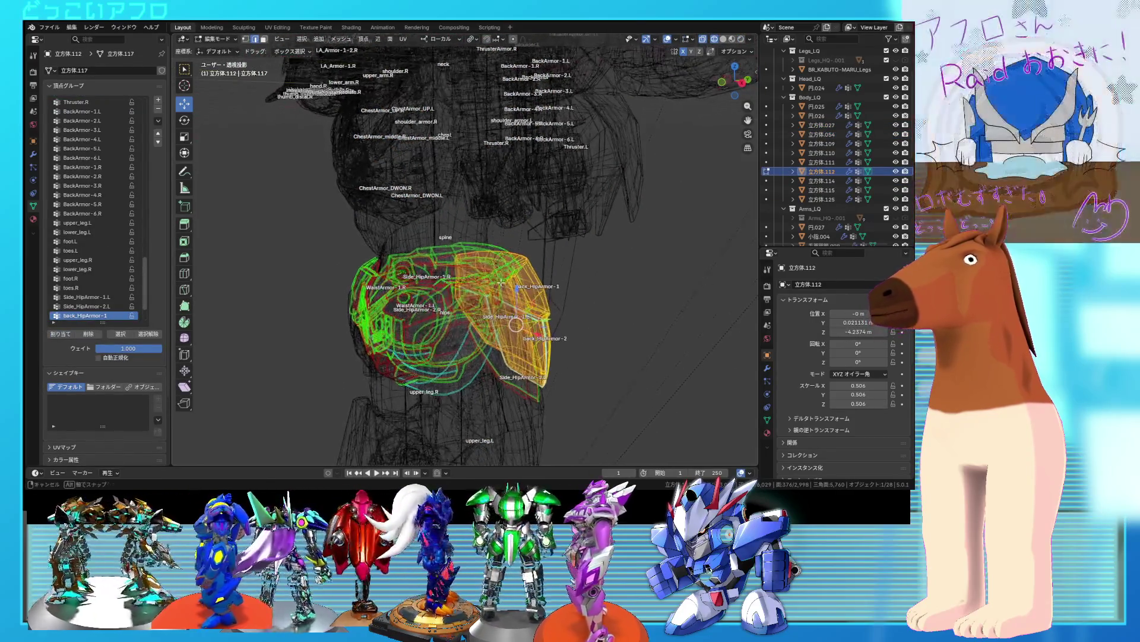
key(l)
mouse_move(433, 356)
middle_down()
mouse_move(454, 339)
mouse_move(521, 343)
mouse_move(392, 394)
middle_up()
drag(351, 319, 288, 267)
mouse_move(450, 414)
middle_down()
mouse_move(423, 308)
mouse_move(376, 319)
middle_up()
key(alt+h)
key(Tab)
- Select the small piece 立方体.114, then make waist armor 立方体.112 the active object
click(358, 338)
click(358, 337)
click(358, 338)
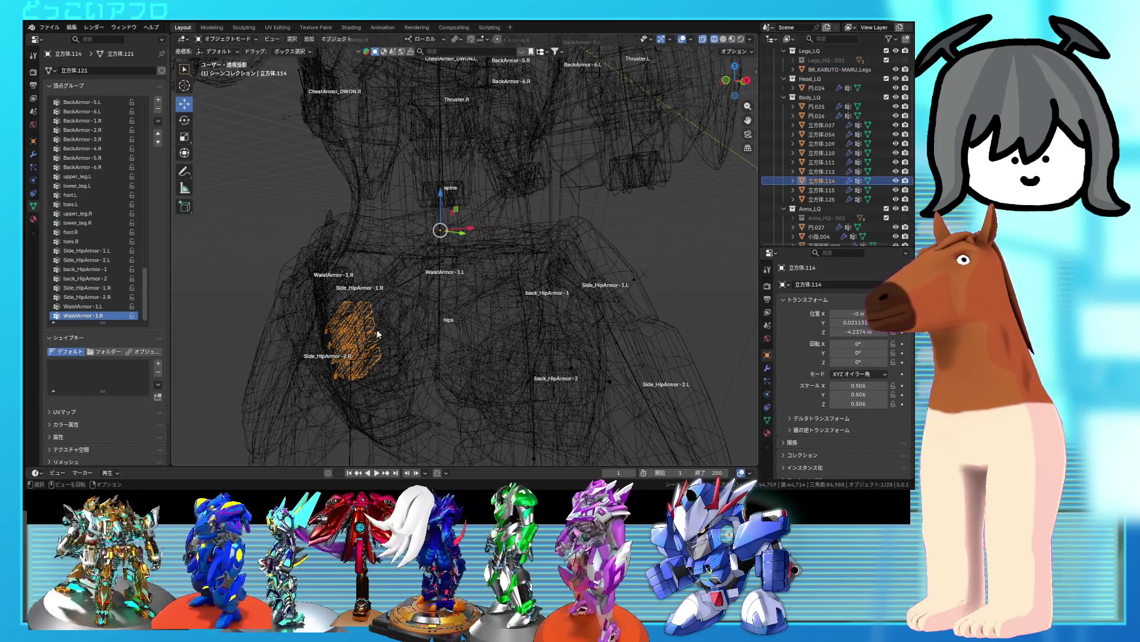
key(shift+z)
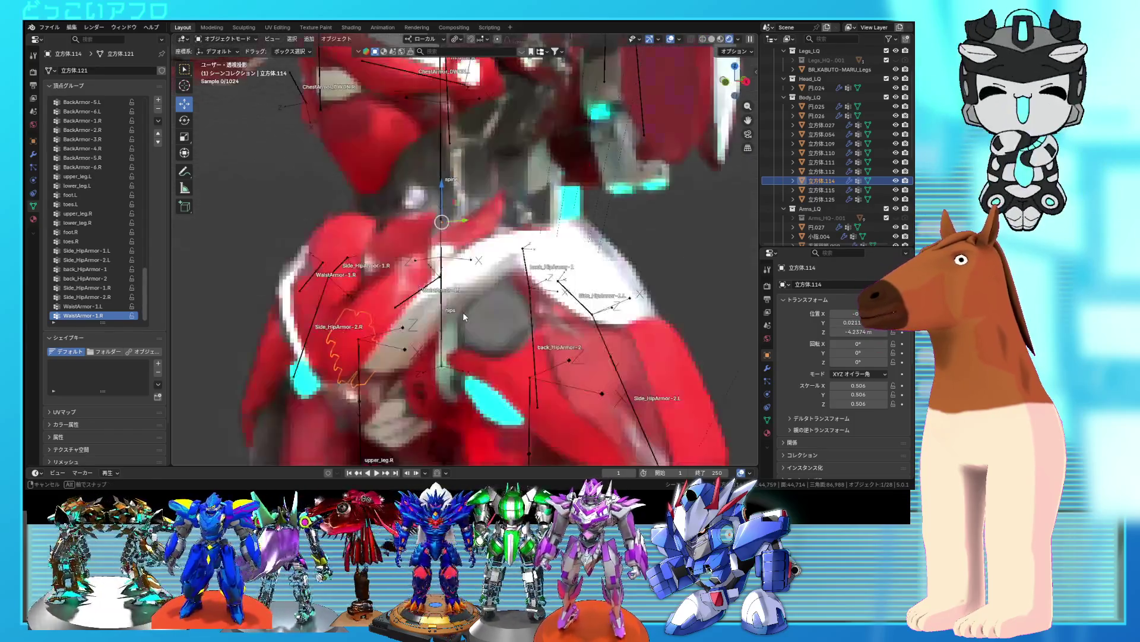
mouse_move(475, 286)
middle_down()
mouse_move(429, 345)
mouse_move(430, 408)
middle_up()
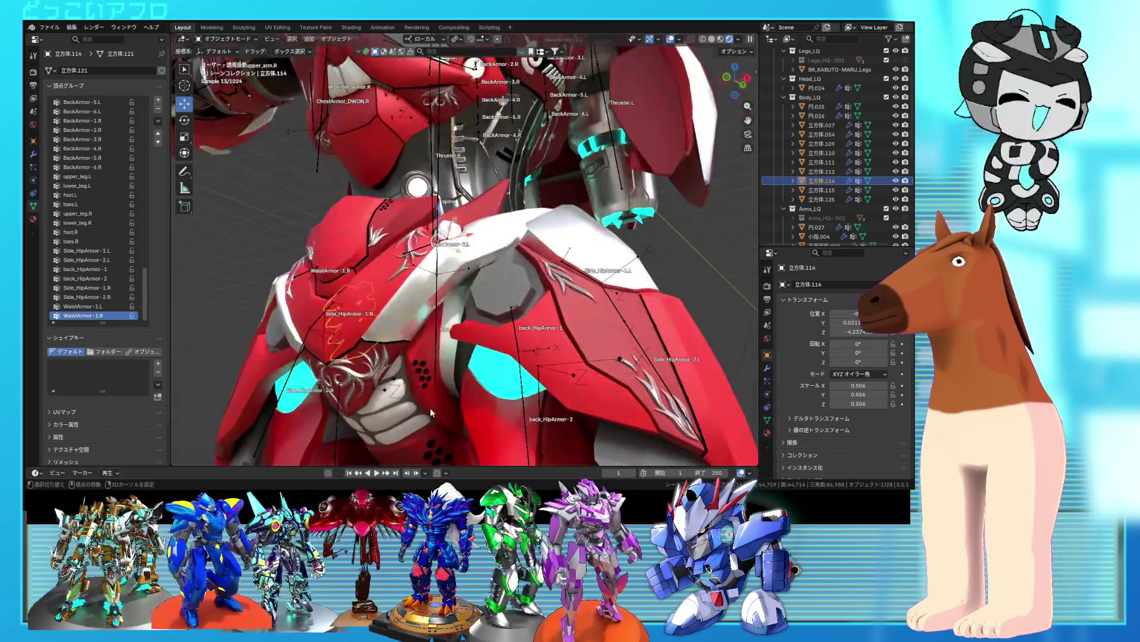
click(430, 409)
key(shift+z)
right_click(430, 407)
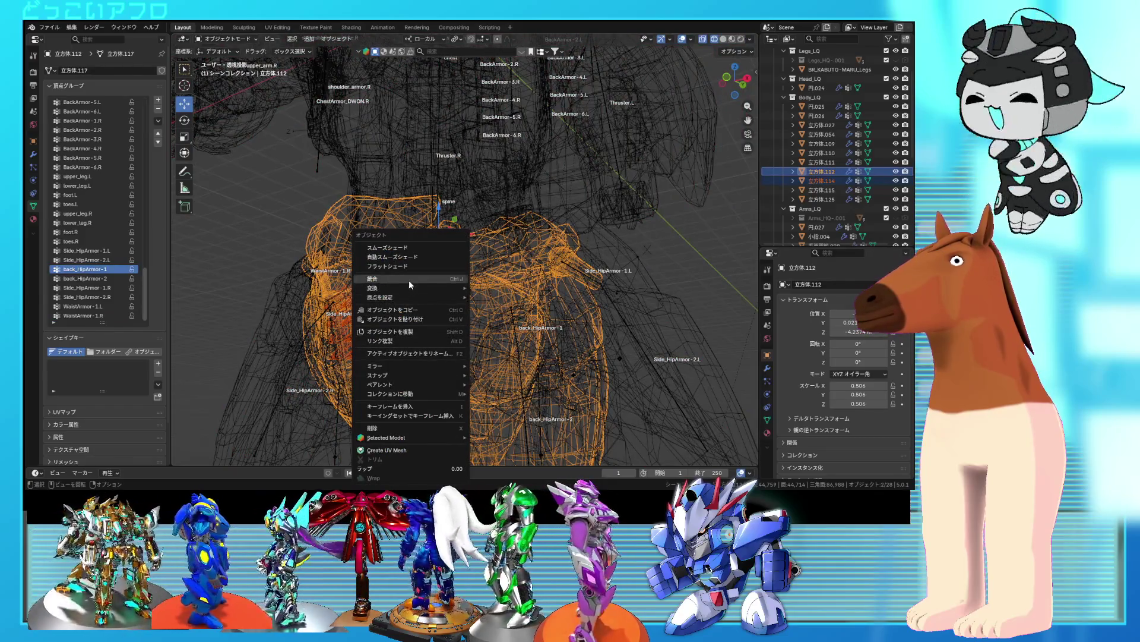
- Join 立方体.114 into 立方体.112 and select the connected armor geometry in Edit Mode
click(410, 281)
key(Tab)
mouse_move(414, 287)
middle_down()
mouse_move(387, 363)
mouse_move(396, 361)
middle_up()
click(397, 362)
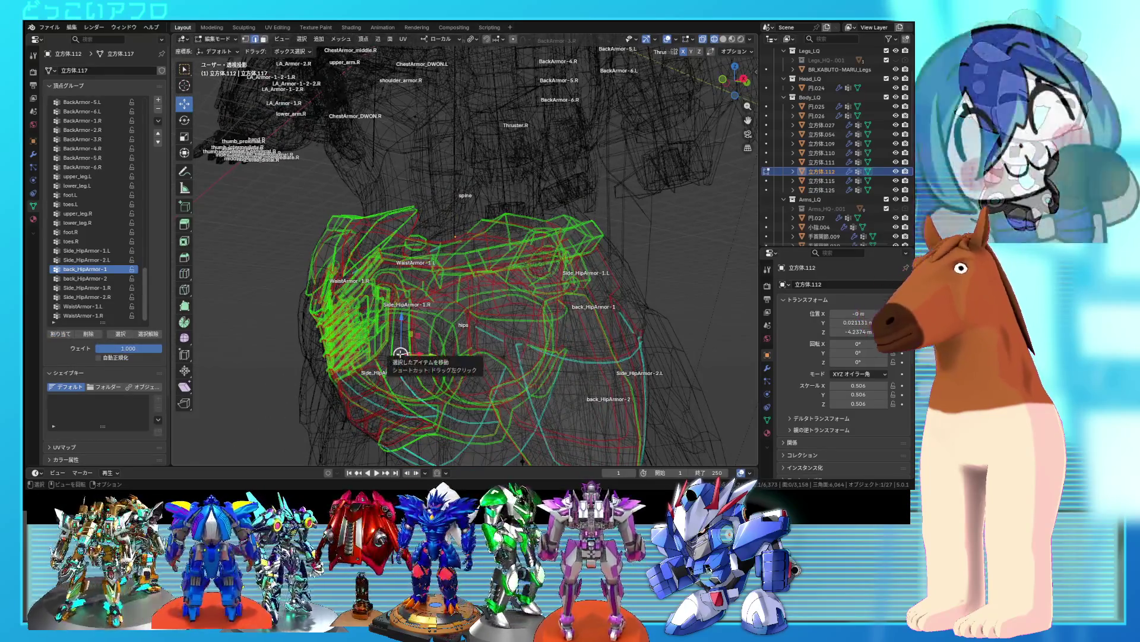
key(l)
drag(356, 326, 324, 249)
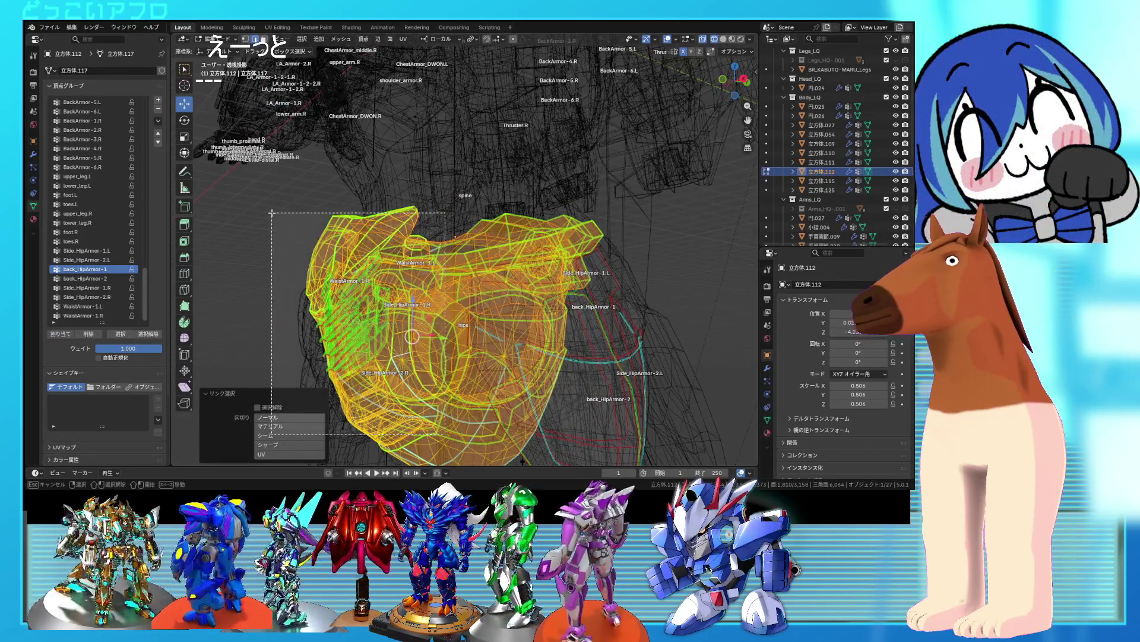
scroll(137, 251, up, 15)
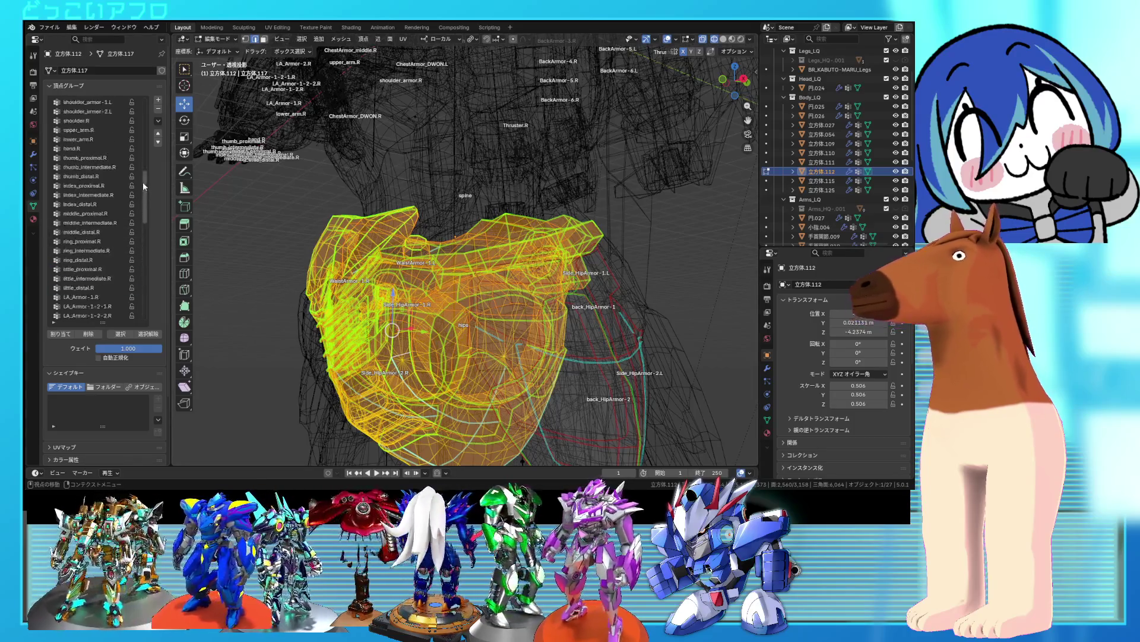
drag(143, 193, 144, 110)
- Select the hips vertex group's vertices to see which armor it covers
click(94, 111)
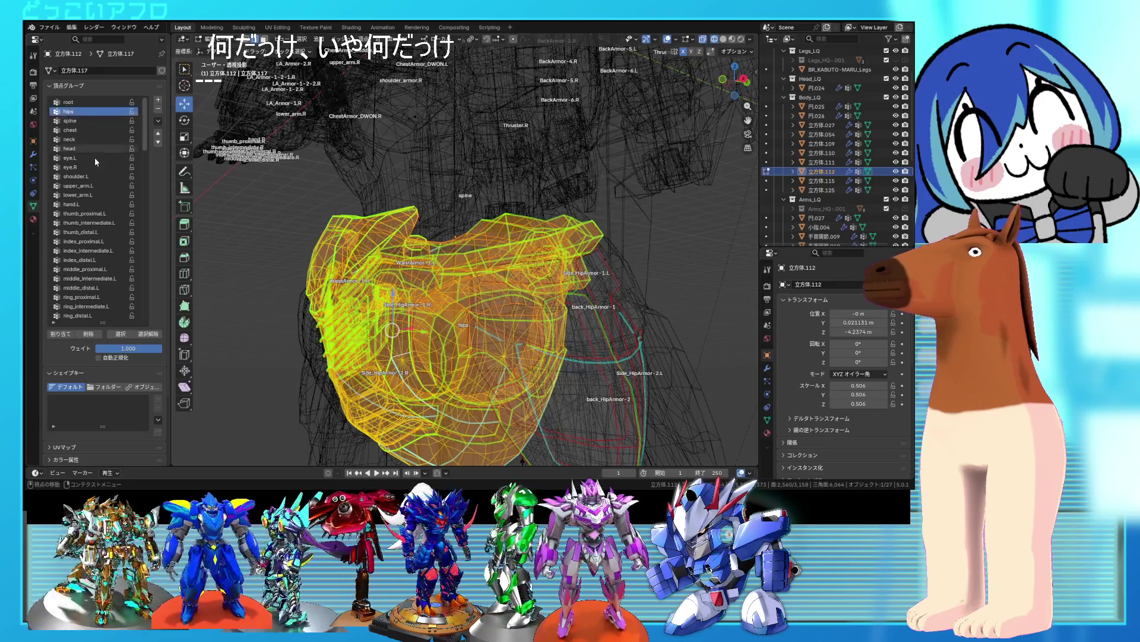
click(149, 333)
click(120, 334)
mouse_move(447, 338)
middle_down()
mouse_move(393, 347)
mouse_move(557, 303)
middle_up()
scroll(392, 346, up, 5)
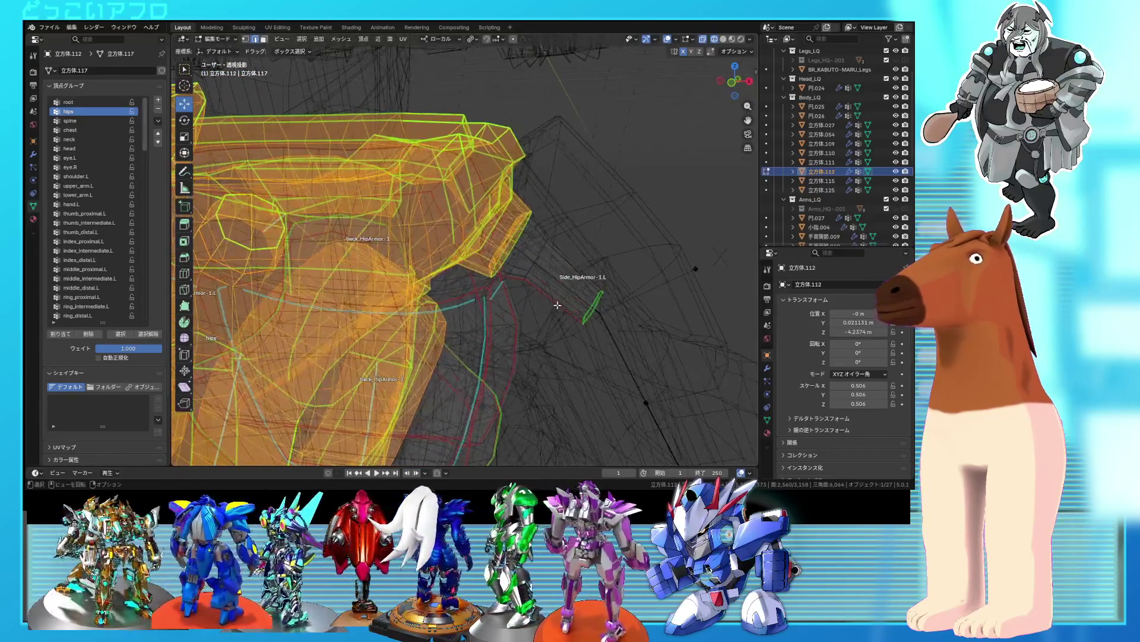
- Select the whole connected small side piece and grow the selection
click(558, 293)
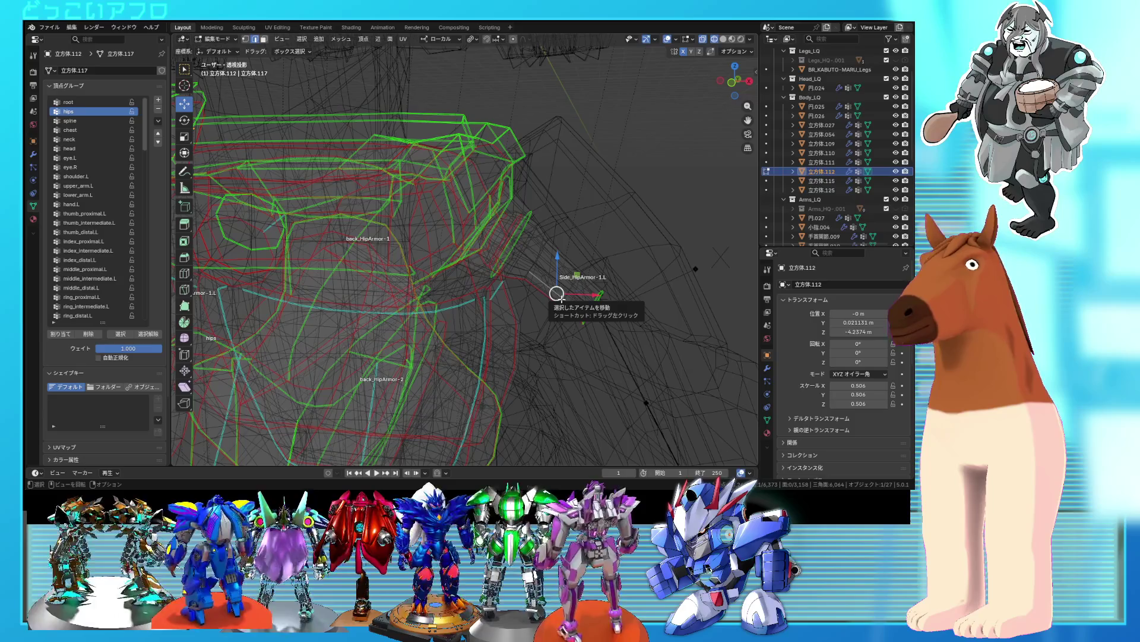
key(l)
middle_drag(557, 293, 548, 291)
scroll(88, 272, down, 6)
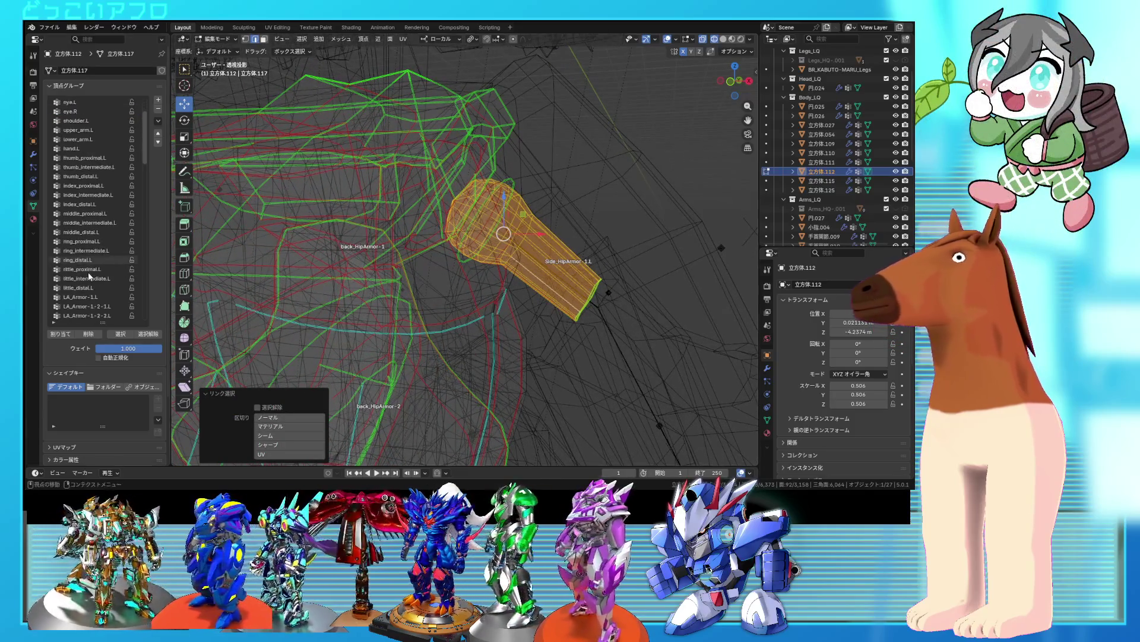
scroll(378, 245, down, 3)
scroll(116, 245, down, 10)
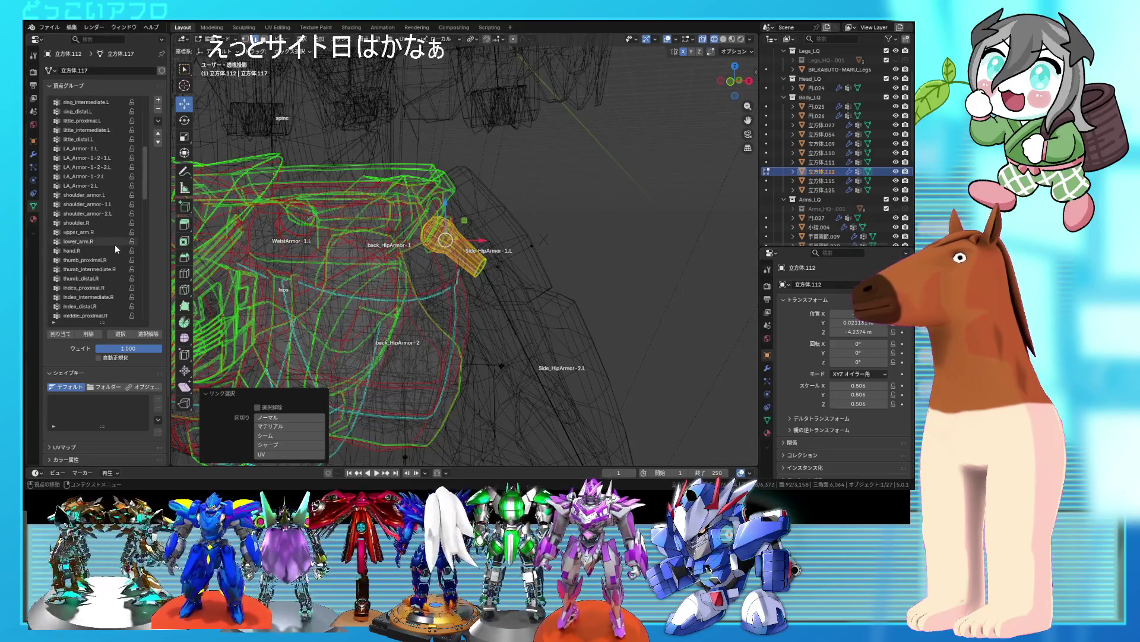
scroll(378, 244, down, 3)
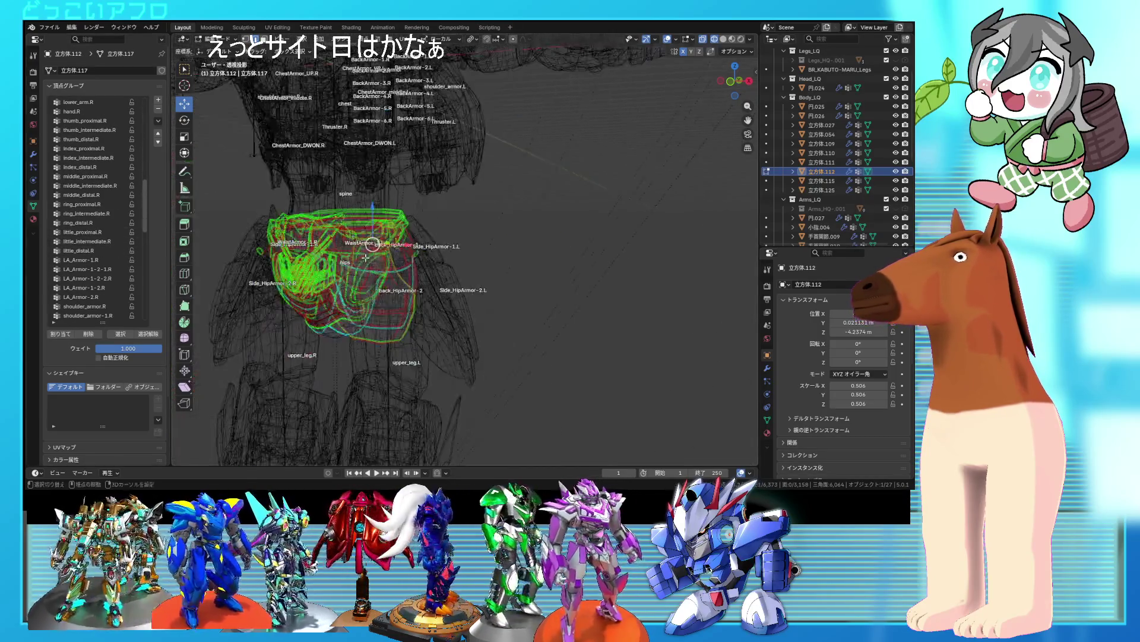
key(ctrl+KP_Add)
key(ctrl+KP_Add)
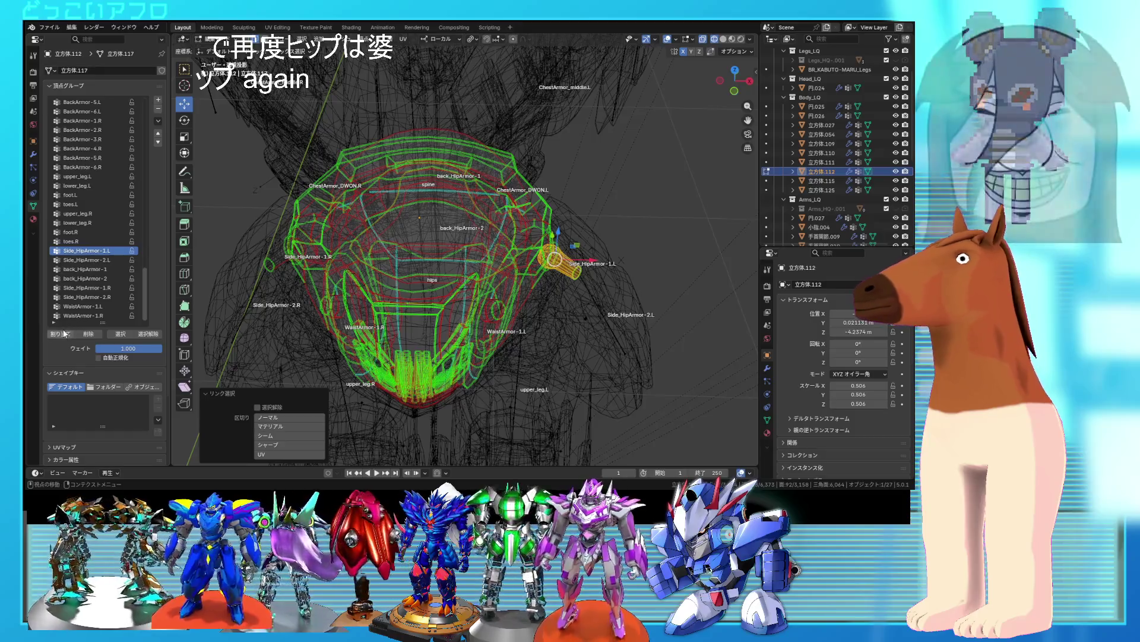
- Assign the small side hip piece to the Side_HipArmor-1.R vertex group
click(148, 334)
click(120, 334)
click(152, 334)
click(282, 262)
key(l)
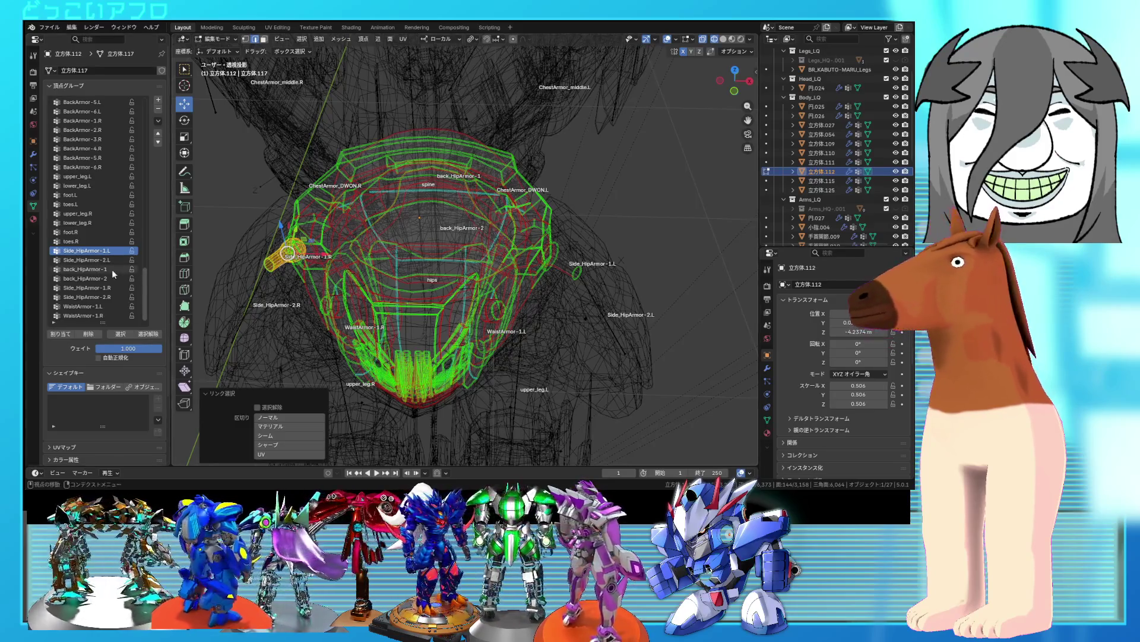
click(92, 288)
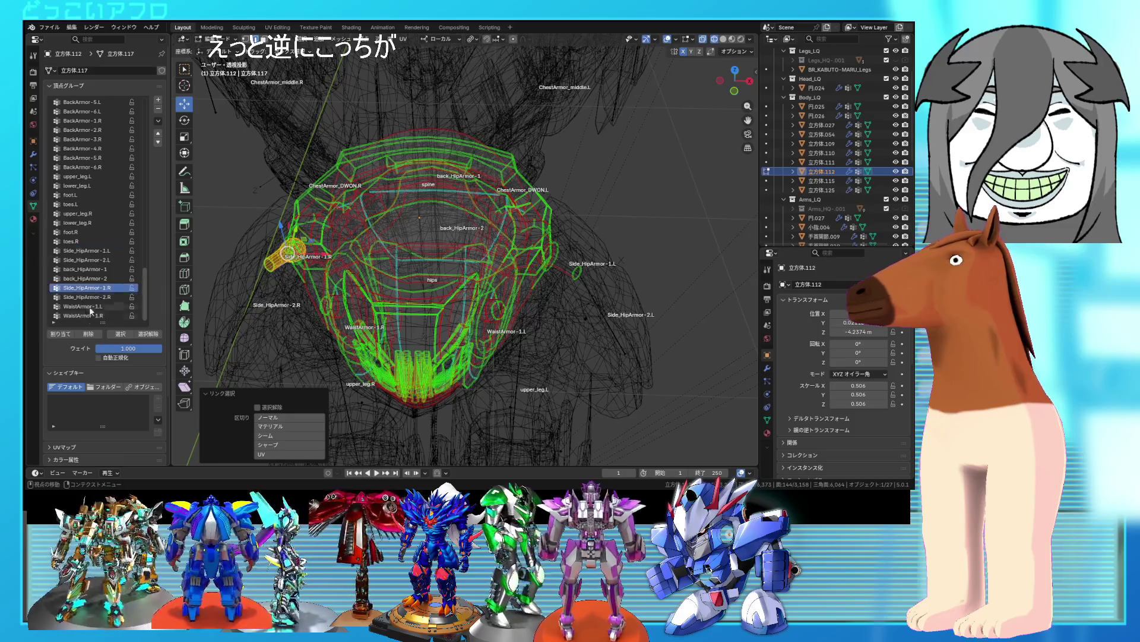
click(62, 334)
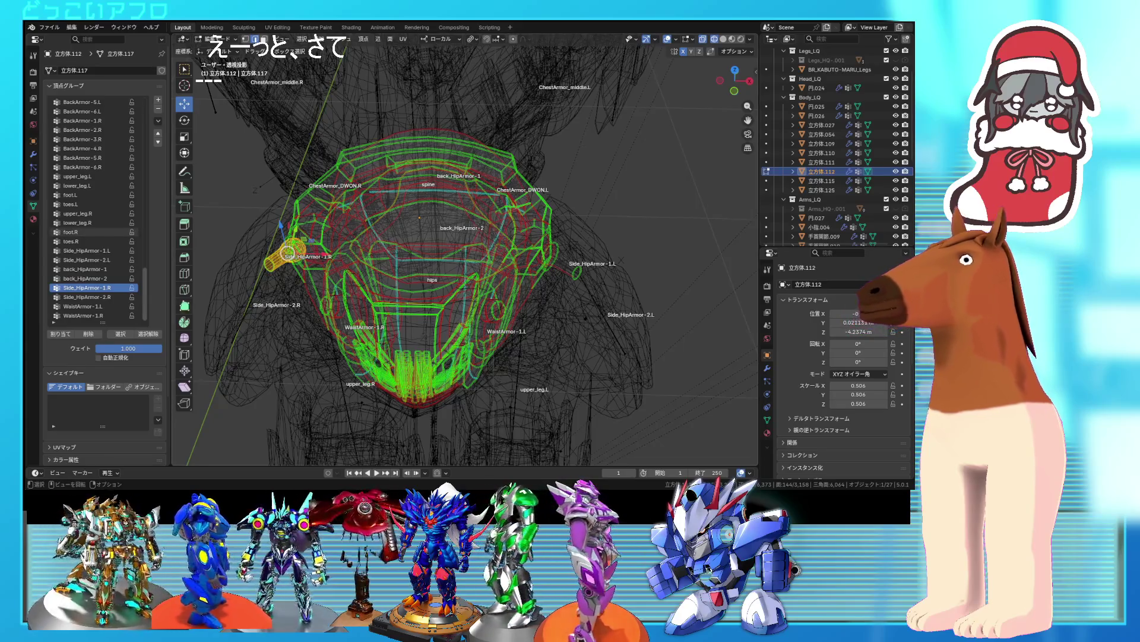
- Switch to the Side_HipArmor-2.R group and select the chest armor mesh 立方体.027
click(145, 335)
click(95, 297)
mouse_move(452, 262)
middle_down()
mouse_move(512, 260)
mouse_move(475, 233)
middle_up()
scroll(475, 233, up, 3)
key(shift+z)
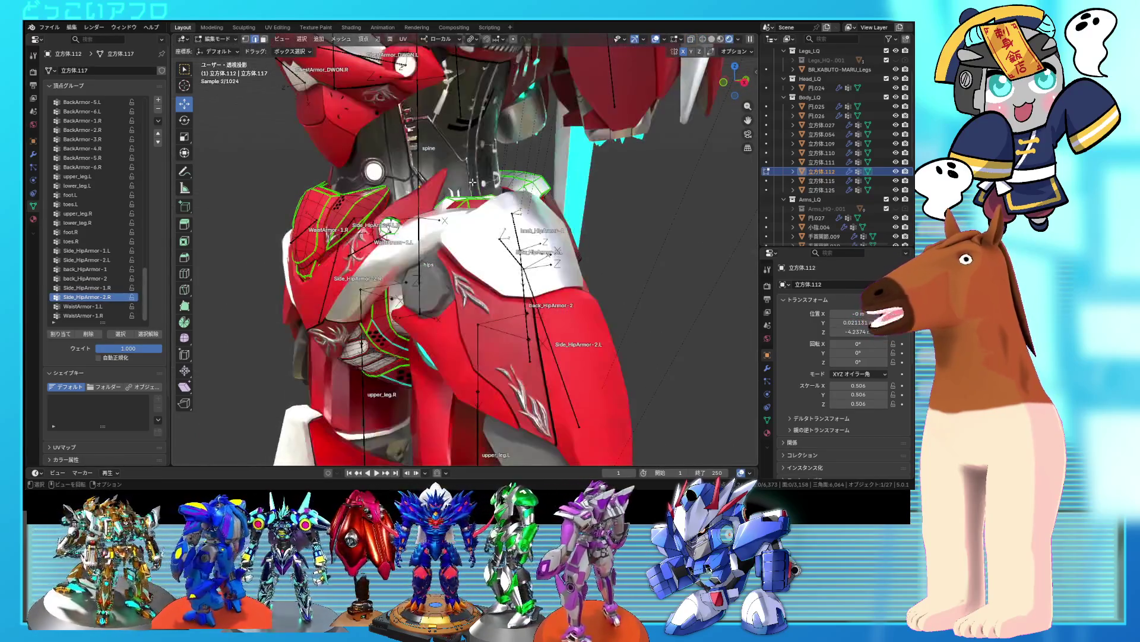
click(473, 178)
key(shift+z)
mouse_move(473, 172)
middle_down()
mouse_move(470, 220)
mouse_move(451, 220)
mouse_move(469, 270)
middle_up()
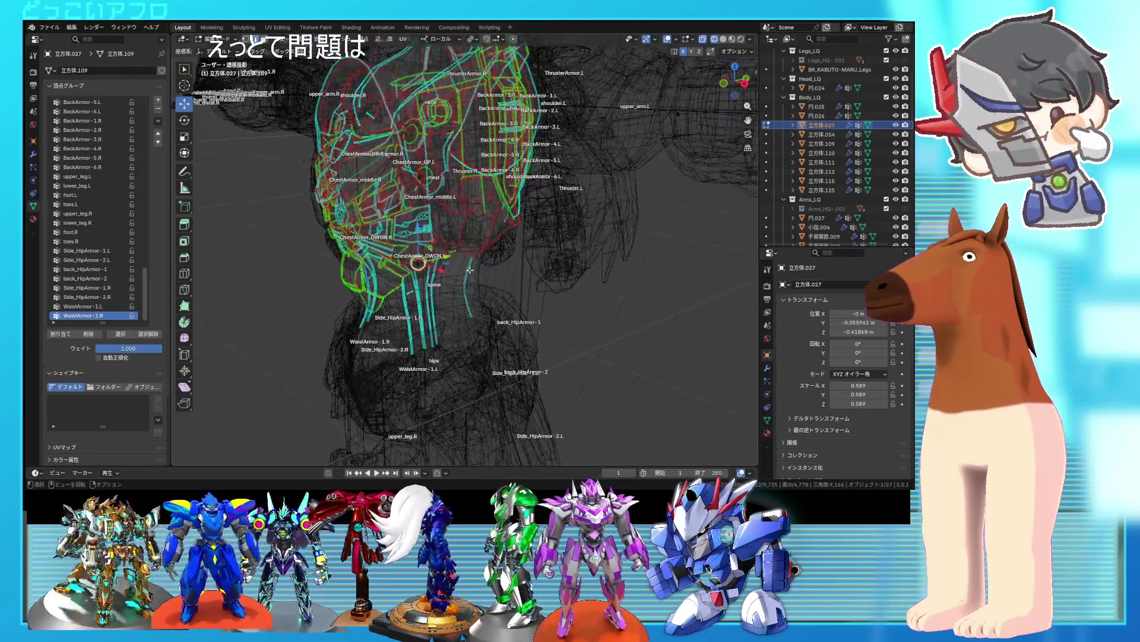
- Select the chest armor geometry, leaving out one linked region
scroll(470, 270, up, 2)
click(453, 305)
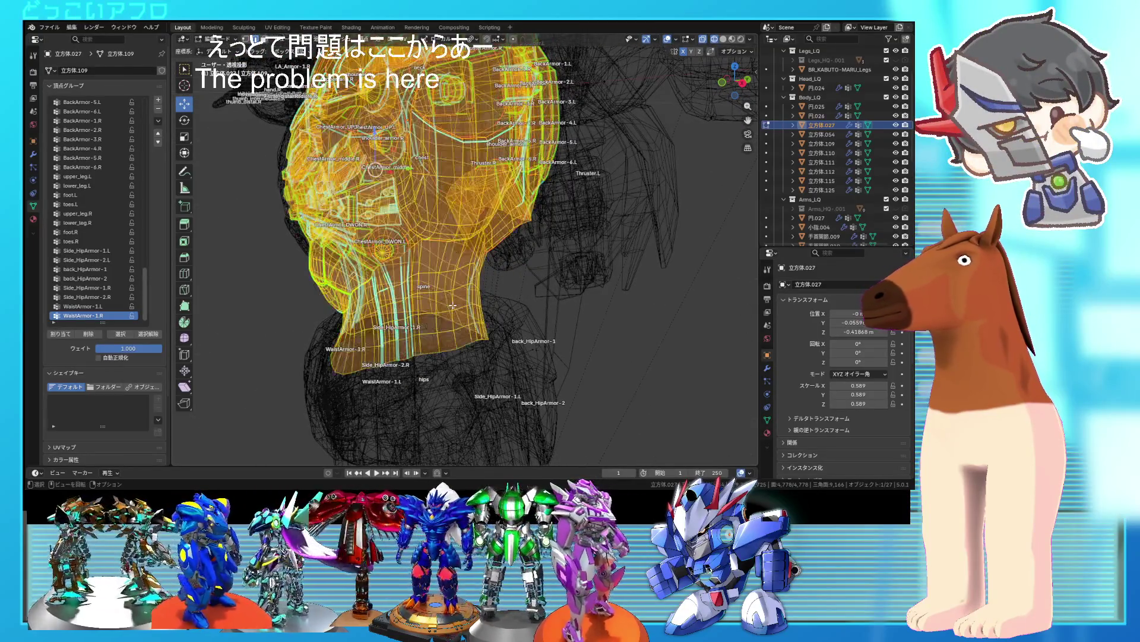
key(l)
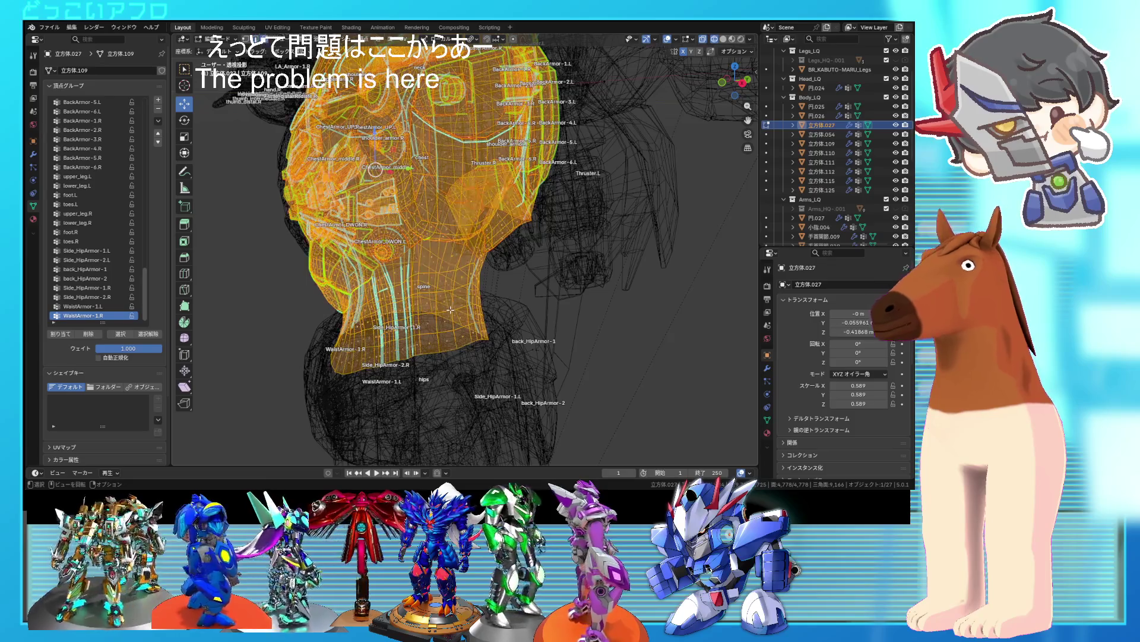
key(shift+l)
mouse_move(475, 291)
middle_down()
mouse_move(500, 224)
mouse_move(164, 268)
middle_up()
middle_drag(356, 196, 453, 192)
key(z)
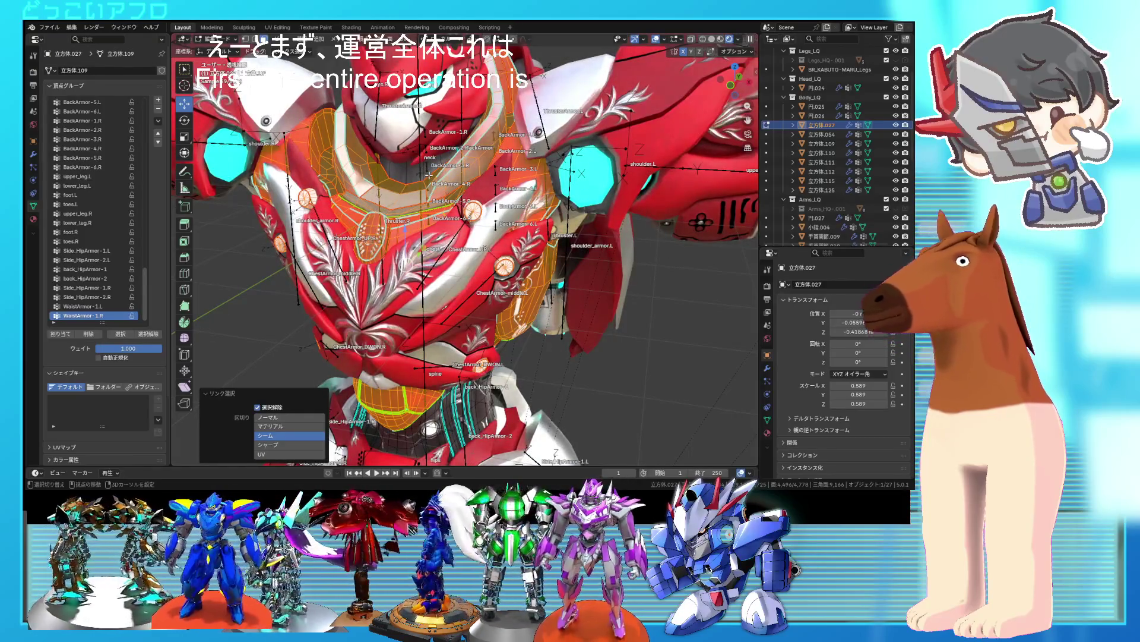
key(shift+z)
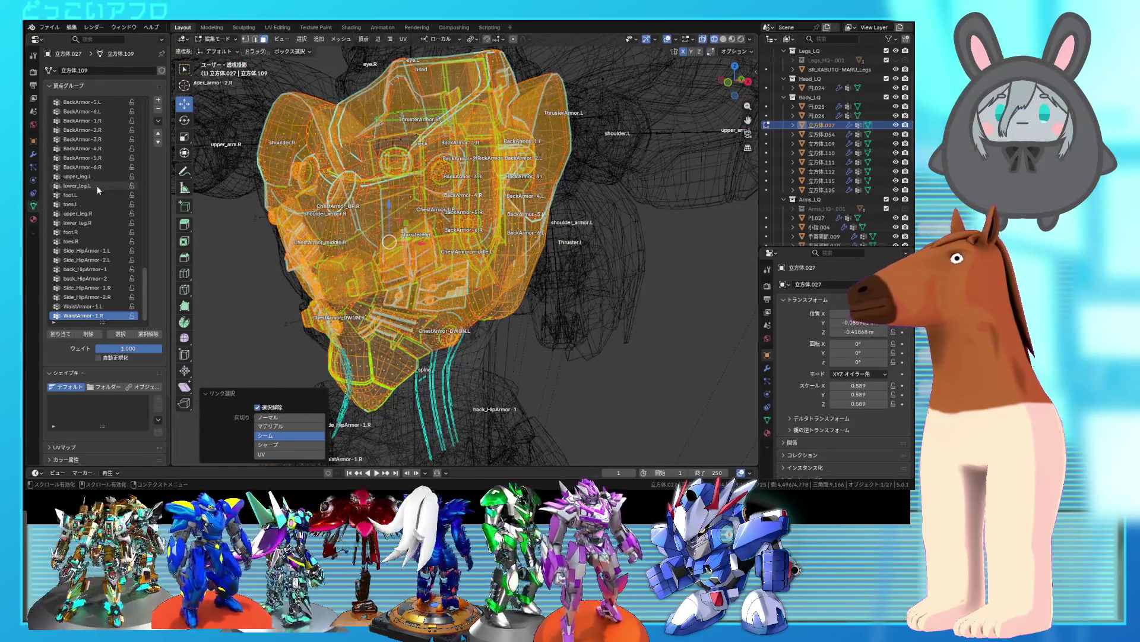
scroll(99, 190, up, 20)
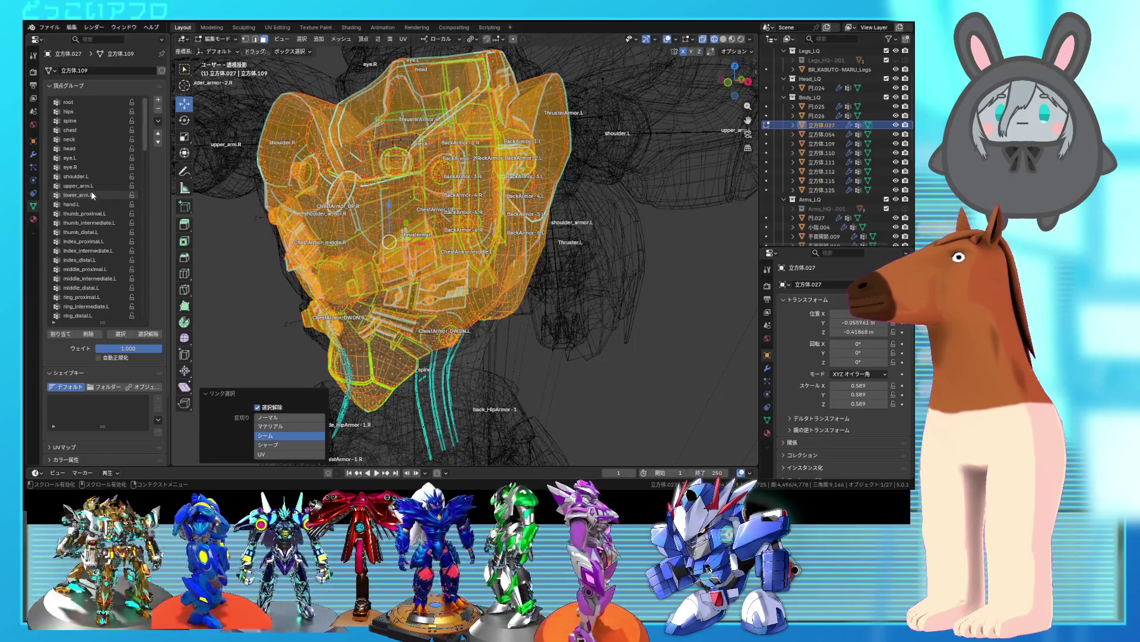
- Assign the selection to the chest vertex group and check it by isolating and revealing geometry
click(82, 130)
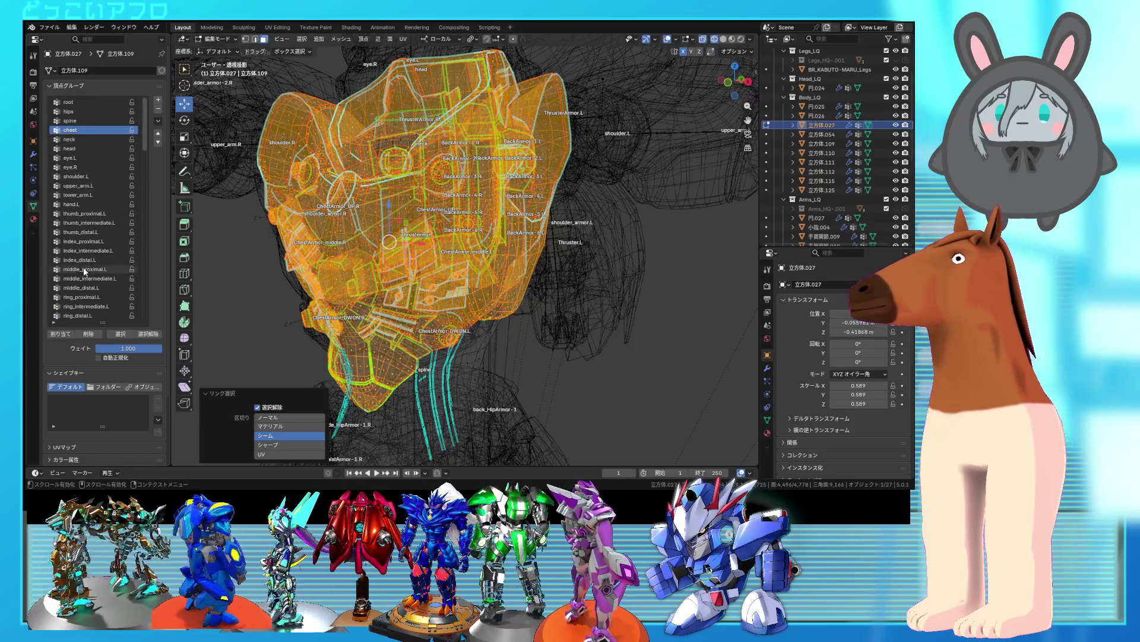
click(66, 334)
middle_drag(295, 159, 421, 137)
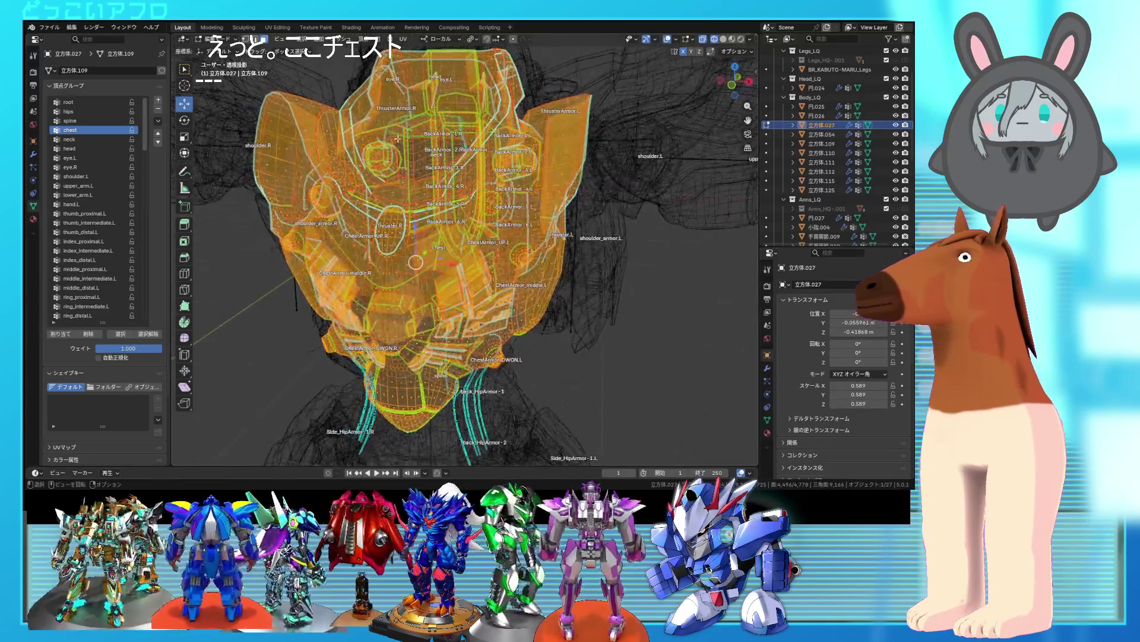
key(shift+h)
key(alt+h)
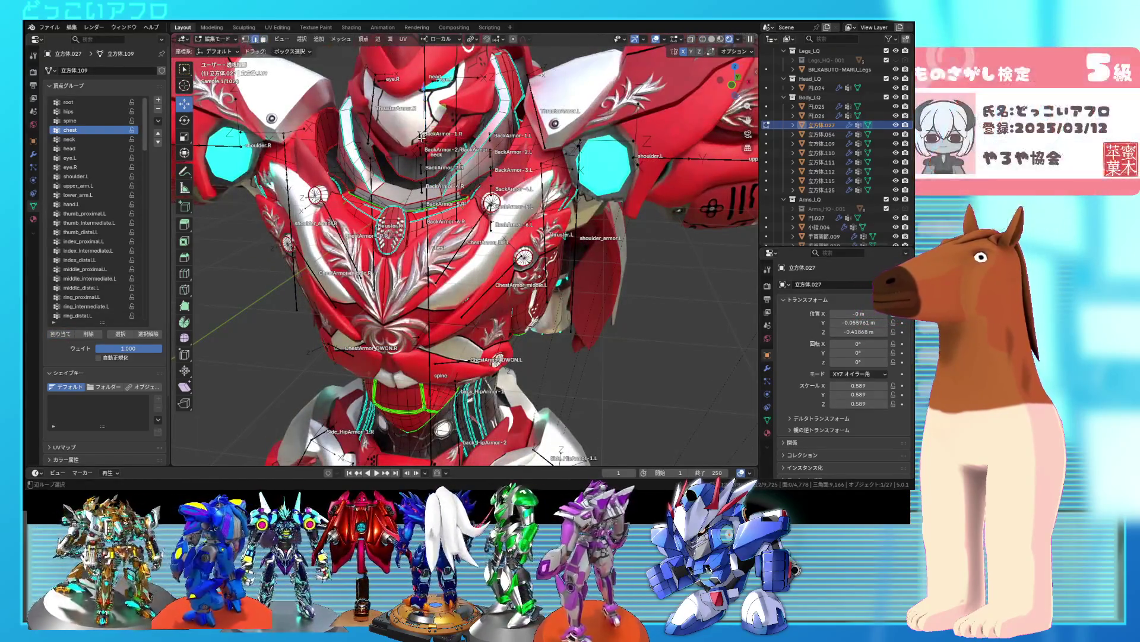
key(alt+z)
mouse_move(421, 138)
middle_down()
mouse_move(404, 167)
mouse_move(127, 183)
middle_up()
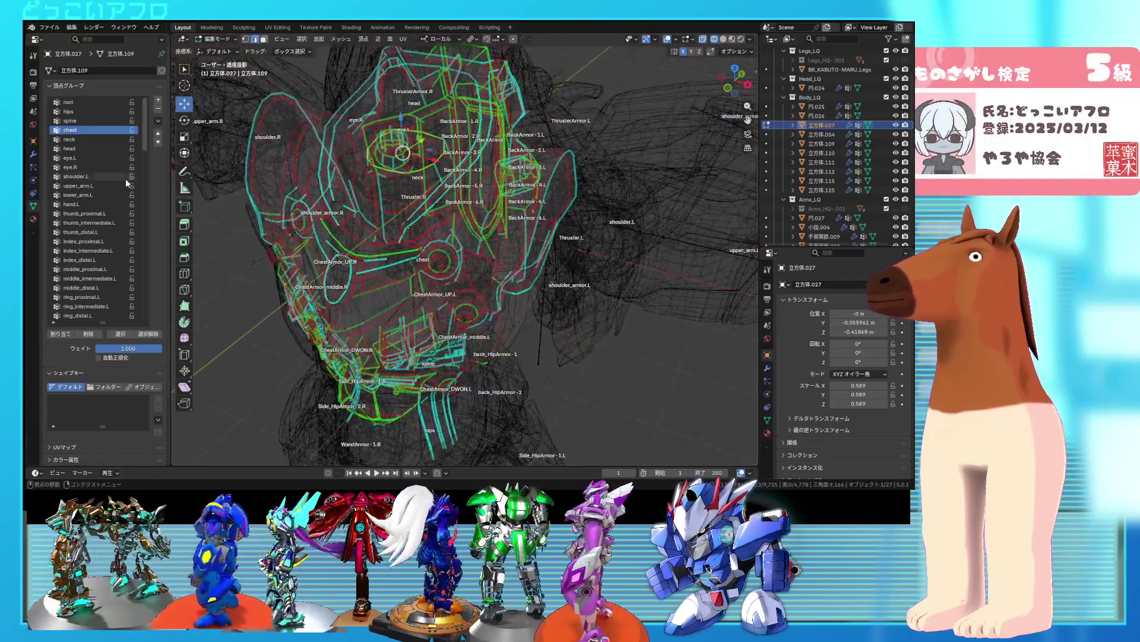
- Make neck the active vertex group and hide bone and wire overlays in grey solid shading
click(78, 143)
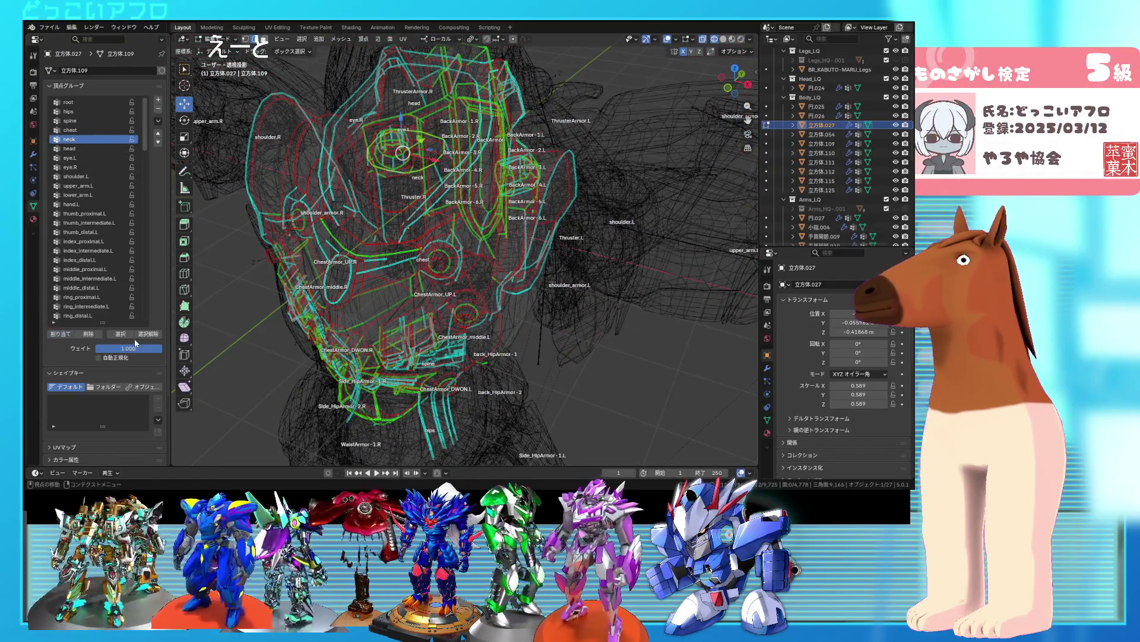
middle_drag(432, 263, 391, 172)
key(shift+z)
scroll(469, 226, up, 2)
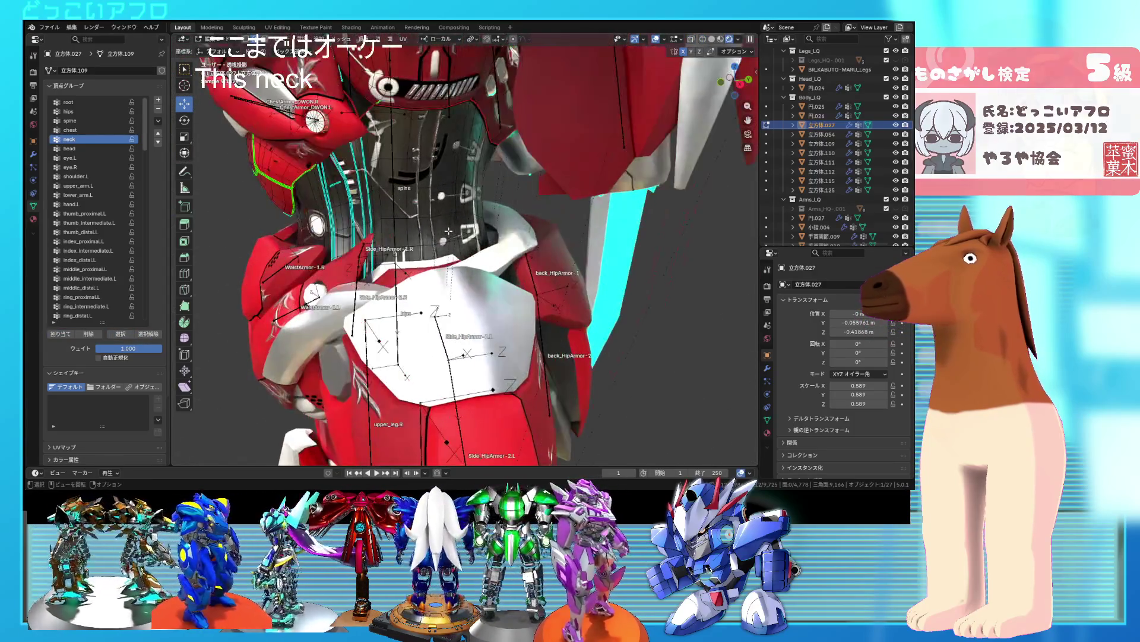
click(656, 39)
click(698, 39)
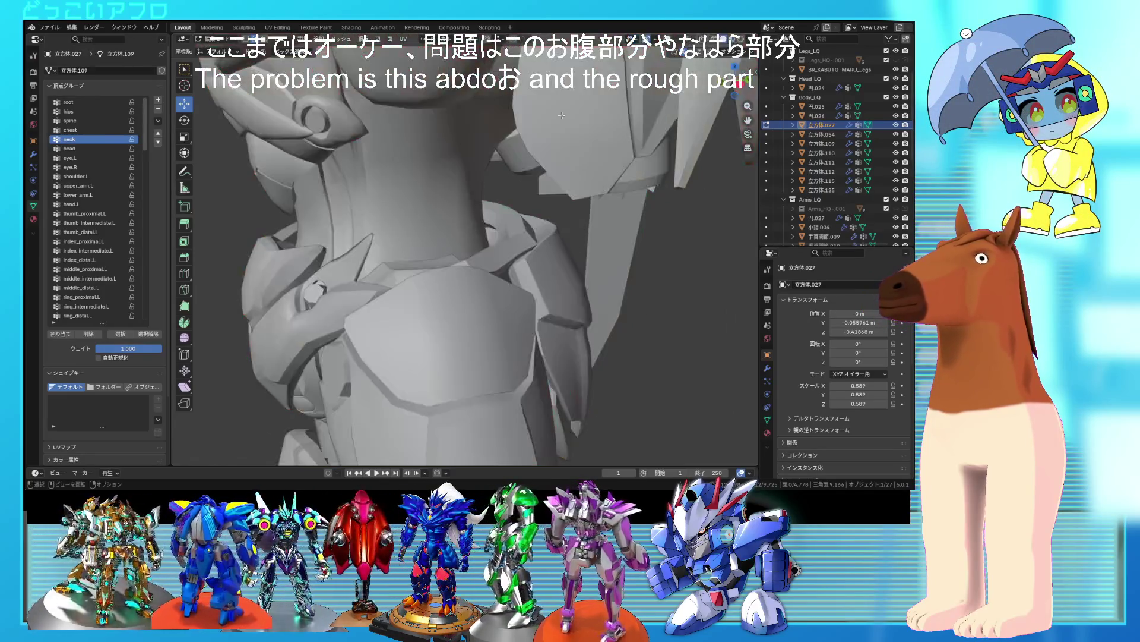
key(shift+z)
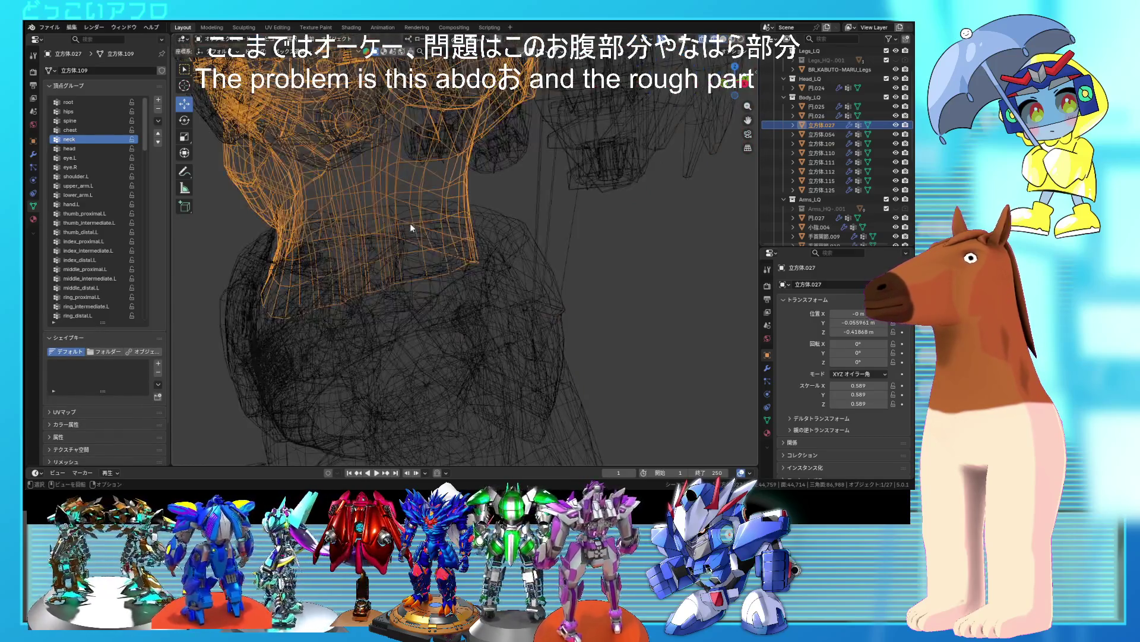
key(Tab)
- Select the linked abdomen piece of the torso mesh and show overlays again
click(424, 250)
key(l)
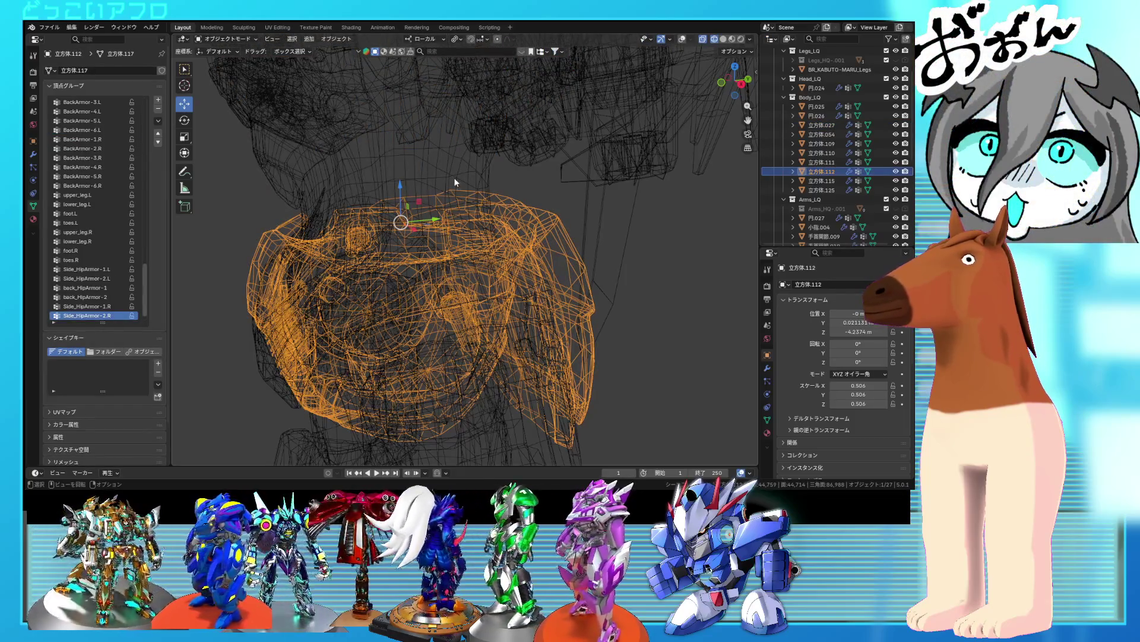
key(alt+a)
key(l)
key(alt+a)
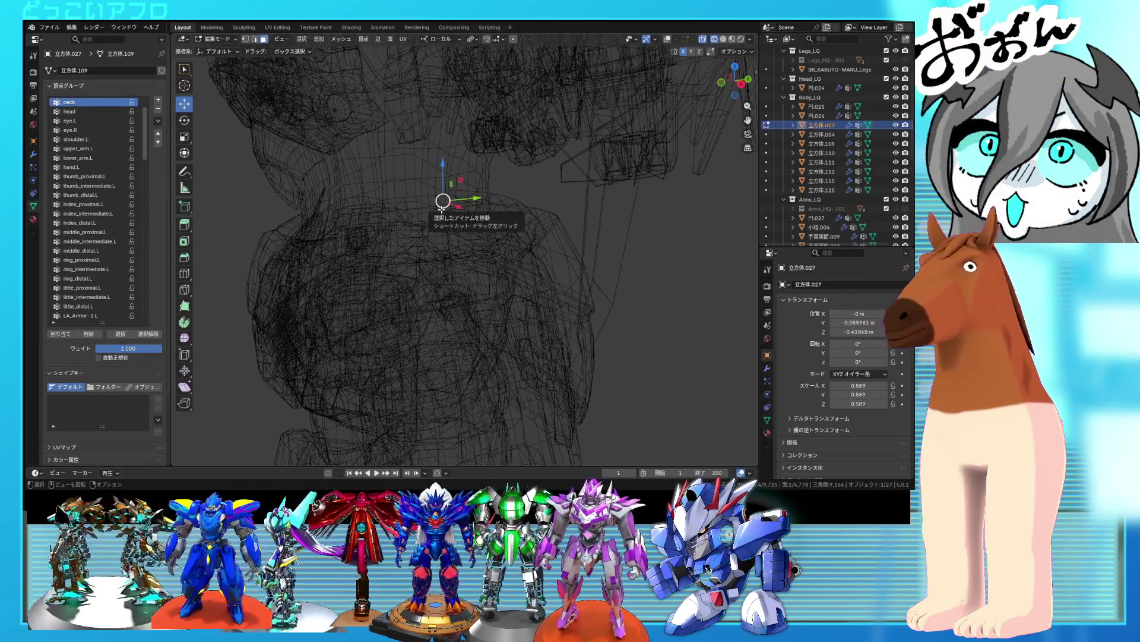
key(l)
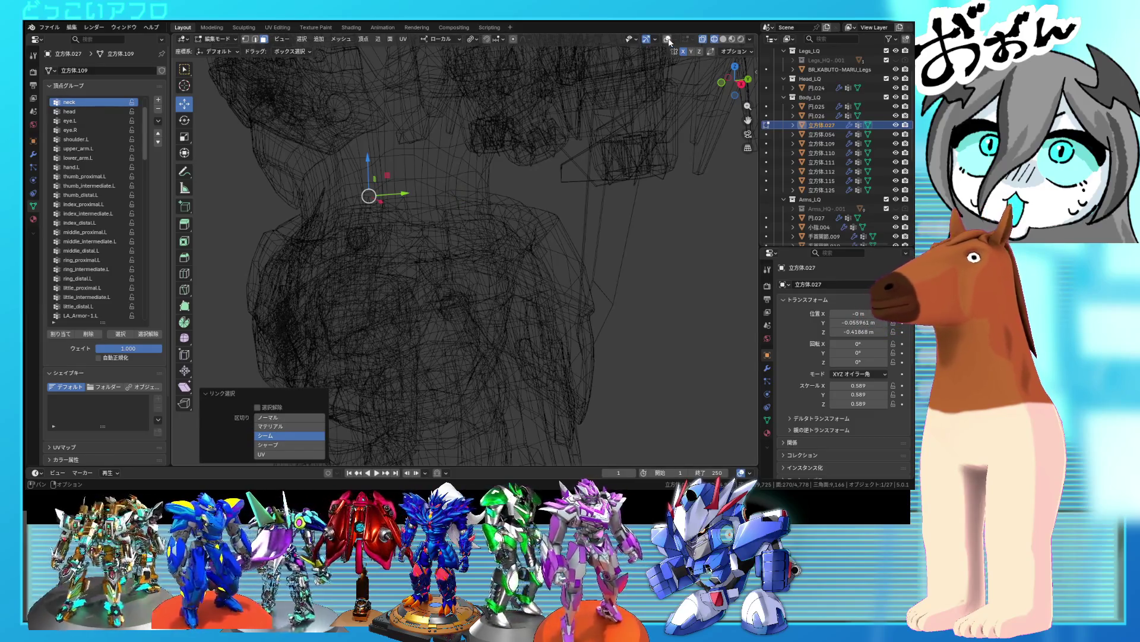
click(668, 39)
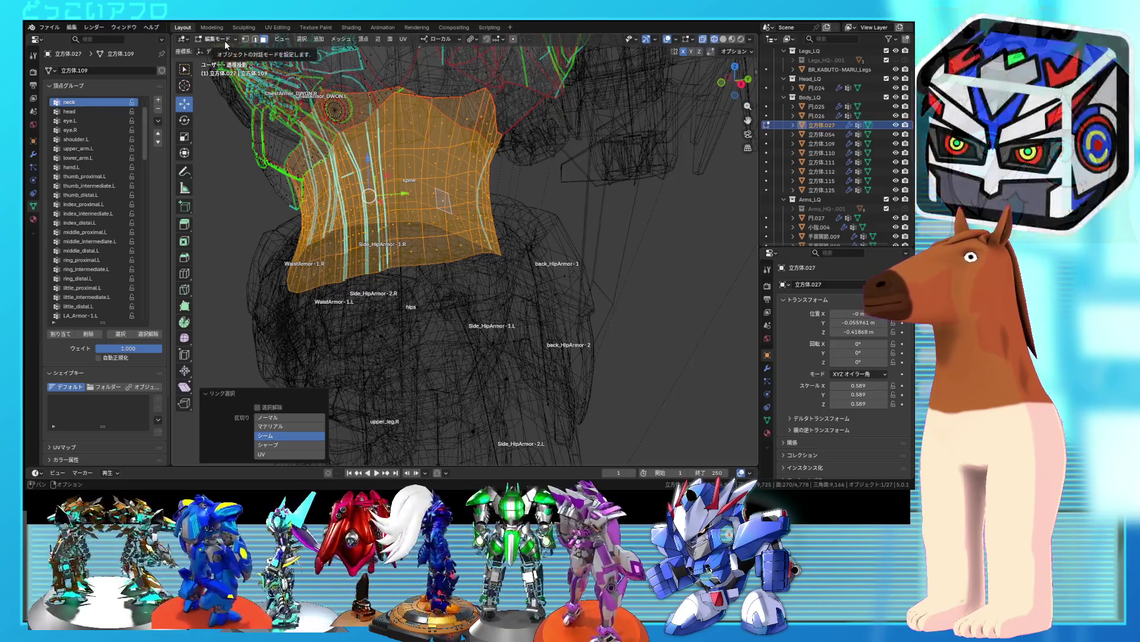
- Assign the abdomen piece to the hips group, then make spine active and clear the selection
scroll(119, 125, up, 4)
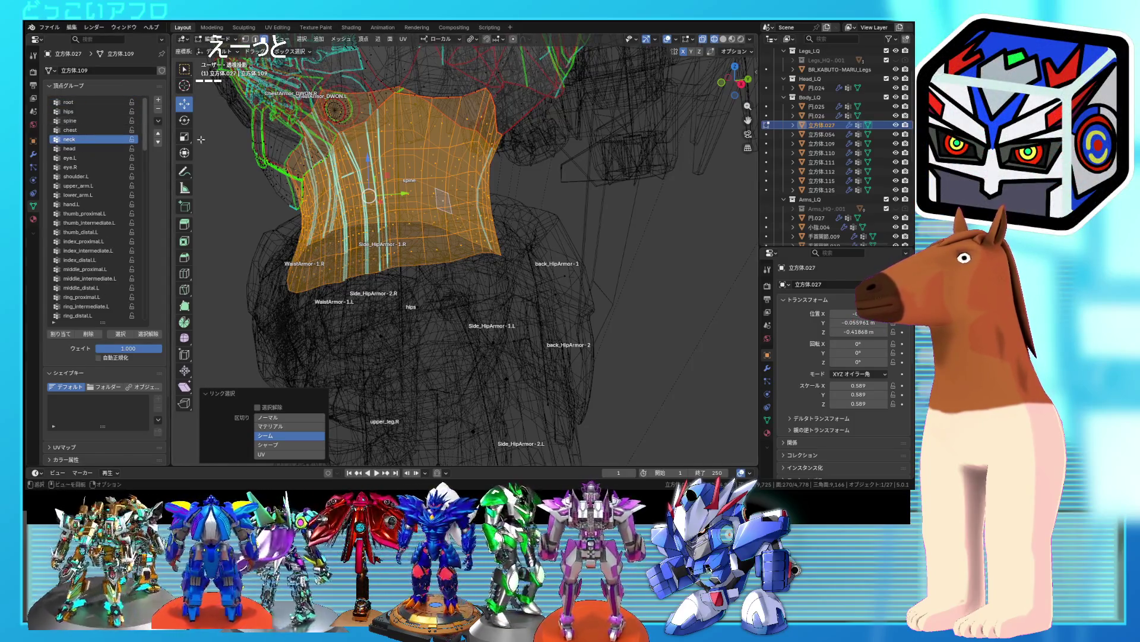
click(99, 112)
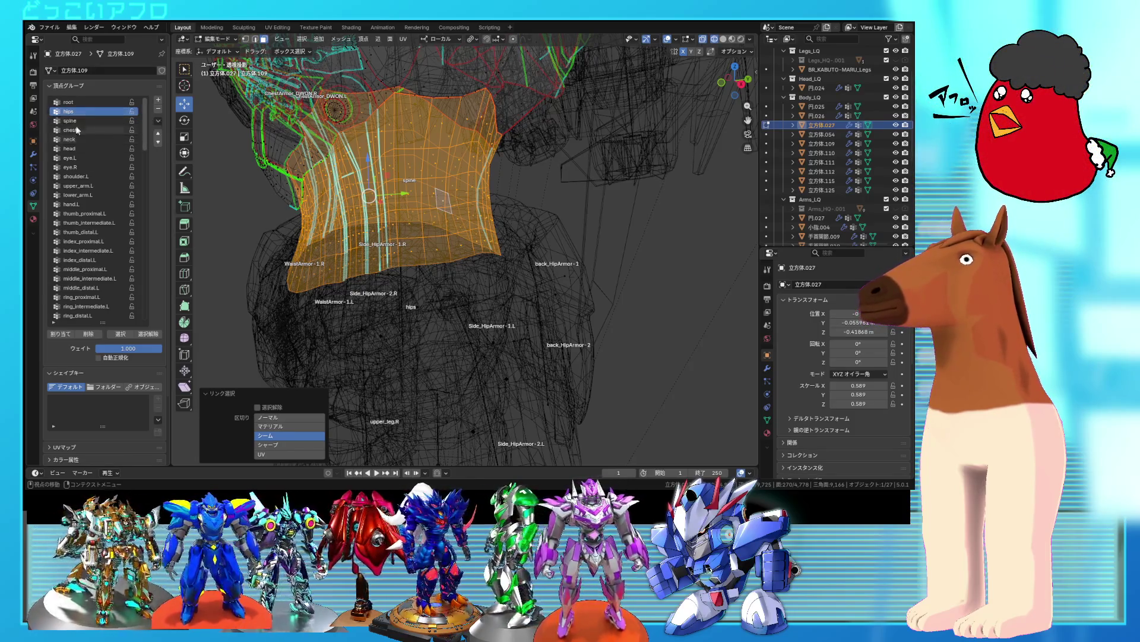
click(67, 335)
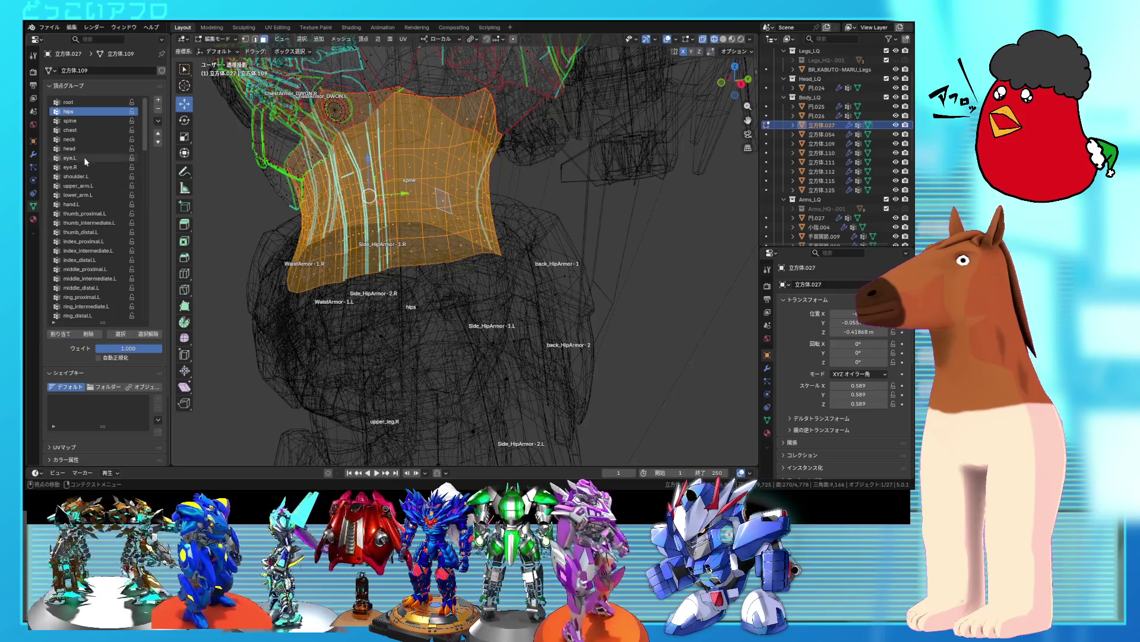
click(87, 120)
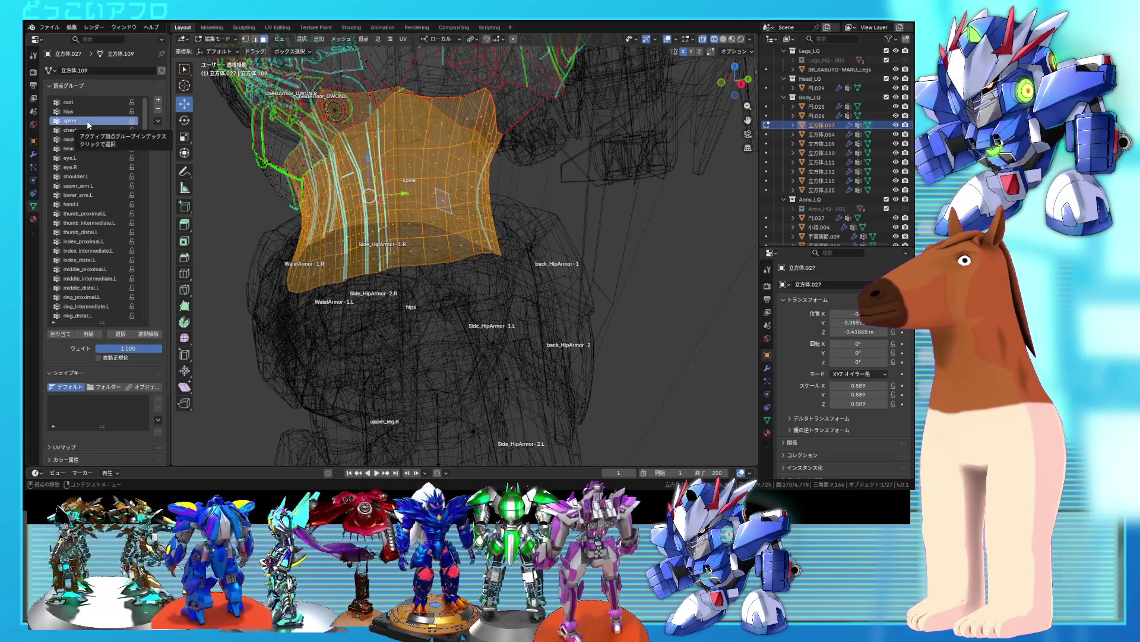
ctrl+scroll(87, 120, down, 2)
key(alt+a)
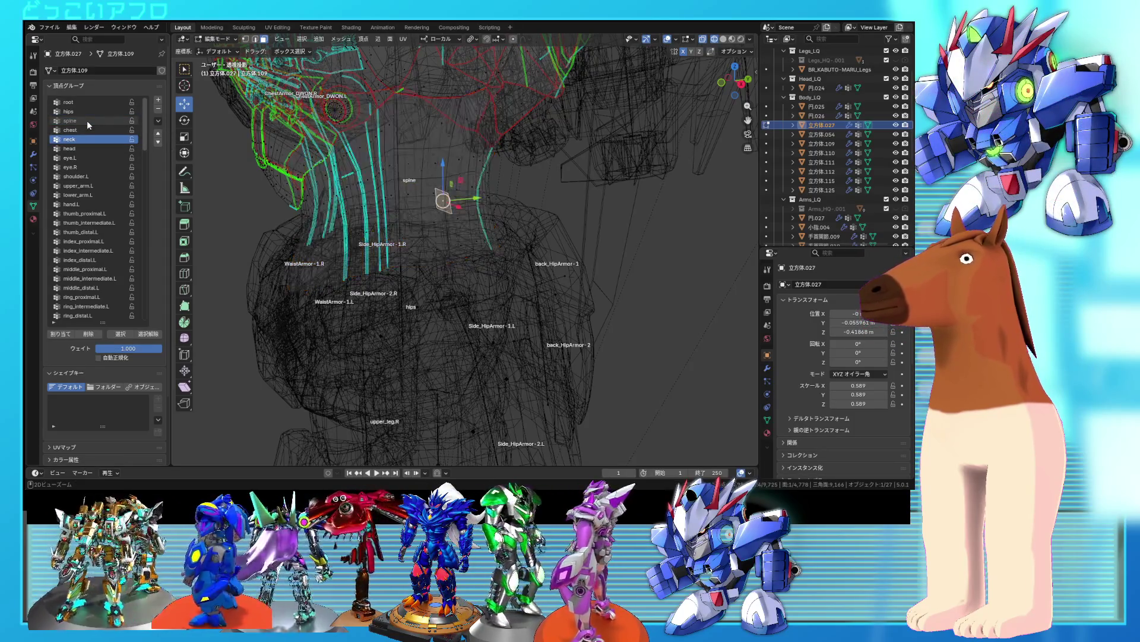
- Mark the abdomen edge loop as a seam and select the band it bounds
middle_drag(415, 178, 428, 152)
key(shift+z)
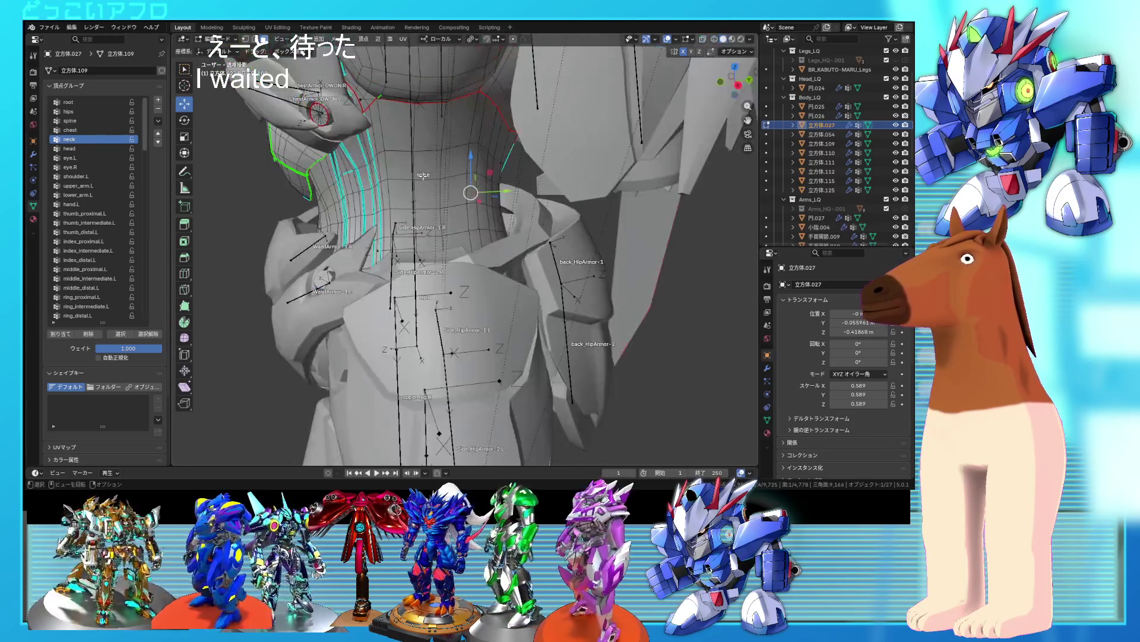
alt+click(427, 151)
right_click(418, 197)
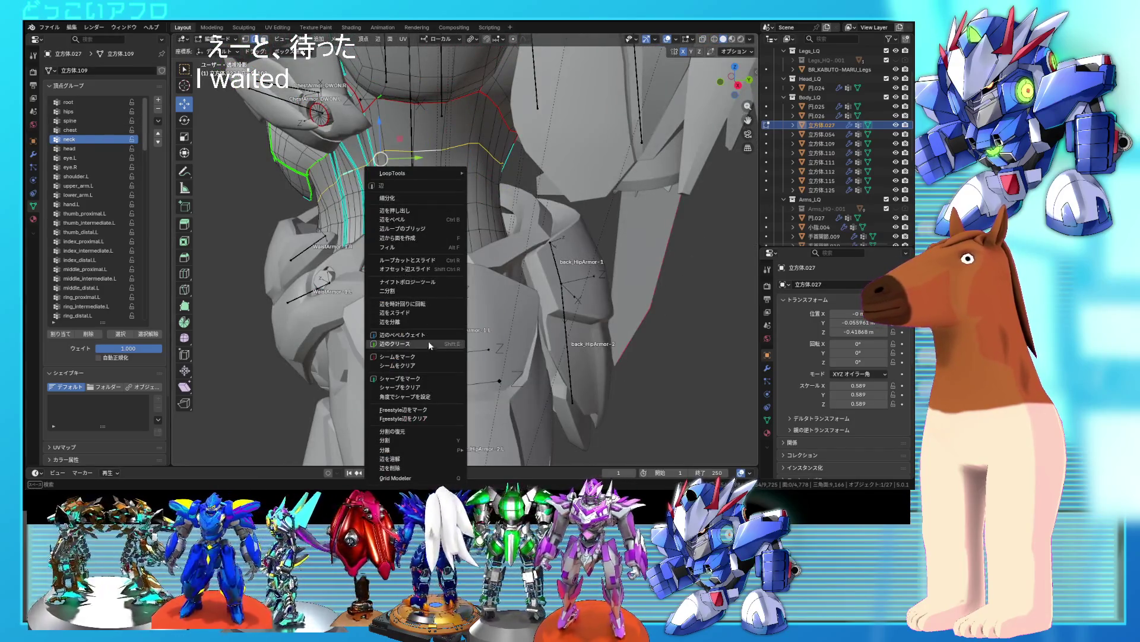
click(426, 357)
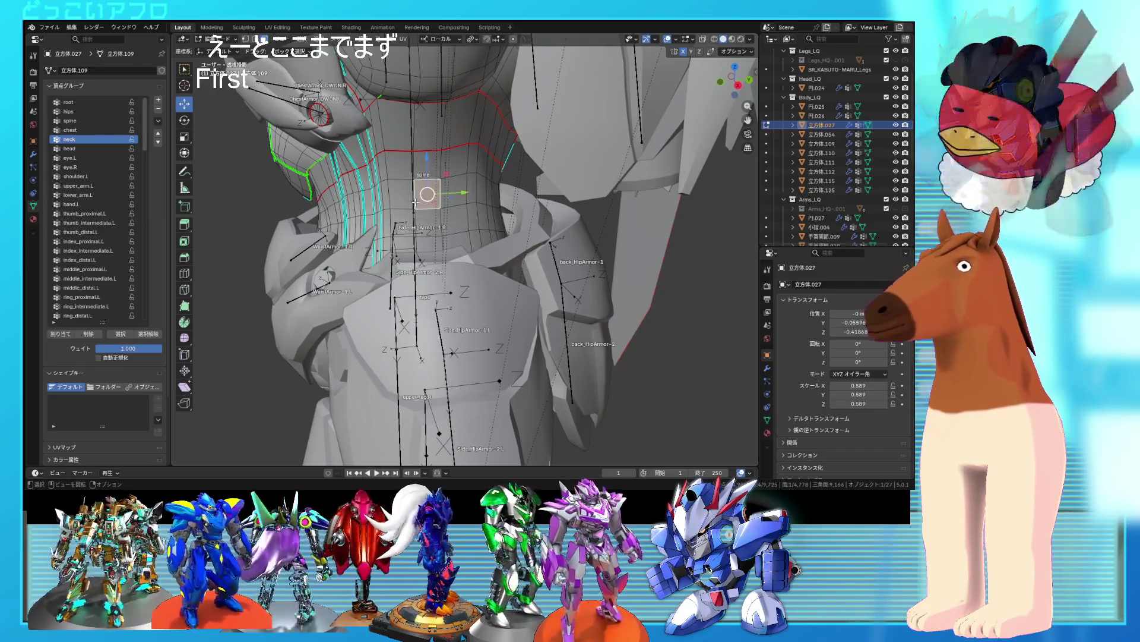
key(l)
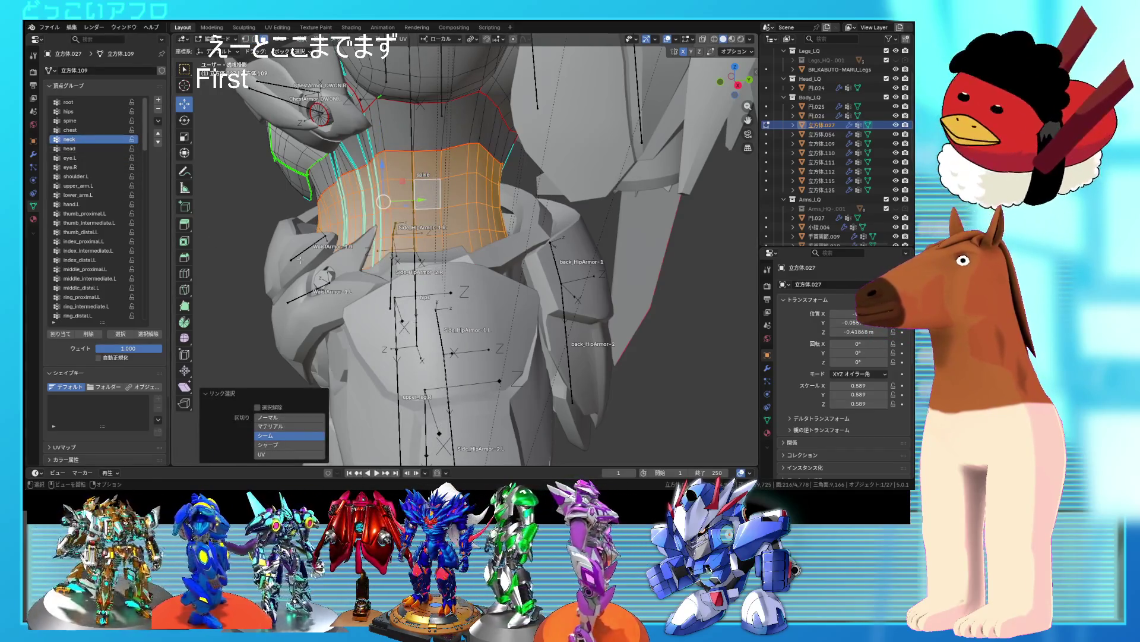
- Assign the selected band to the spine group and view it in Weight Paint mode
key(shift+z)
middle_drag(431, 276, 363, 282)
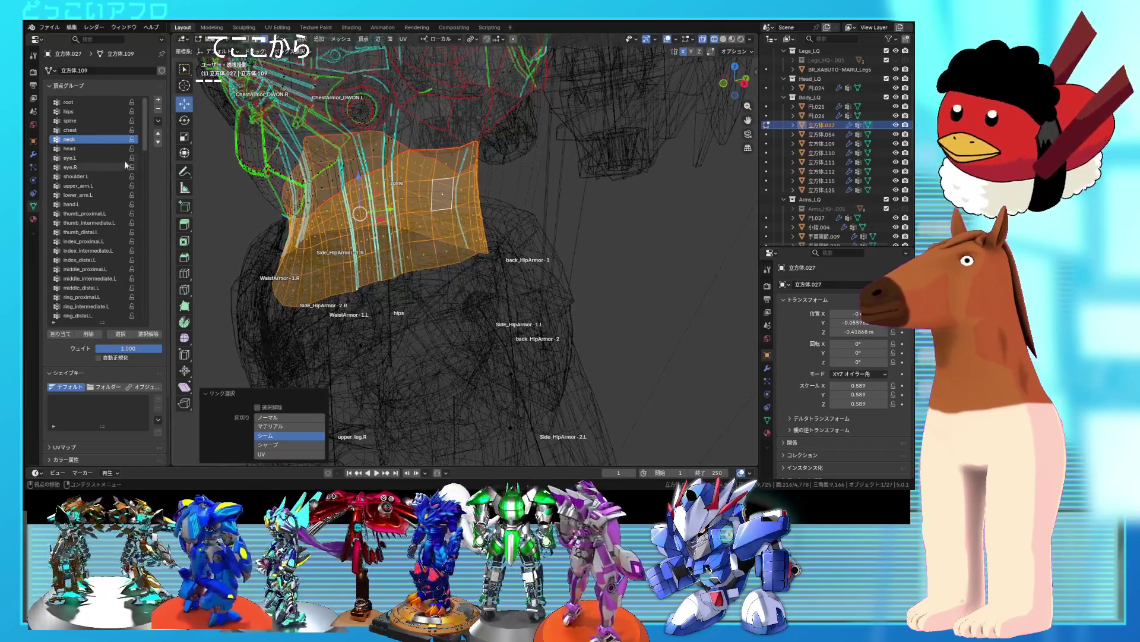
click(95, 121)
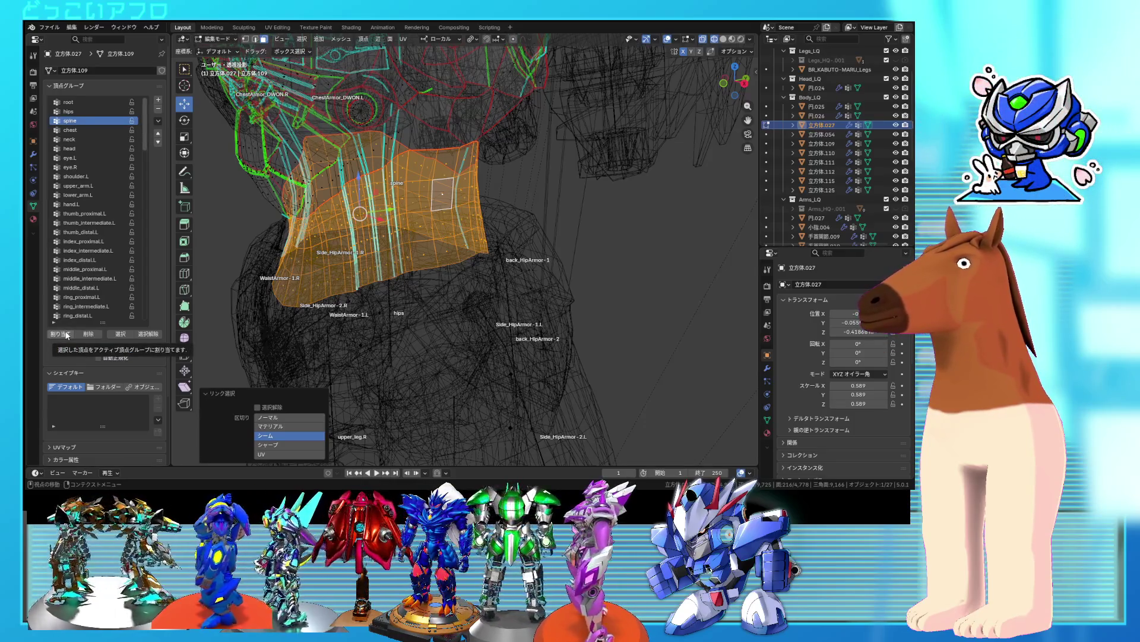
click(67, 335)
mouse_move(241, 319)
middle_down()
mouse_move(508, 267)
mouse_move(519, 278)
middle_up()
scroll(519, 278, up, 1)
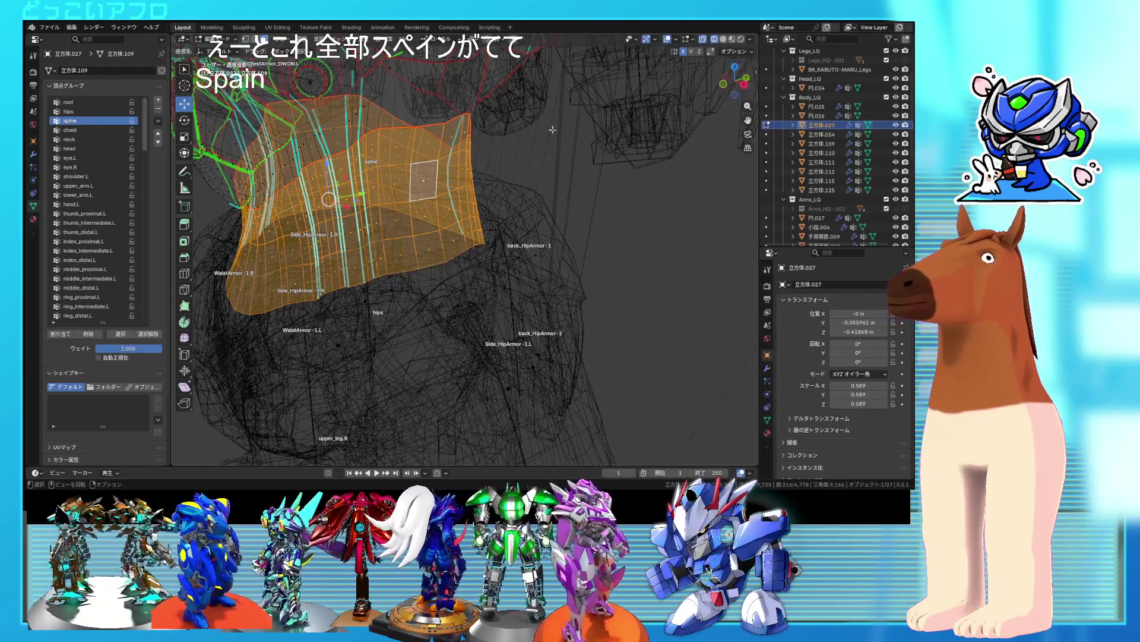
key(ctrl+Tab)
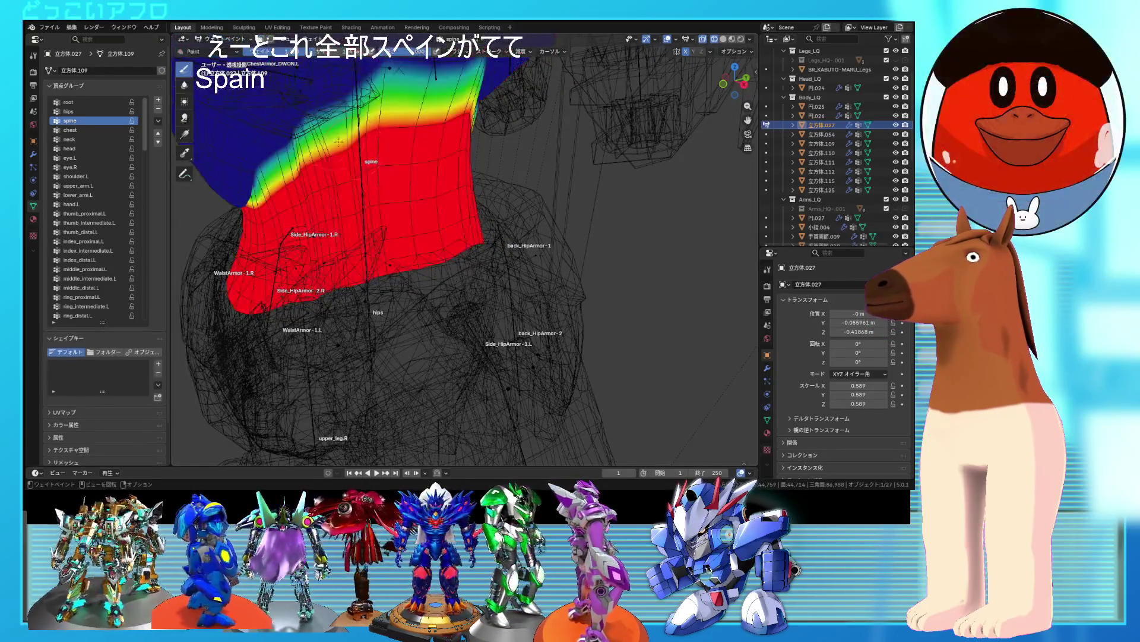
- Turn on the weight overlay option showing zero-weight areas of the active group
click(750, 39)
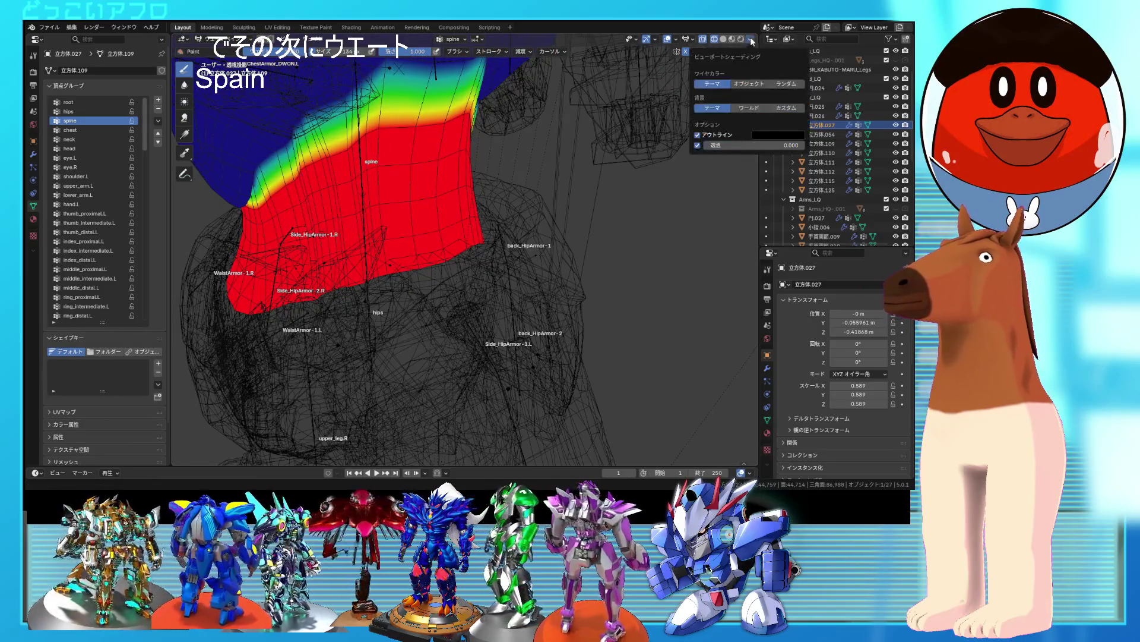
click(735, 51)
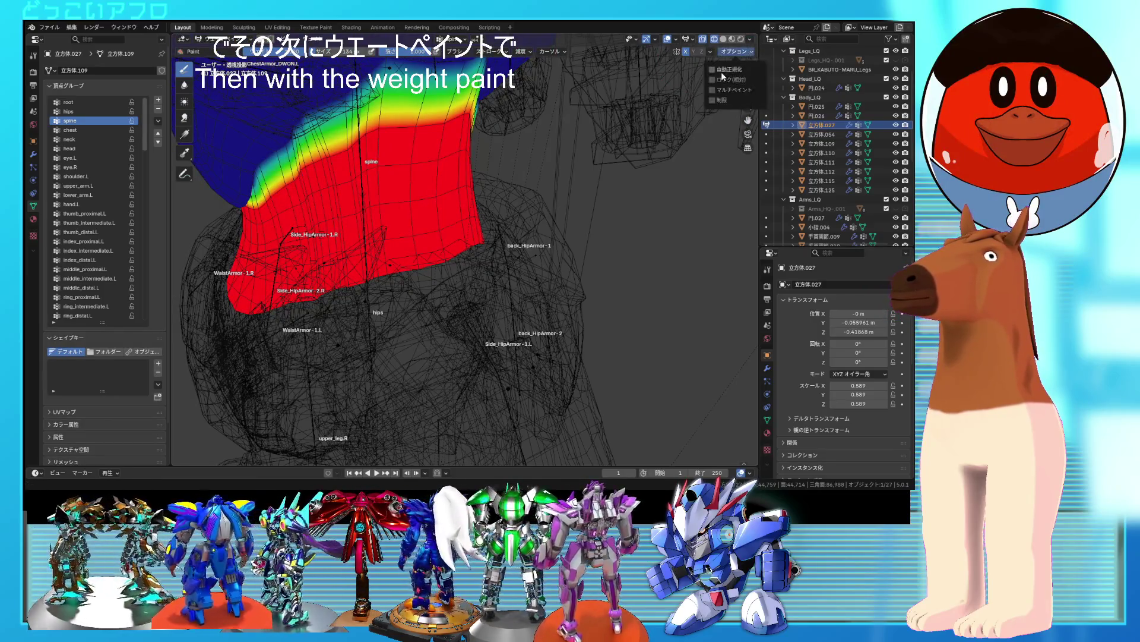
click(710, 51)
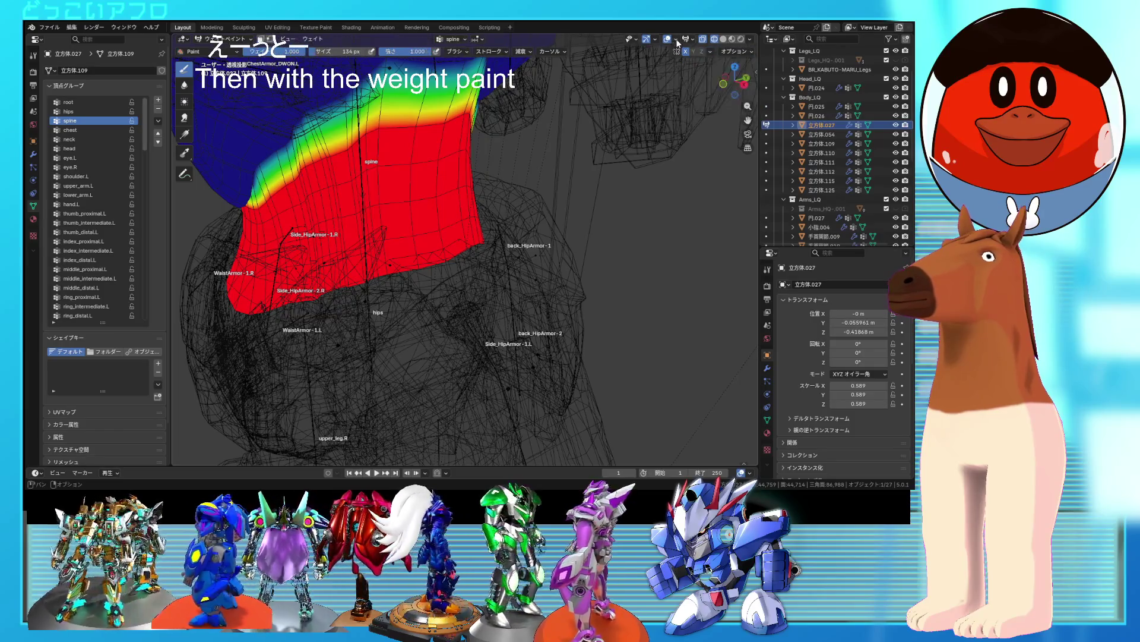
click(676, 38)
mouse_move(657, 39)
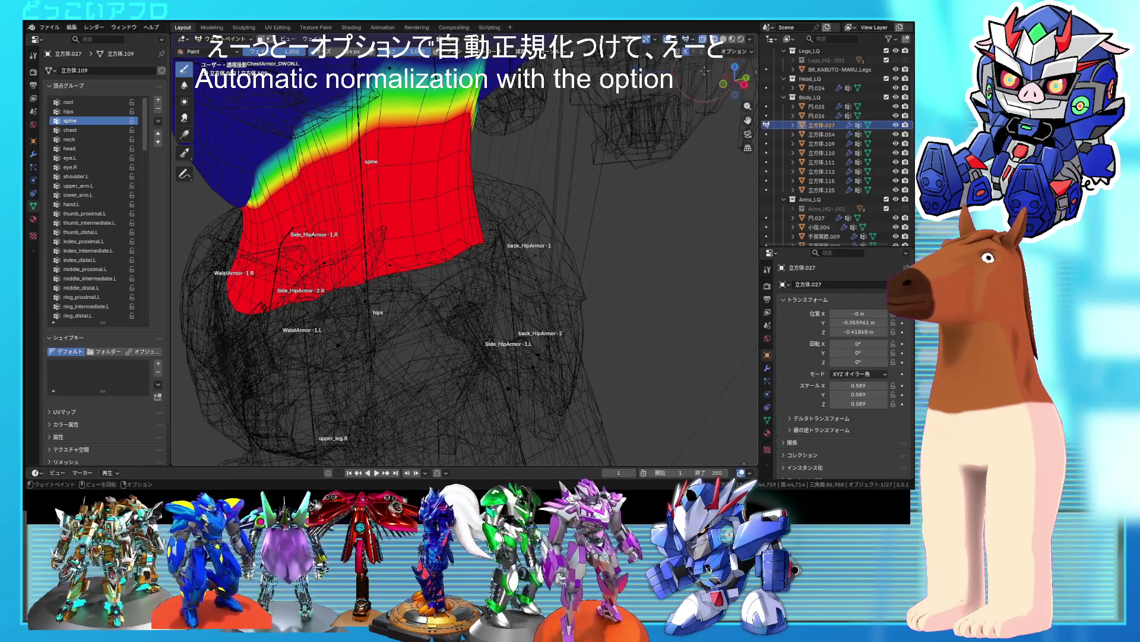
click(695, 39)
click(706, 79)
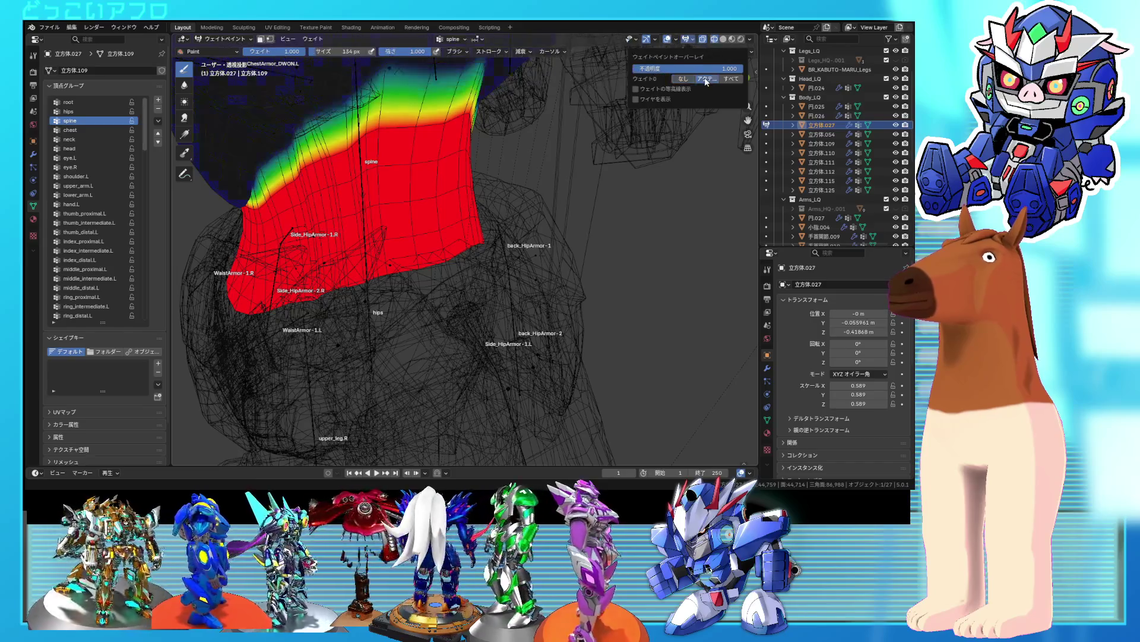
- Save the blend file and switch painting to the hips vertex group
middle_drag(548, 251, 582, 252)
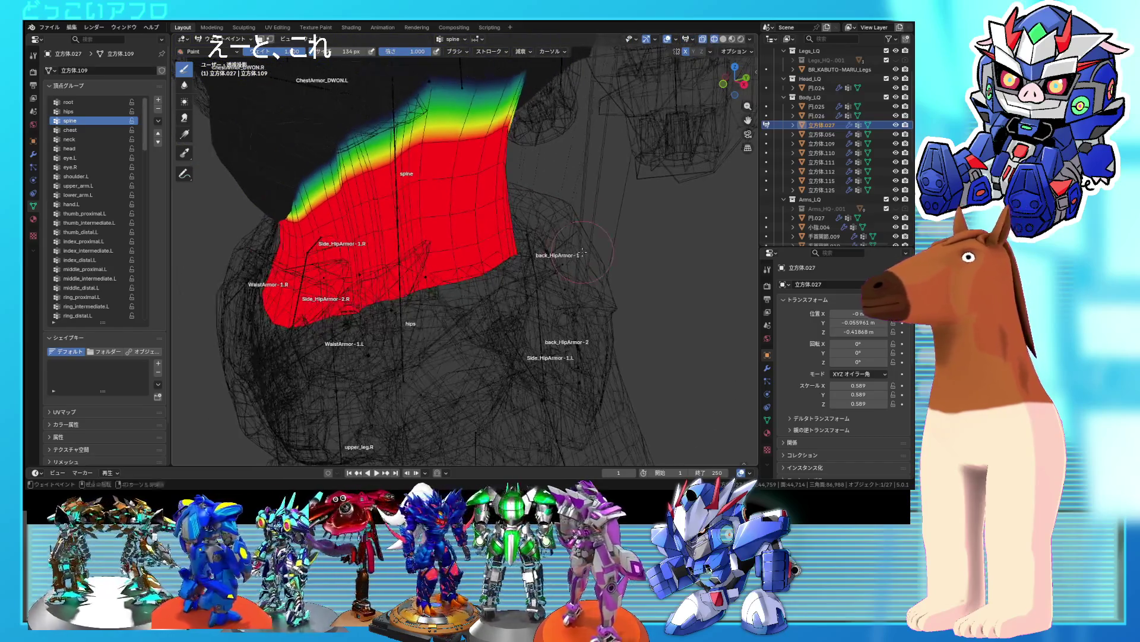
key(ctrl+s)
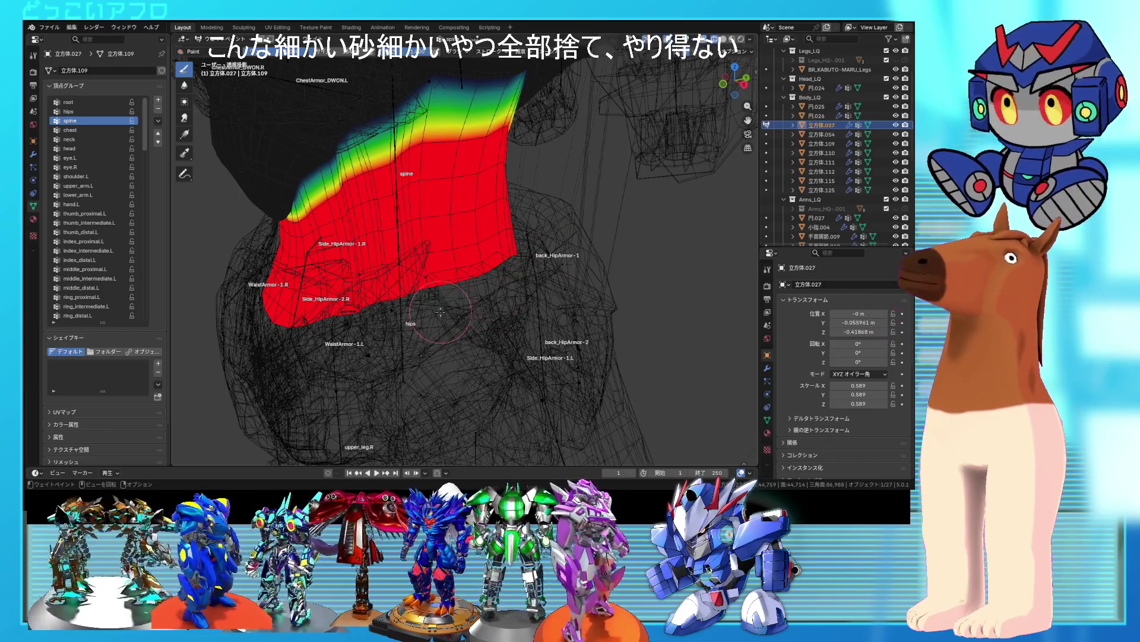
click(69, 113)
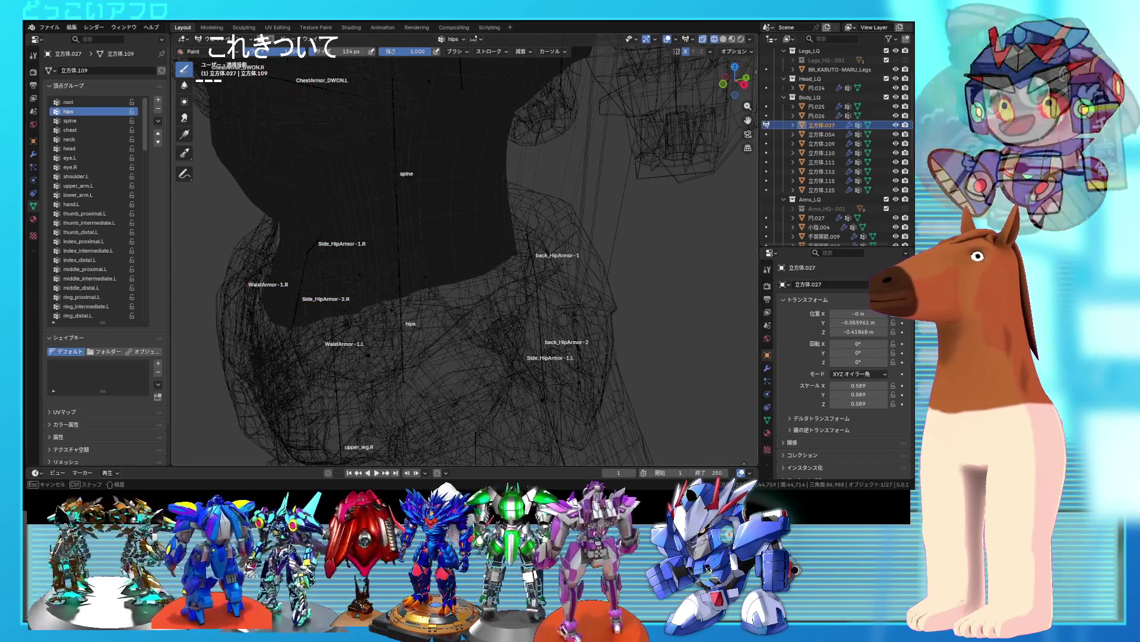
- Paint hips weight 0.9 across the waist hip plates, then undo those strokes
drag(294, 52, 297, 52)
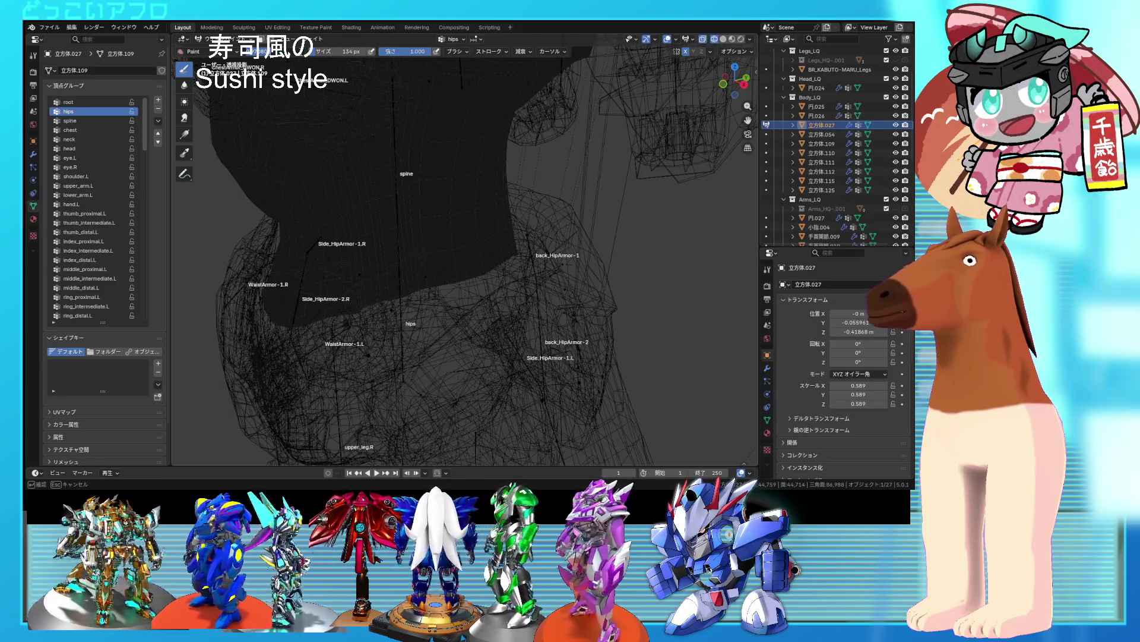
drag(297, 52, 297, 51)
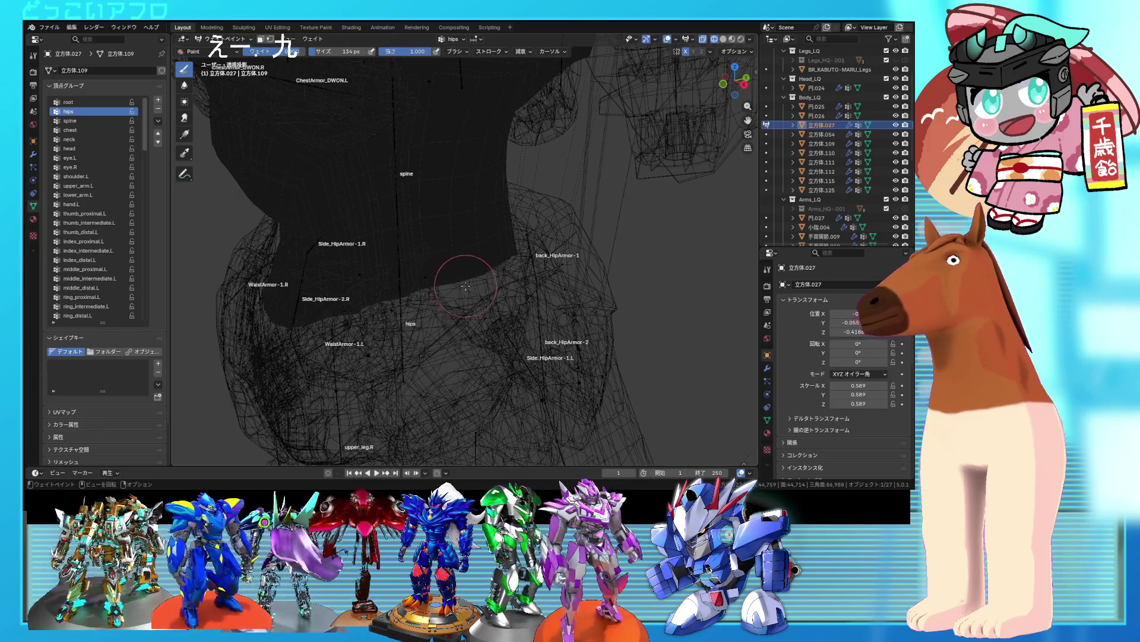
mouse_move(469, 267)
mouse_down()
mouse_move(462, 280)
mouse_move(485, 258)
mouse_move(410, 277)
mouse_up()
scroll(471, 266, up, 2)
scroll(481, 265, up, 2)
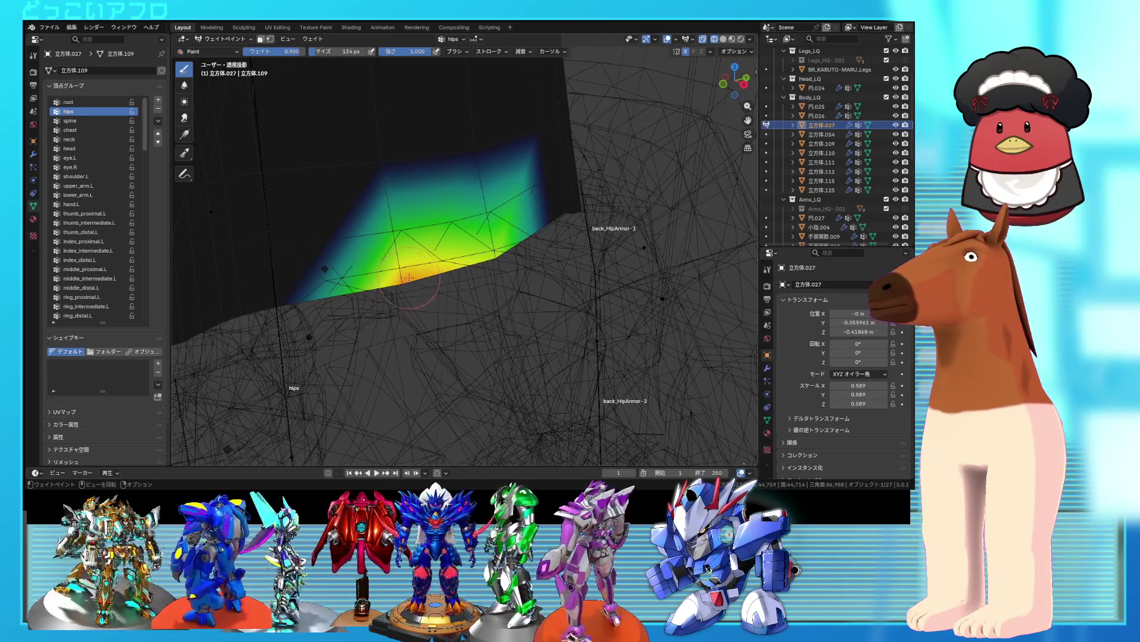
middle_drag(505, 259, 487, 250)
drag(488, 249, 566, 242)
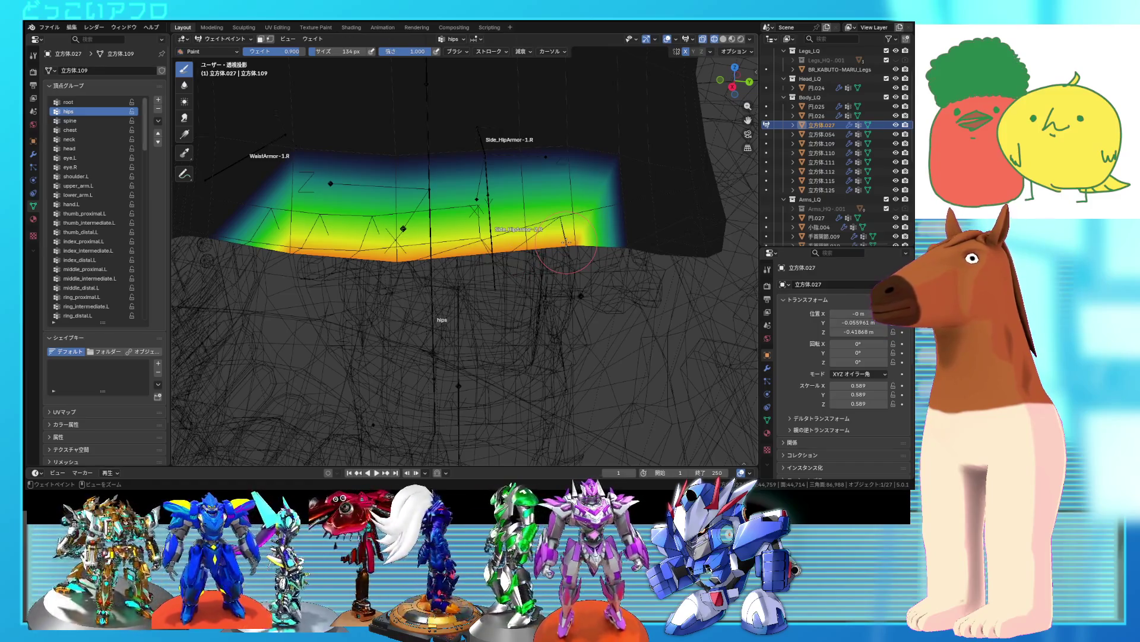
key(ctrl+z)
key(ctrl+z)
key(ctrl+z)
- Return to Edit Mode and start selecting an edge loop on the waist
middle_drag(566, 242, 580, 244)
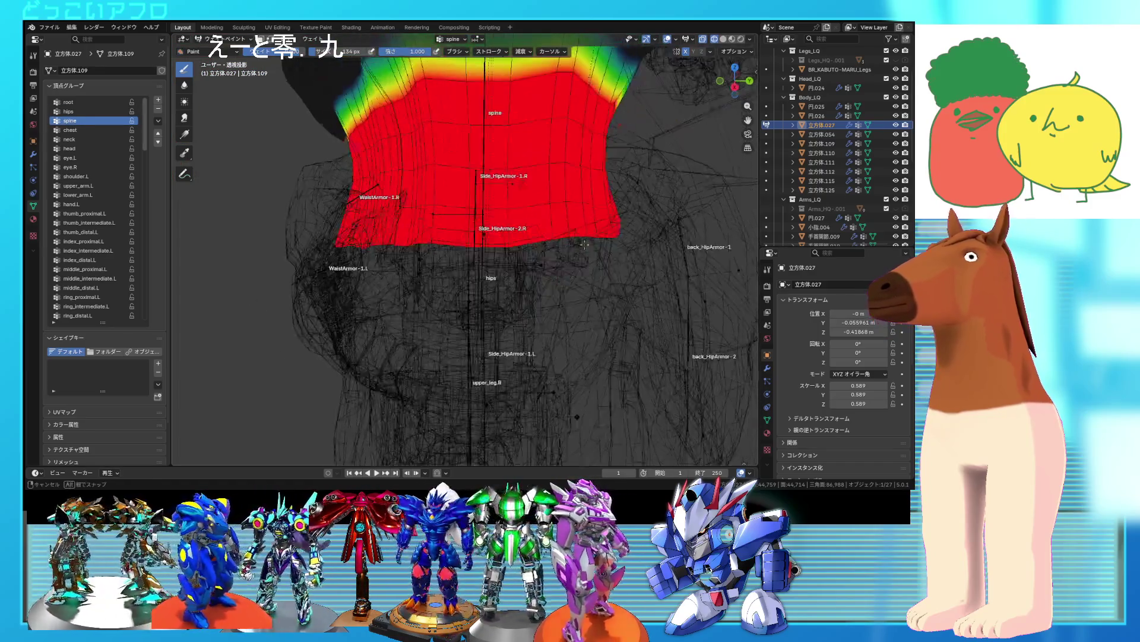
key(Tab)
alt+click(538, 245)
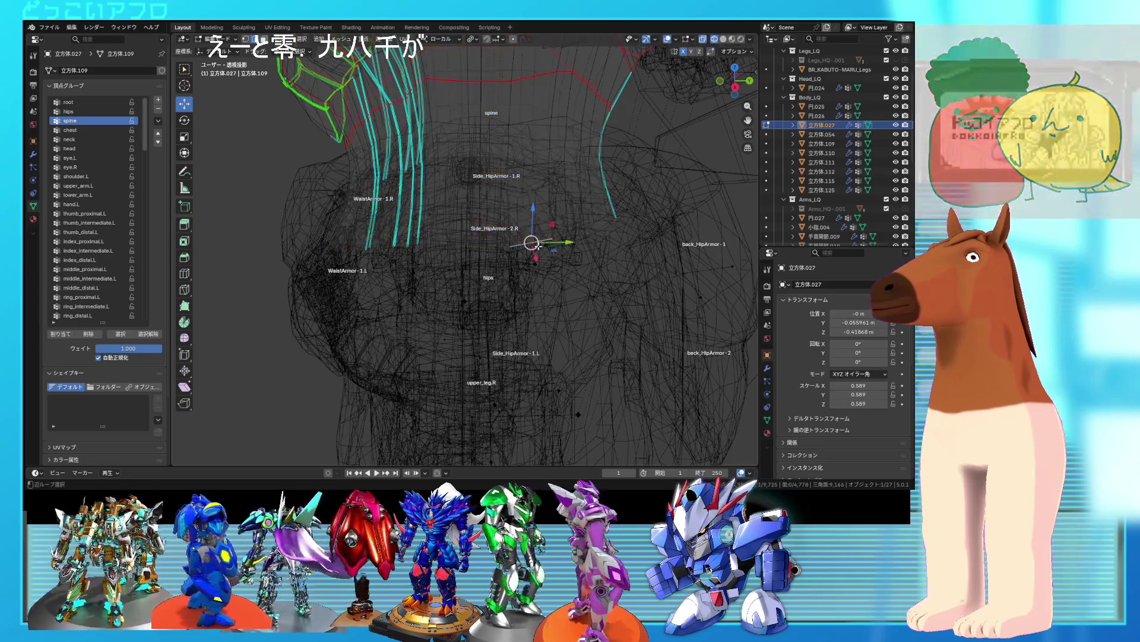
- Assign the waist edge loop to the hips group, return to Weight Paint, and save
alt+click(538, 246)
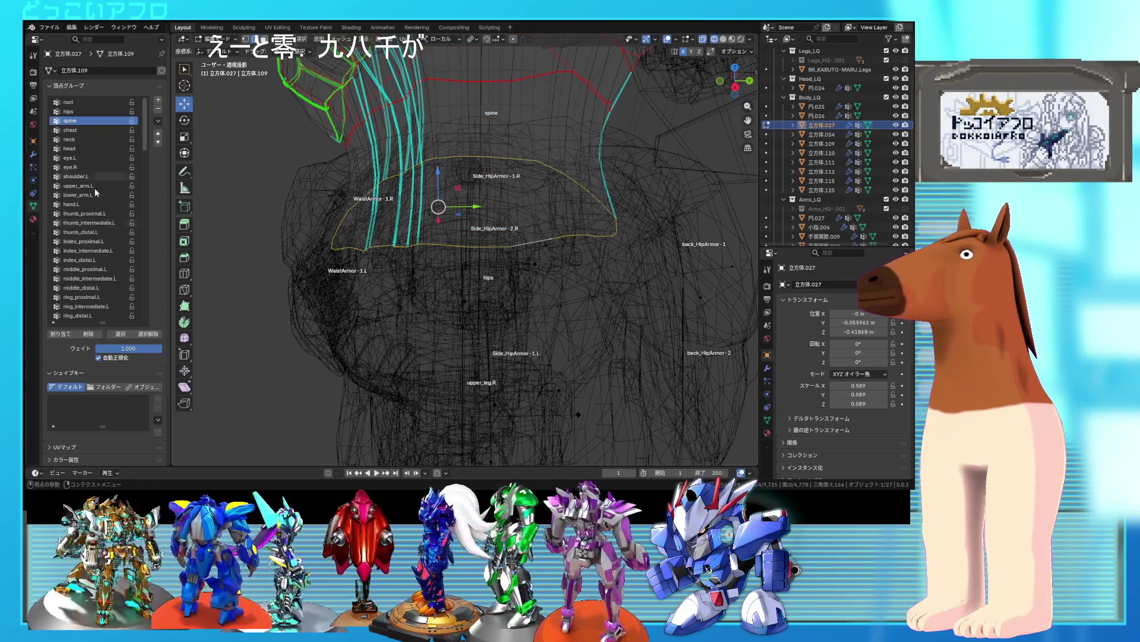
click(88, 334)
click(68, 111)
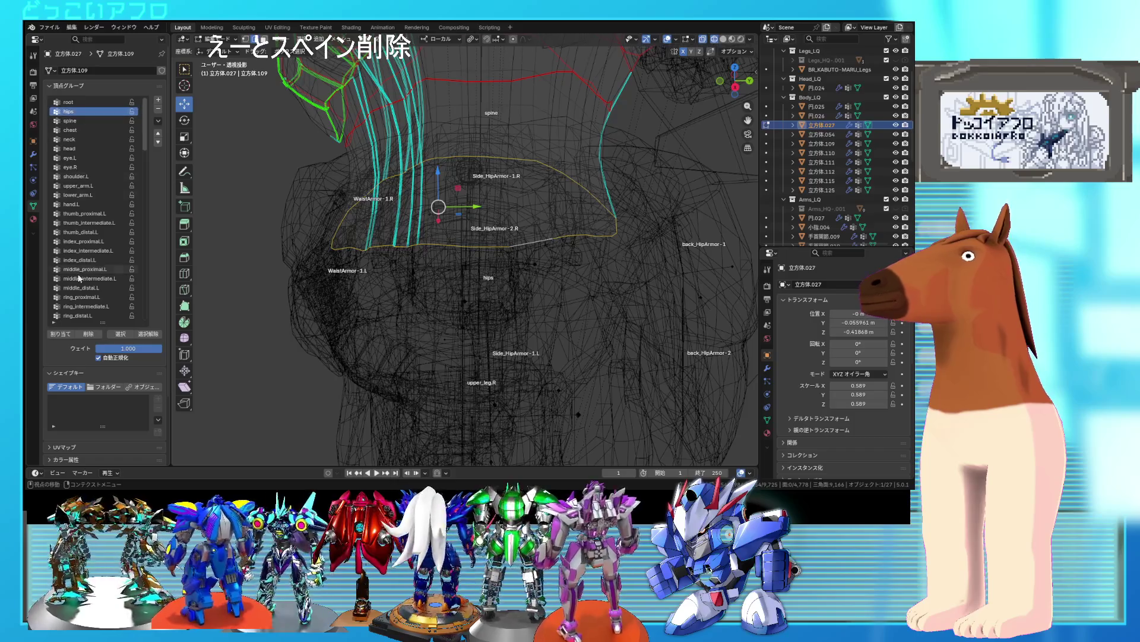
click(60, 337)
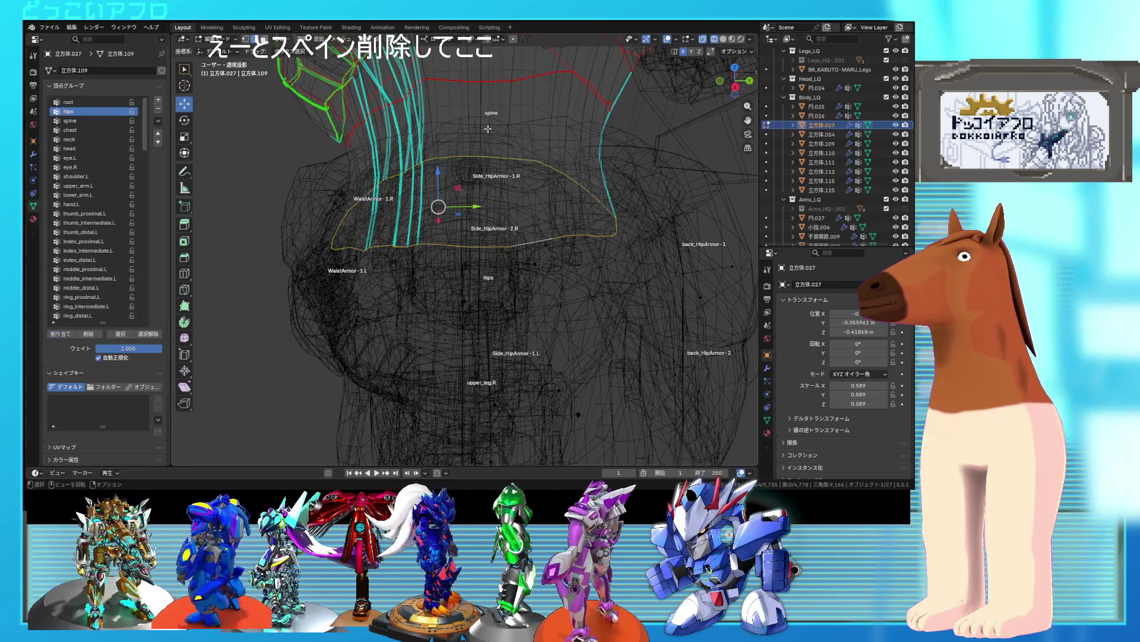
click(217, 39)
click(226, 88)
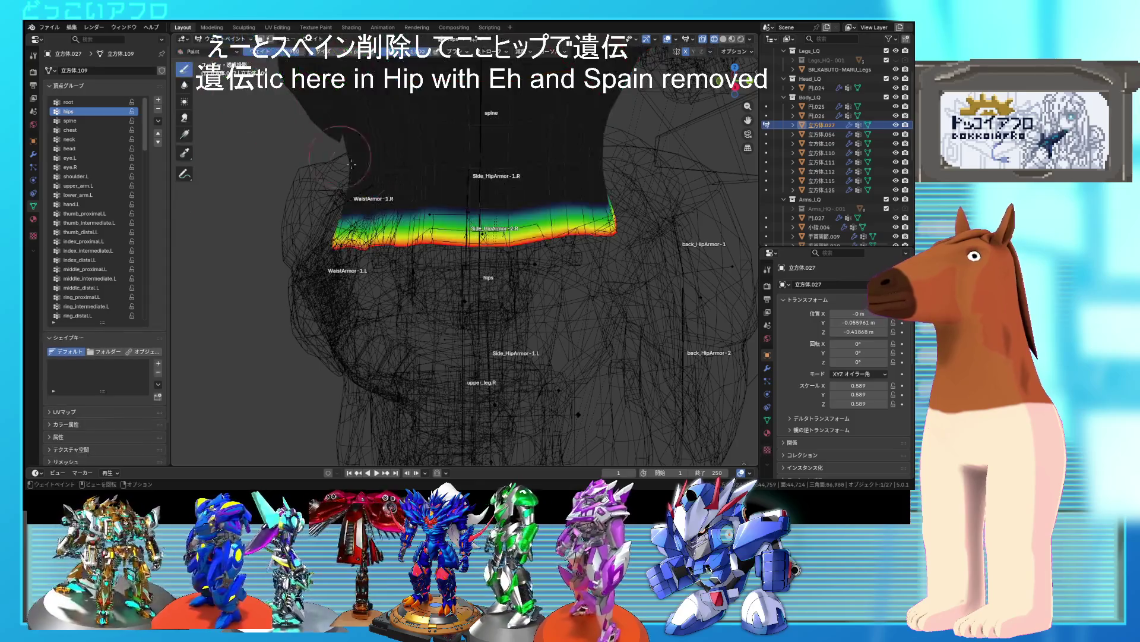
key(ctrl+s)
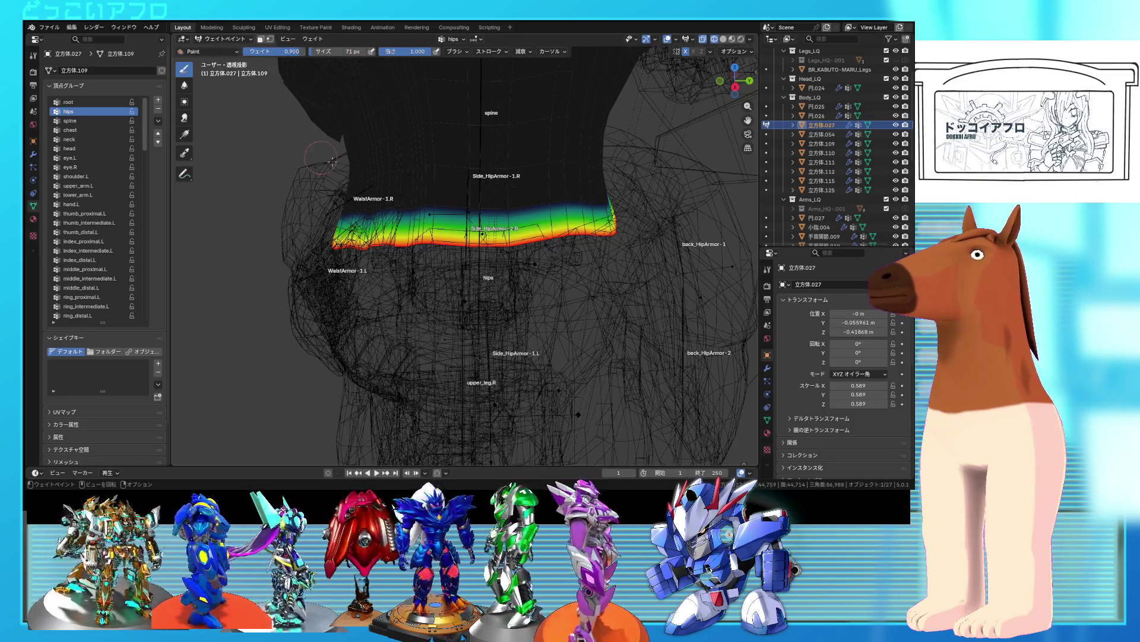
- Compare the spine and hips weights, then set the brush weight to 0.8
click(226, 40)
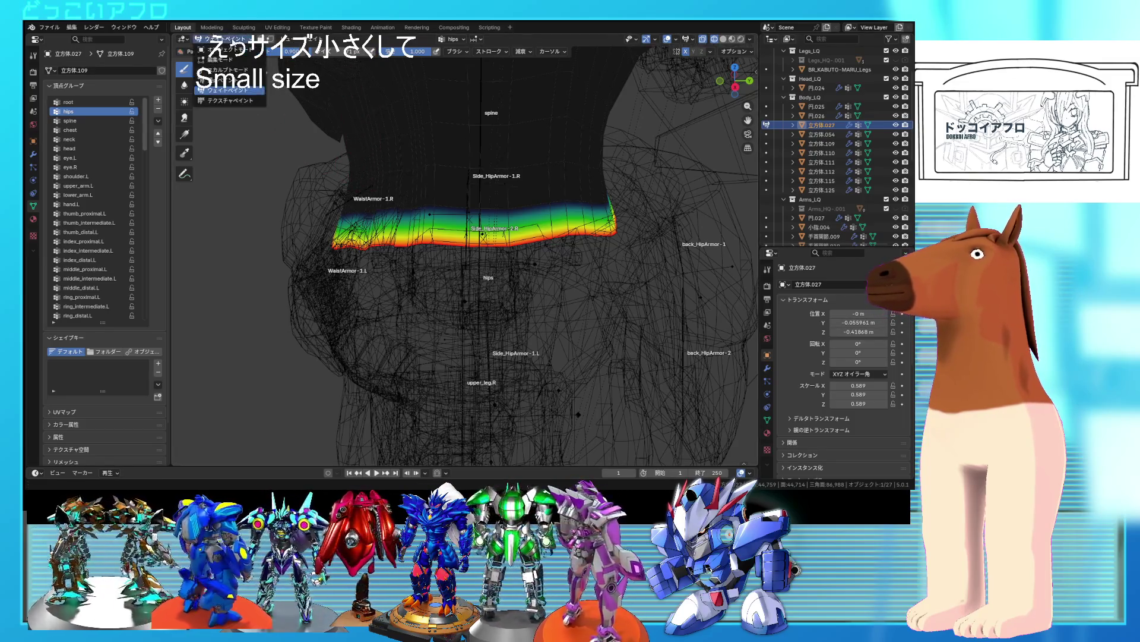
click(73, 121)
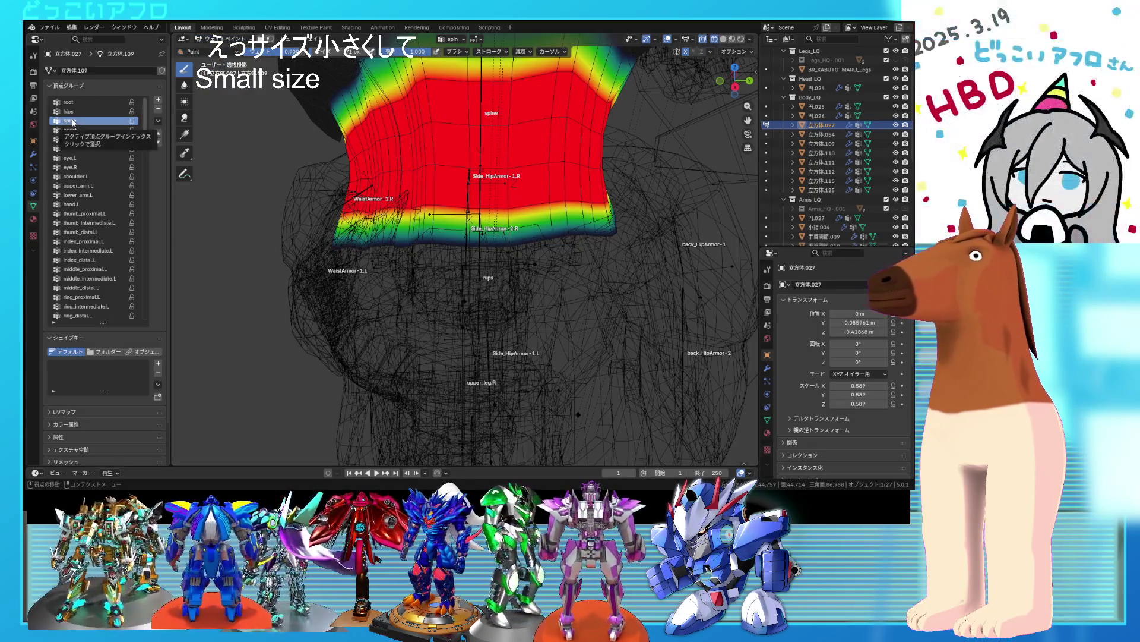
click(79, 112)
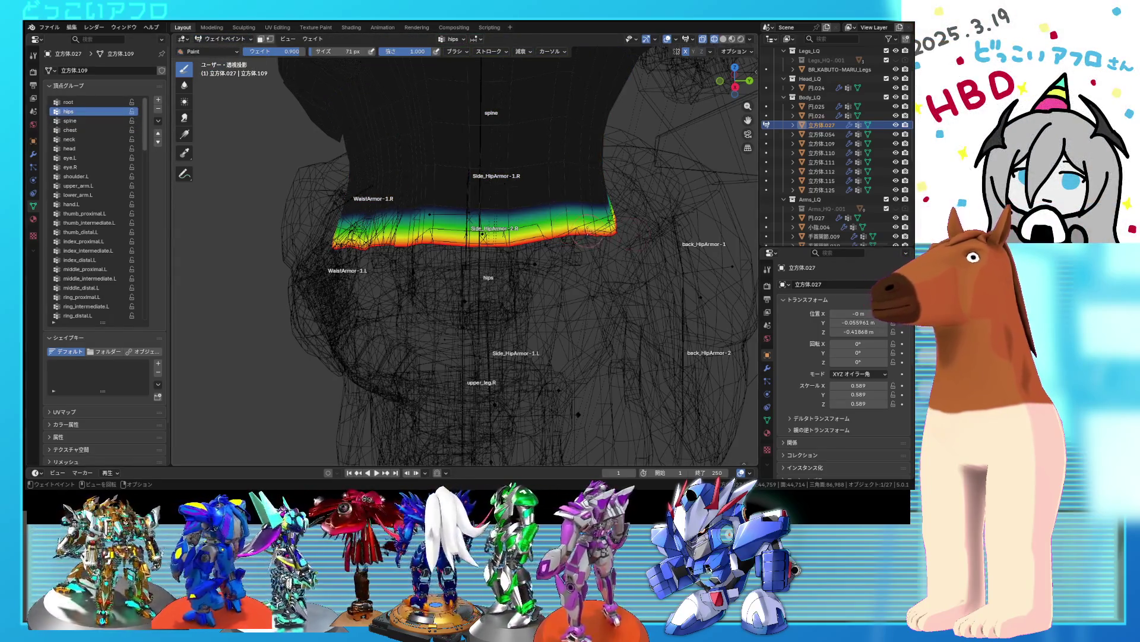
scroll(583, 231, up, 1)
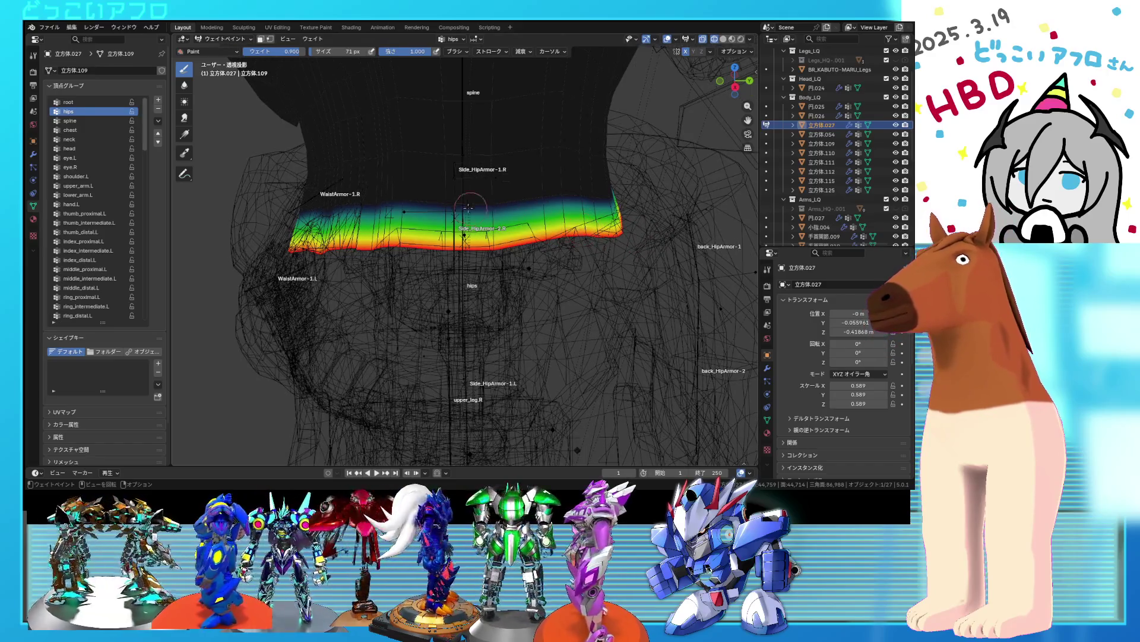
click(279, 52)
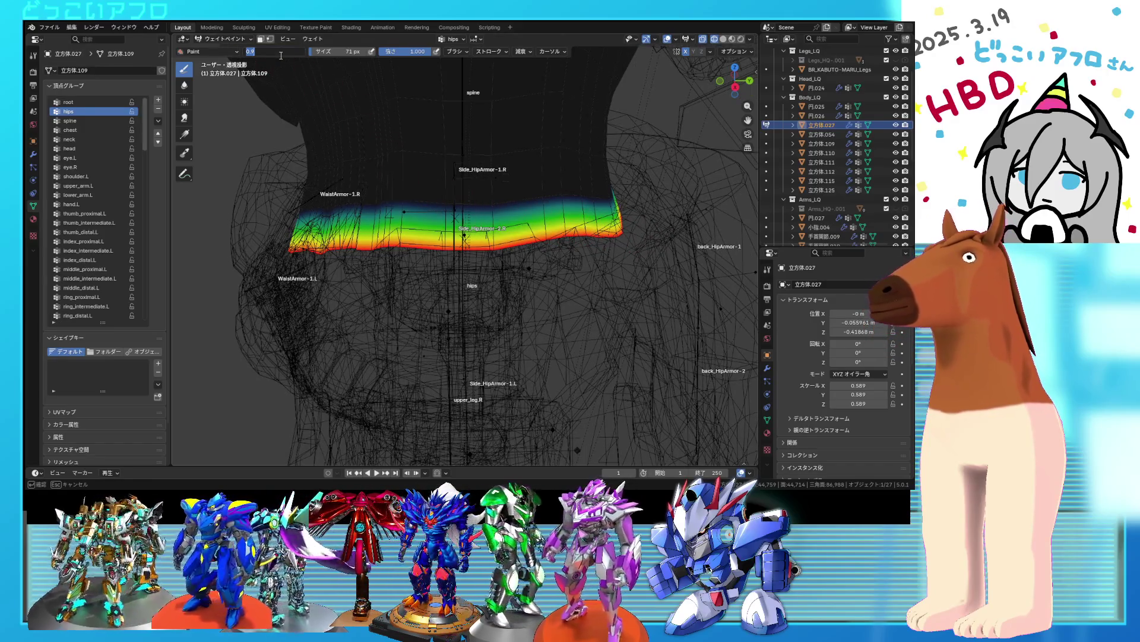
text(0.8)
key(Return)
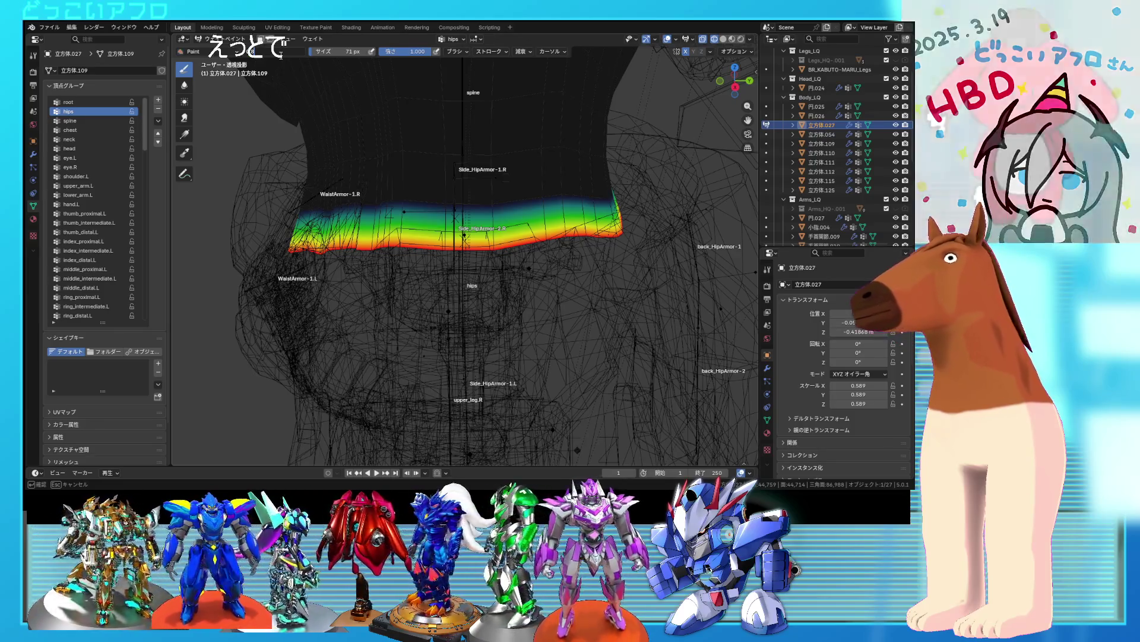
- Paint 0.8 hips weight upward and leftward across the waist armor band
scroll(521, 220, up, 1)
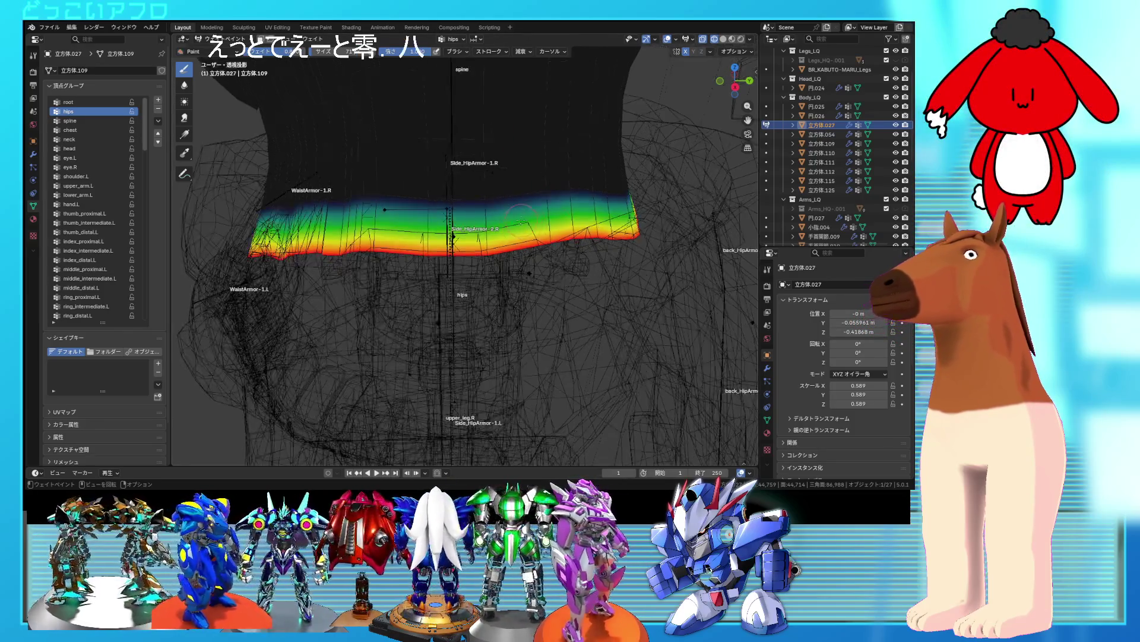
mouse_move(506, 201)
mouse_down()
mouse_move(469, 190)
mouse_move(612, 190)
mouse_move(581, 189)
mouse_up()
mouse_move(487, 193)
mouse_down()
mouse_move(369, 195)
mouse_move(385, 193)
mouse_up()
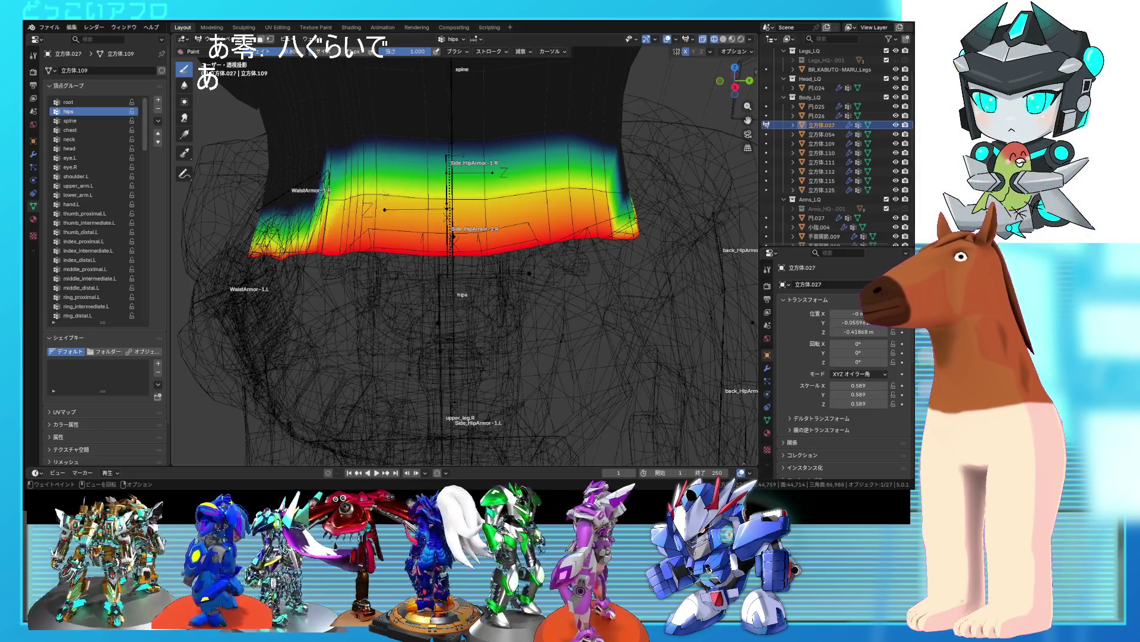
middle_drag(498, 197, 527, 180)
mouse_move(443, 205)
mouse_down()
mouse_move(406, 199)
mouse_move(359, 249)
mouse_up()
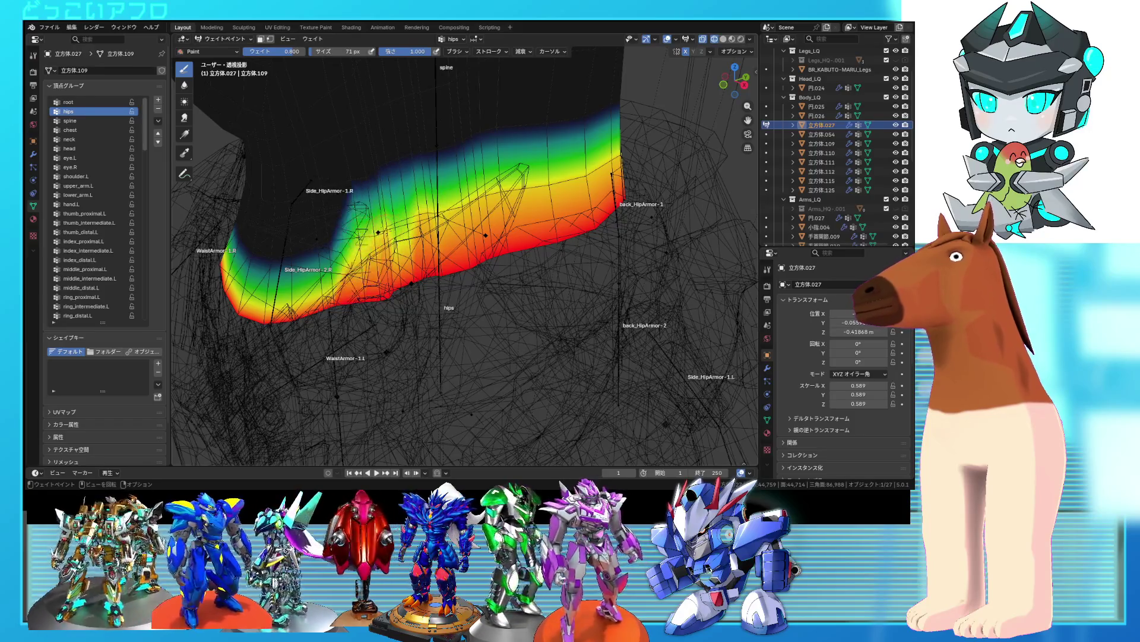
mouse_move(359, 249)
middle_down()
mouse_move(392, 238)
mouse_move(348, 247)
middle_up()
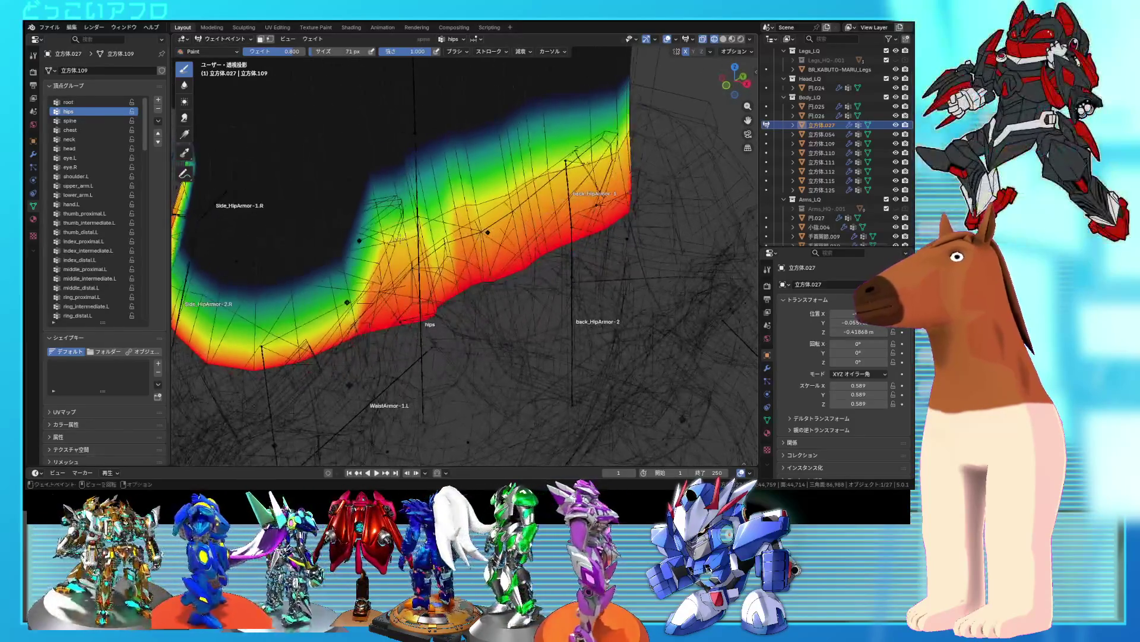
- Strengthen hips weight along the lower strip and into the dark side-hip notch
drag(429, 225, 324, 261)
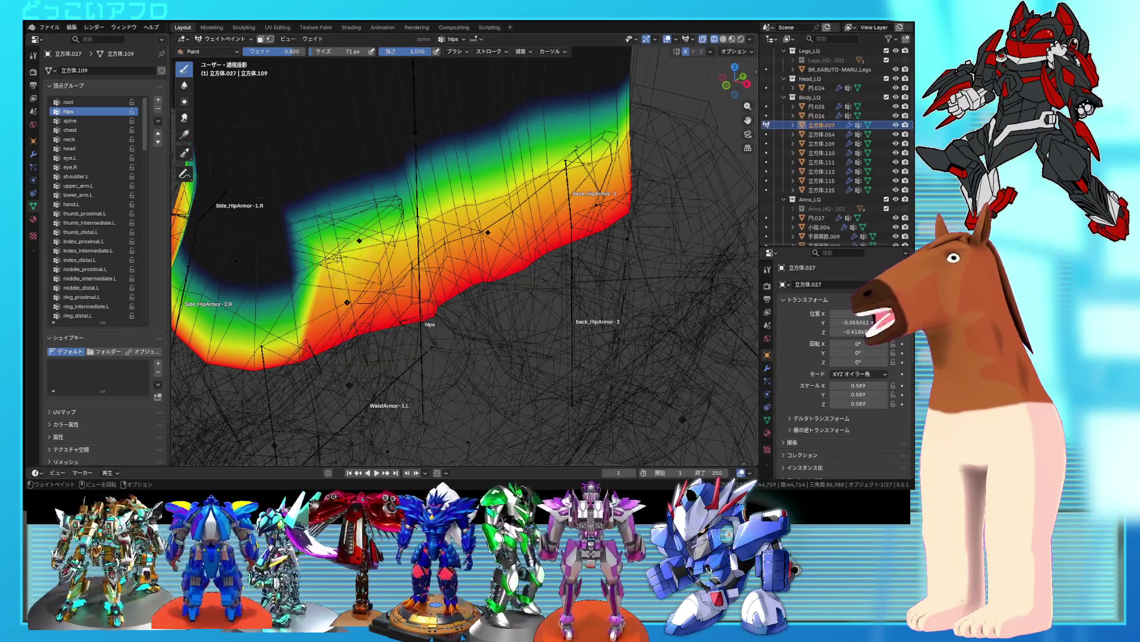
middle_drag(308, 260, 390, 249)
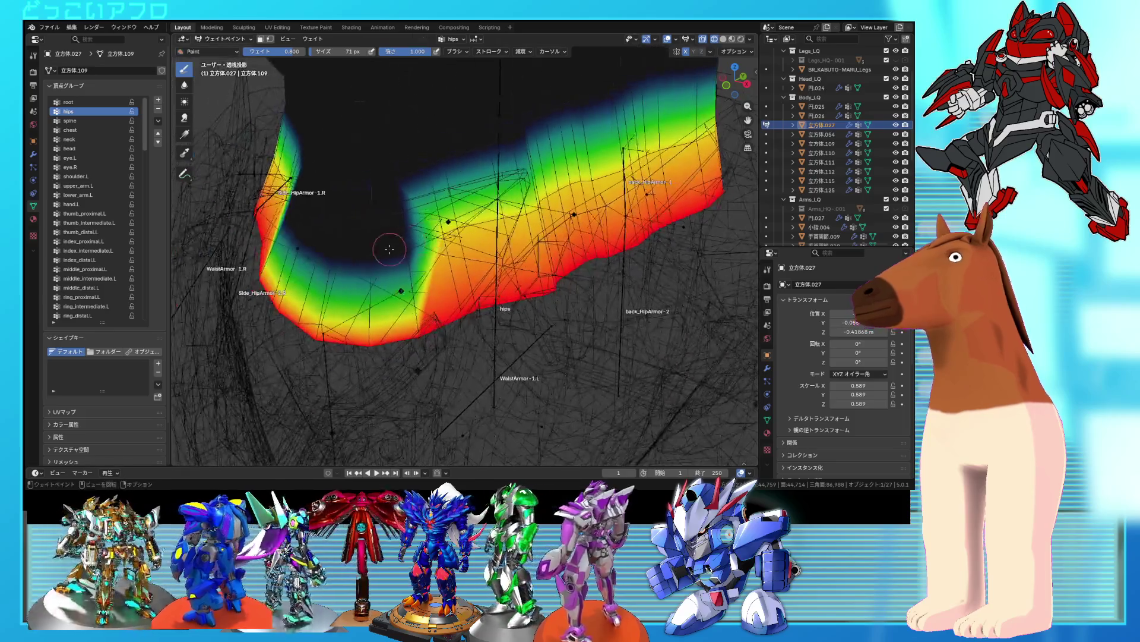
drag(422, 250, 336, 264)
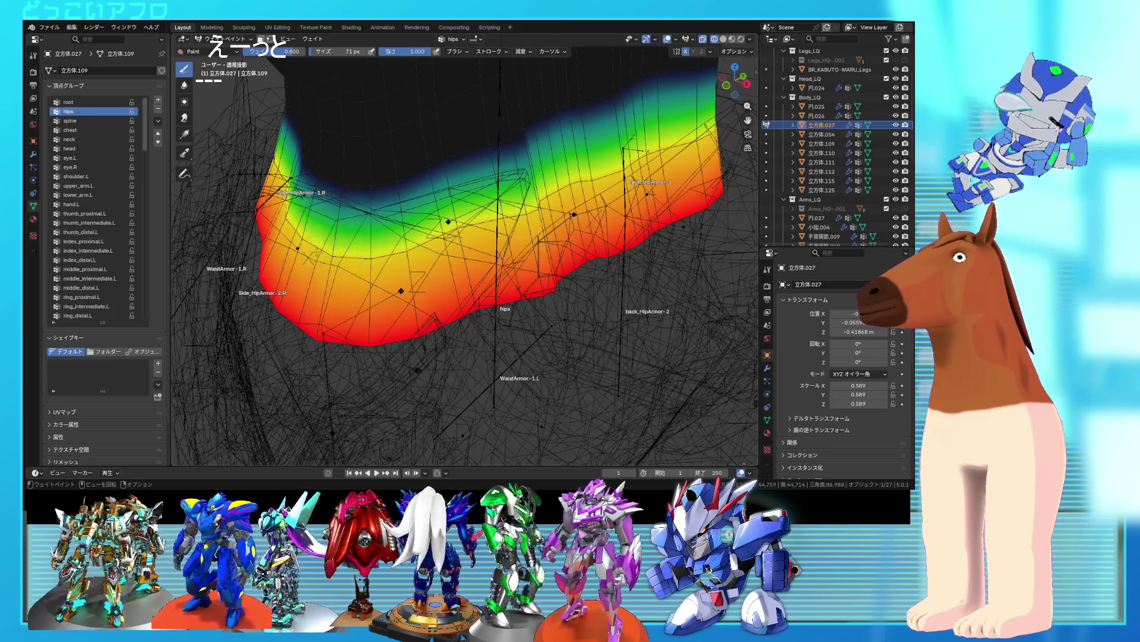
mouse_move(335, 264)
middle_down()
mouse_move(472, 224)
mouse_move(320, 242)
mouse_move(501, 271)
mouse_move(501, 313)
middle_up()
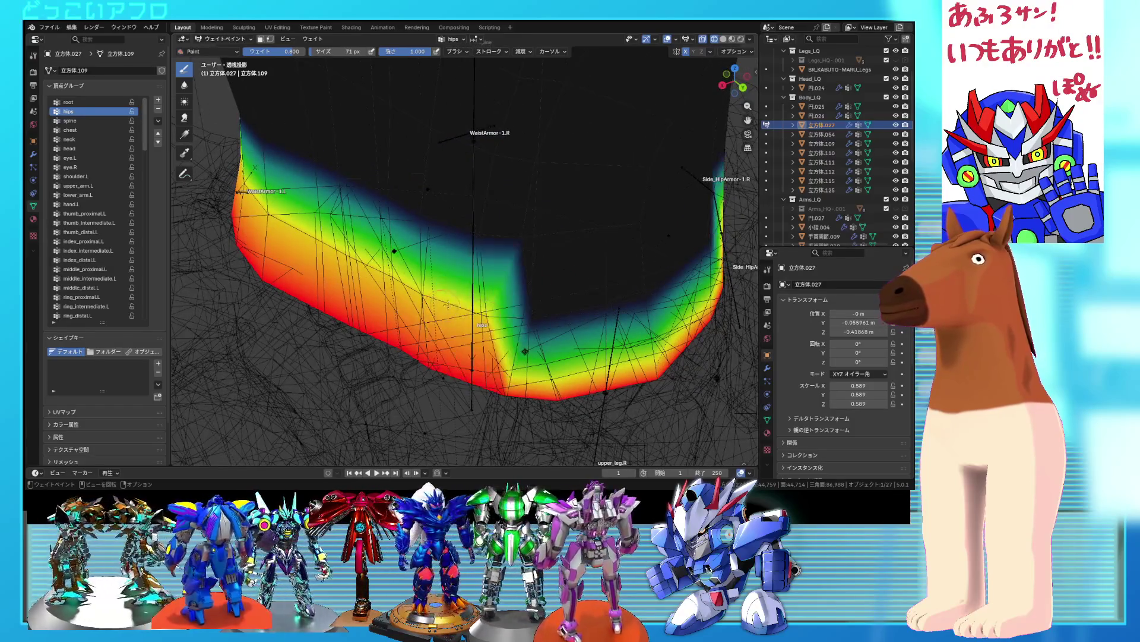
drag(539, 313, 683, 196)
- Fill the remaining notch with hips weight and check the strip from another side
mouse_move(631, 303)
mouse_down()
mouse_move(683, 237)
mouse_move(632, 303)
mouse_up()
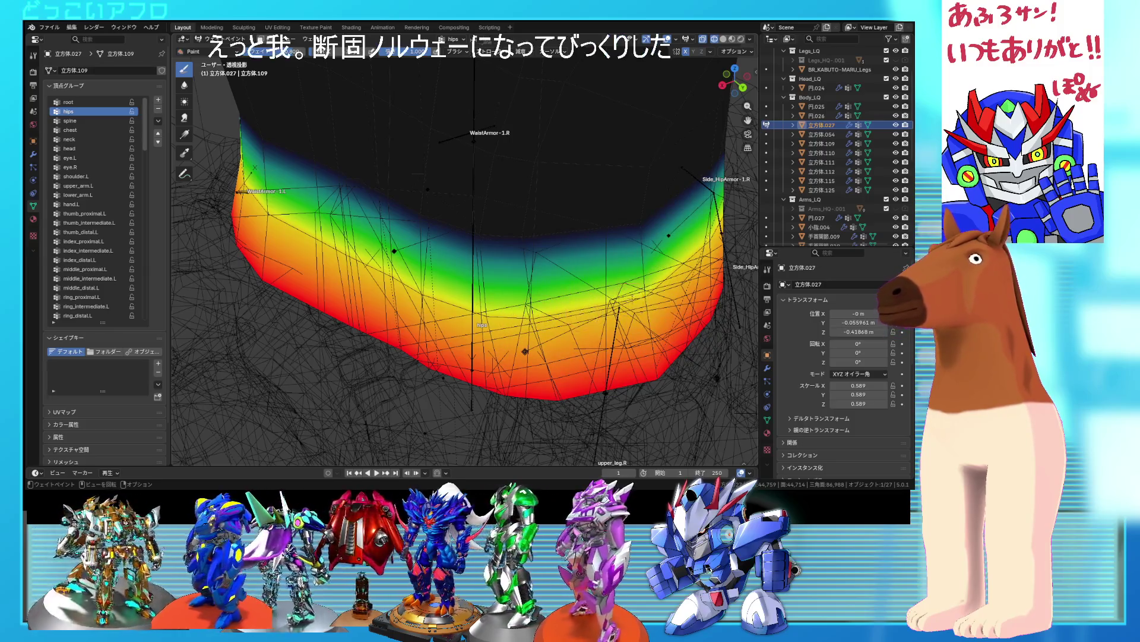
scroll(428, 292, down, 3)
middle_drag(429, 293, 533, 269)
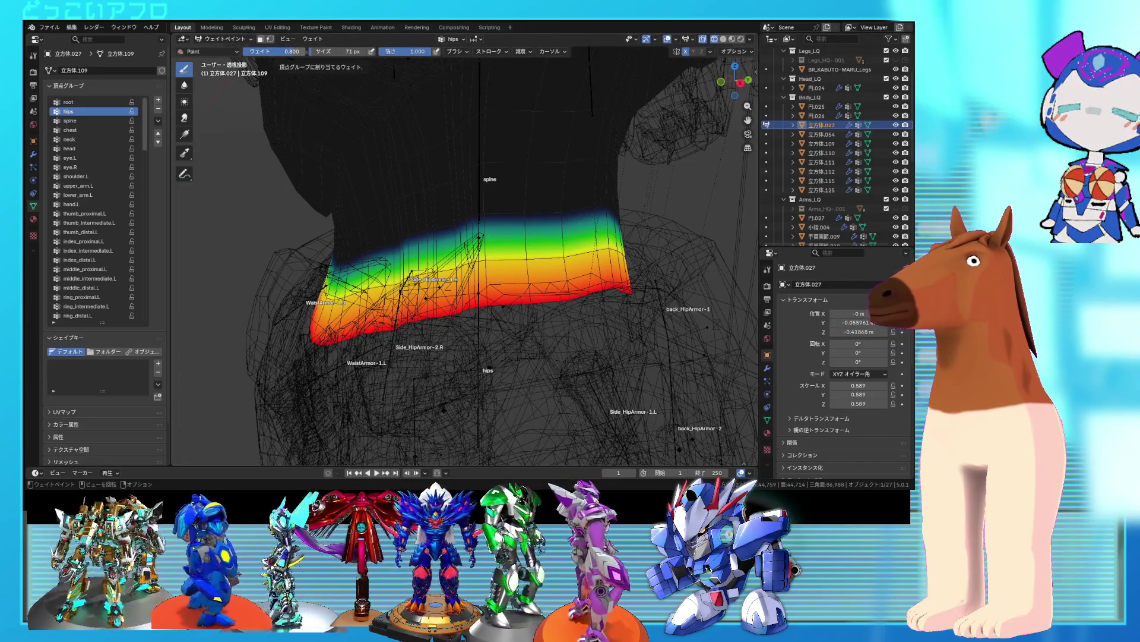
- Set the brush weight to 0.5
click(288, 52)
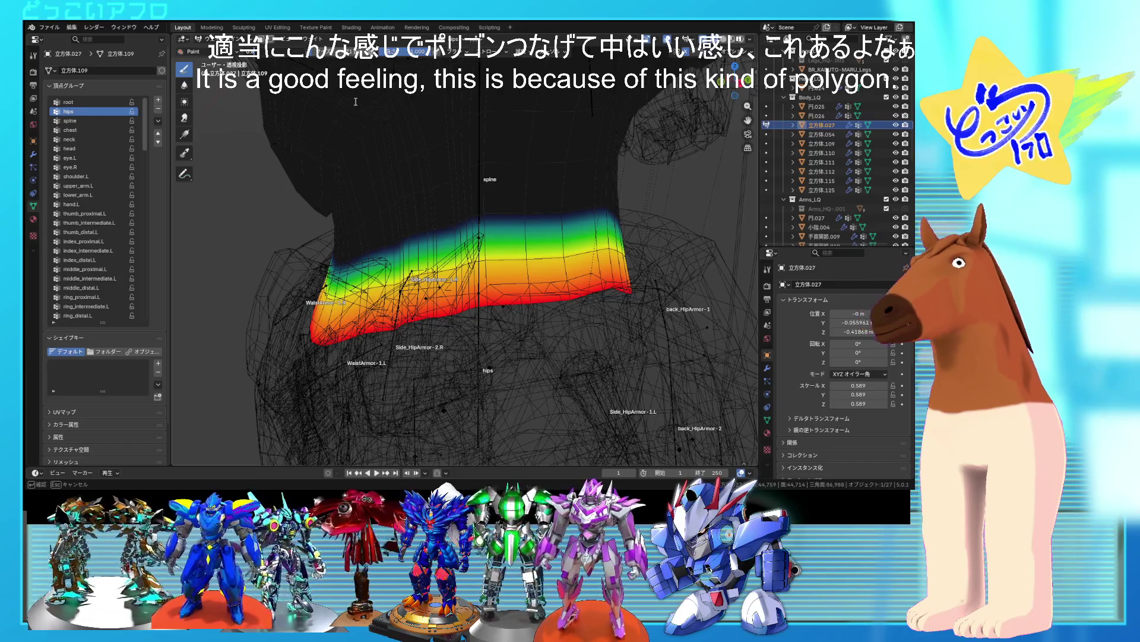
text(0)
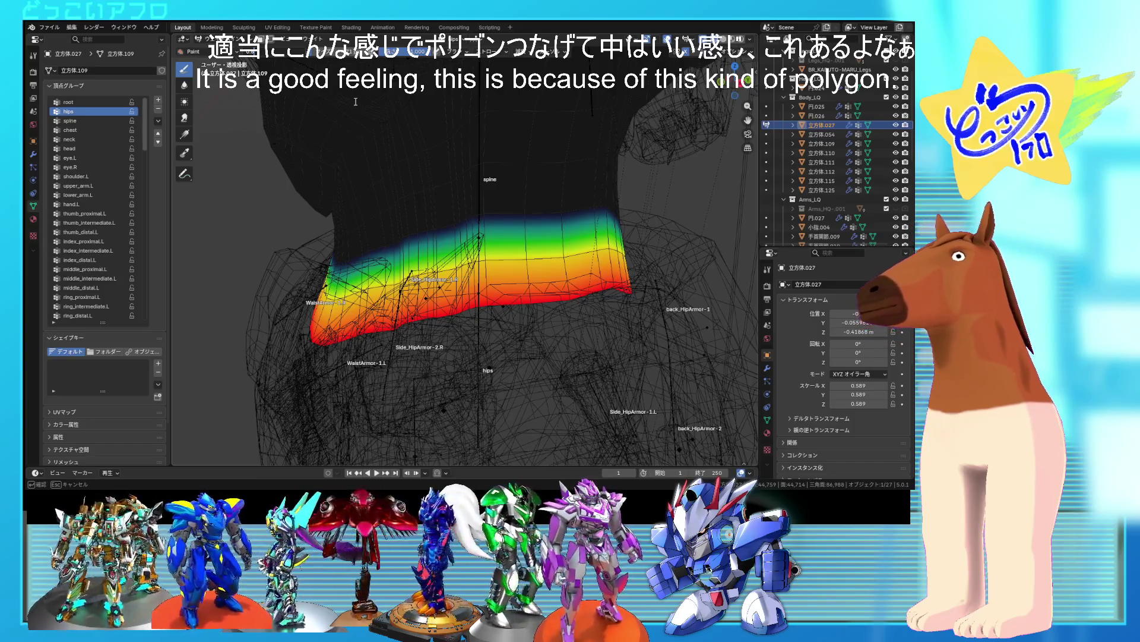
text(.5)
key(Return)
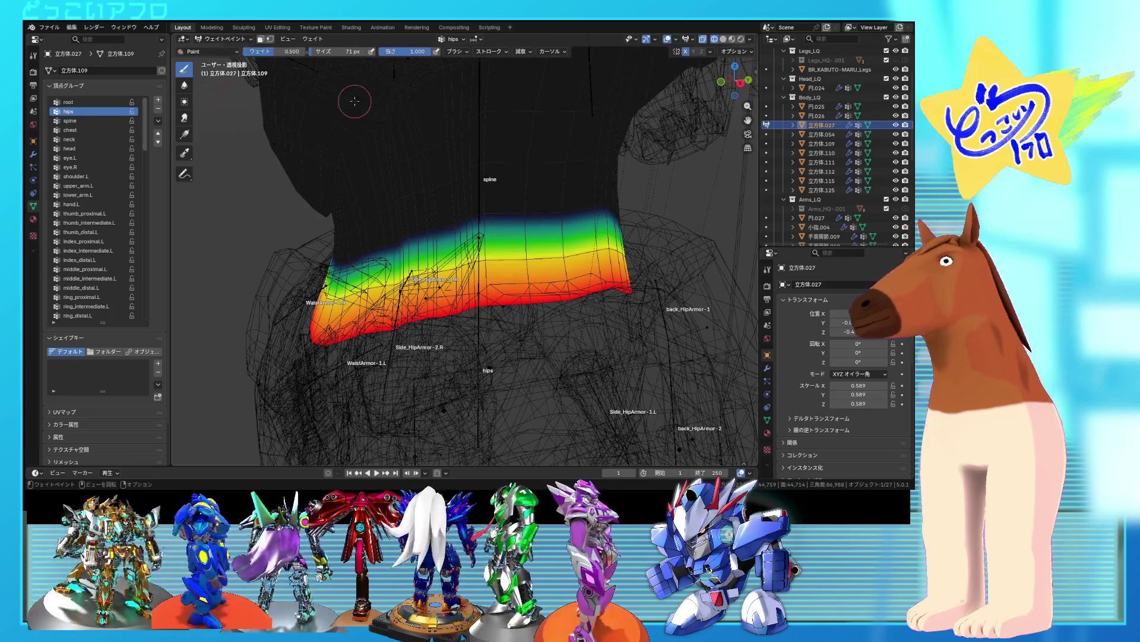
- Paint 0.5 hips weight across the middle, right half and left side of the waist band
mouse_move(450, 233)
mouse_down()
mouse_move(455, 202)
mouse_move(508, 178)
mouse_move(386, 247)
mouse_move(439, 234)
mouse_up()
mouse_move(505, 196)
mouse_down()
mouse_move(544, 190)
mouse_move(540, 218)
mouse_up()
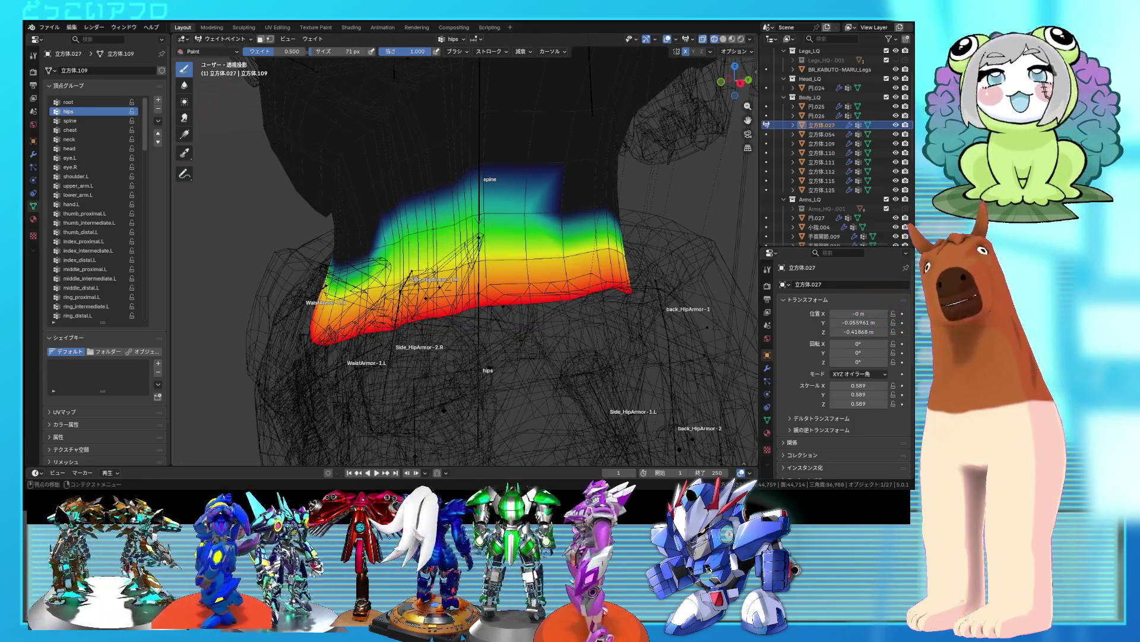
drag(582, 205, 499, 215)
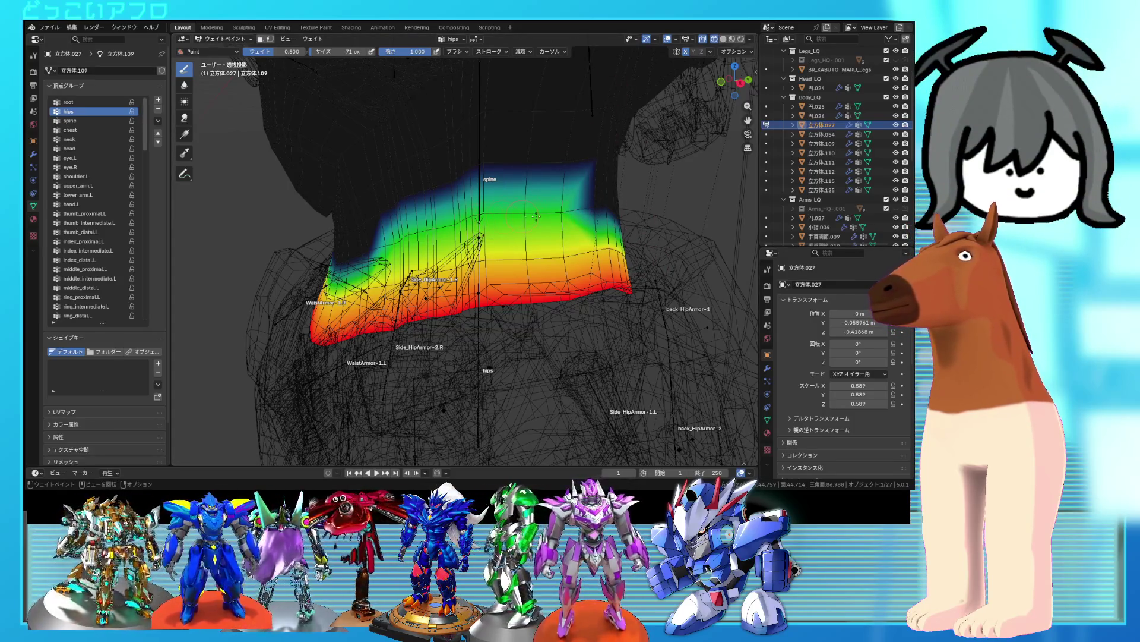
drag(564, 218, 565, 214)
middle_drag(560, 216, 475, 217)
drag(440, 214, 598, 252)
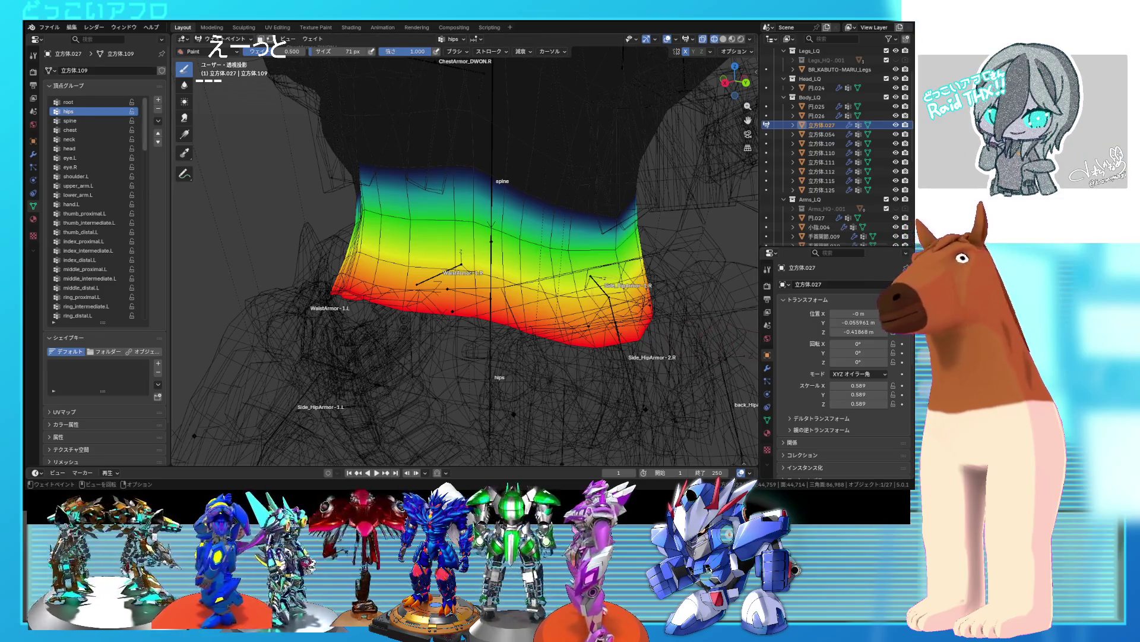
- Raise hips weight along the band's upper edge, then begin changing the brush weight
middle_drag(472, 225, 489, 239)
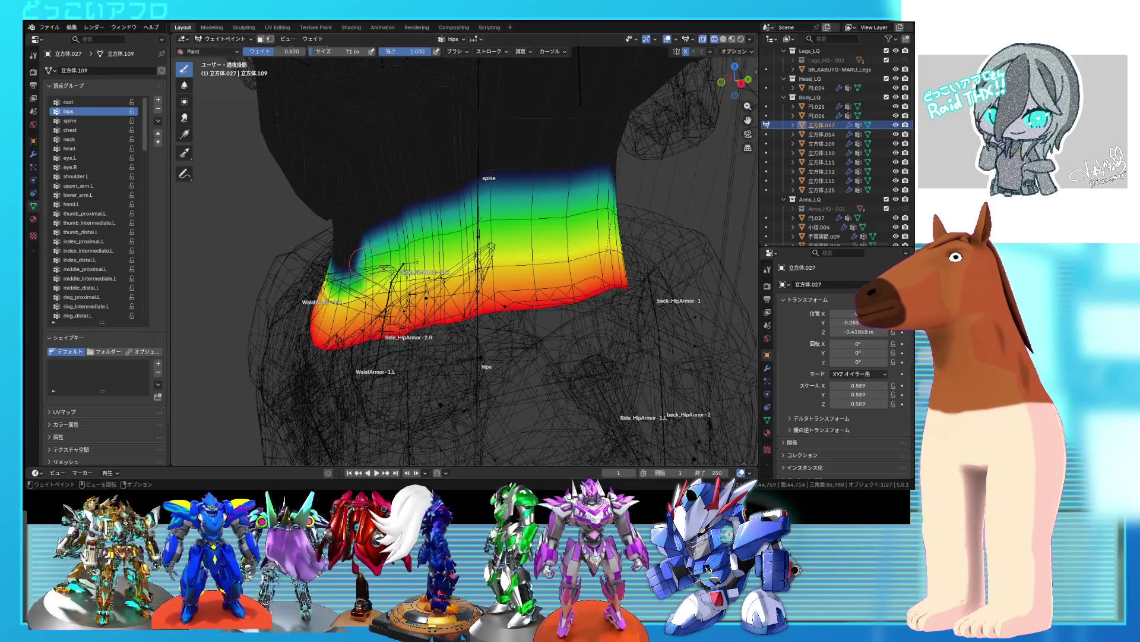
middle_drag(375, 259, 430, 257)
drag(479, 257, 415, 274)
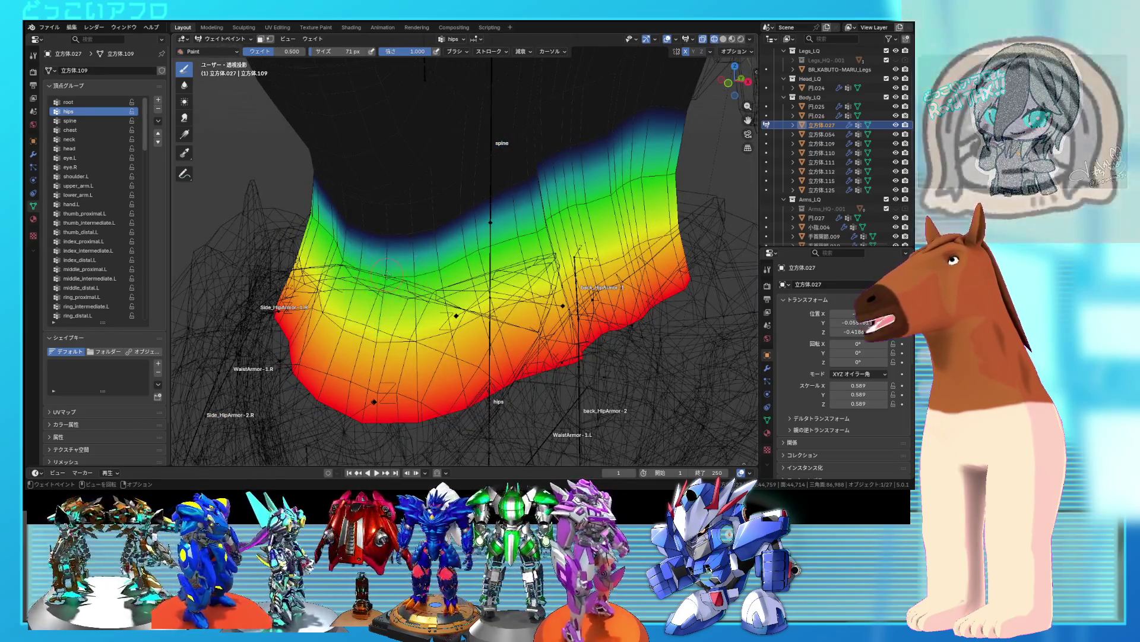
middle_drag(536, 226, 428, 243)
mouse_move(554, 218)
middle_down()
mouse_move(500, 255)
mouse_move(520, 237)
middle_up()
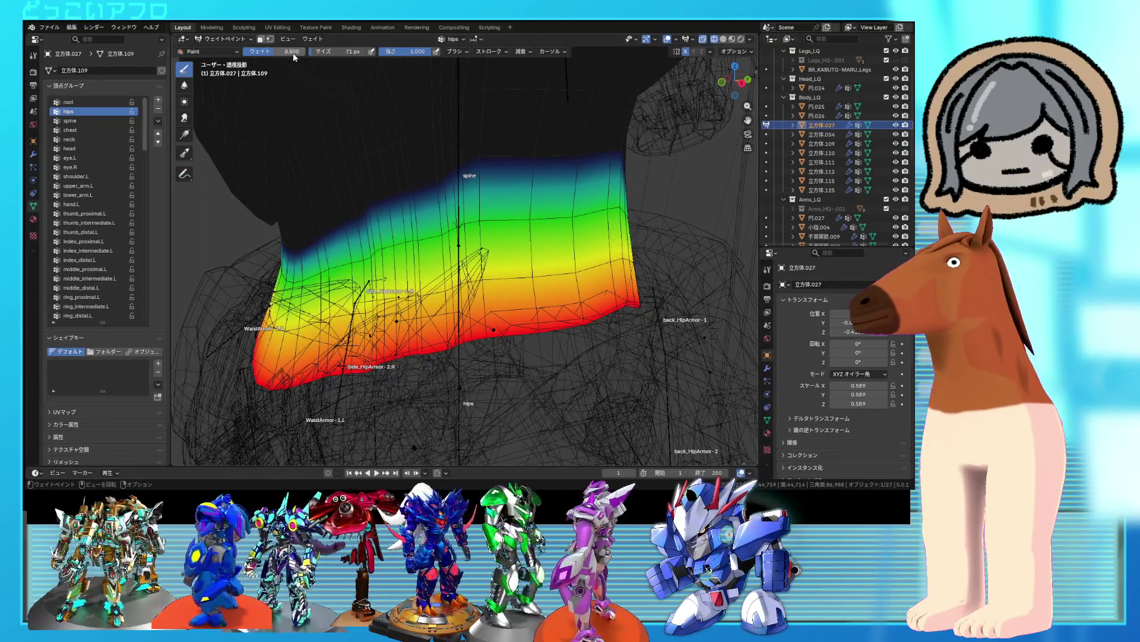
click(293, 53)
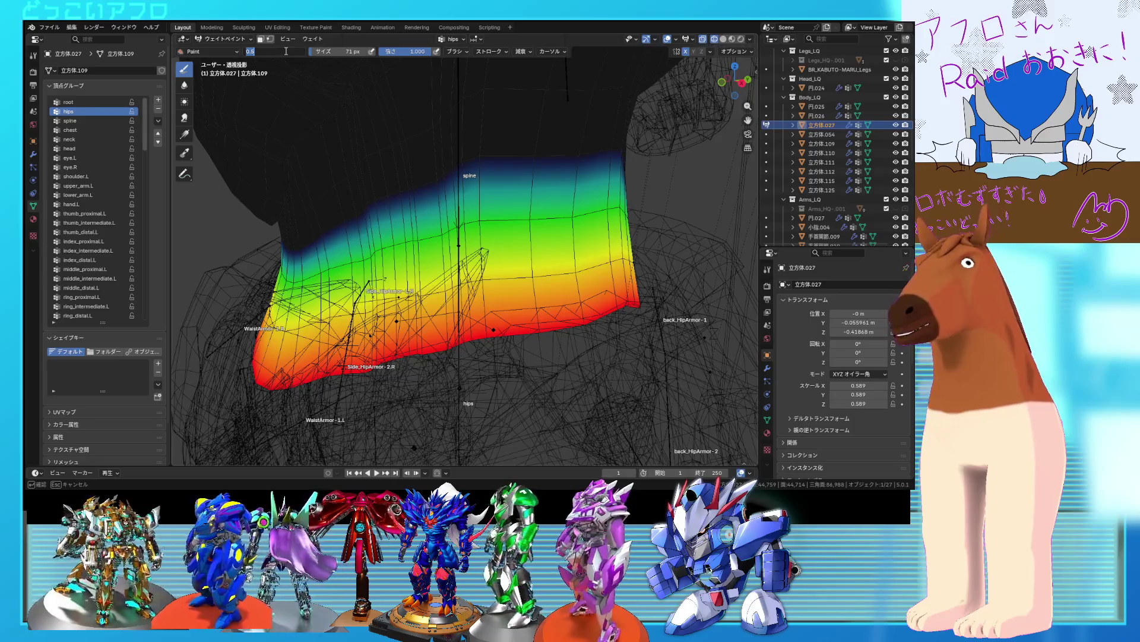
- Try a 0.2 hips weight stroke over the spine area and undo it
text(0)
key(Return)
middle_drag(479, 169, 463, 199)
mouse_move(463, 199)
mouse_down()
mouse_move(447, 198)
mouse_move(466, 183)
mouse_move(544, 196)
mouse_up()
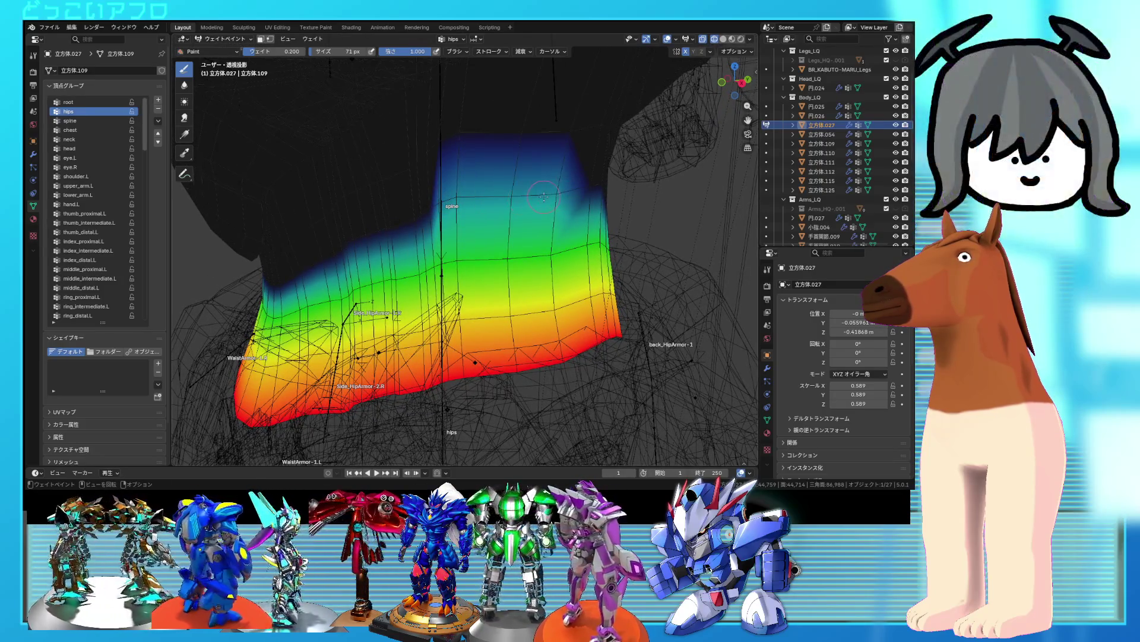
key(ctrl+z)
- Switch to 0.3 brush weight and paint the upper band and dark upper-left mesh
click(291, 52)
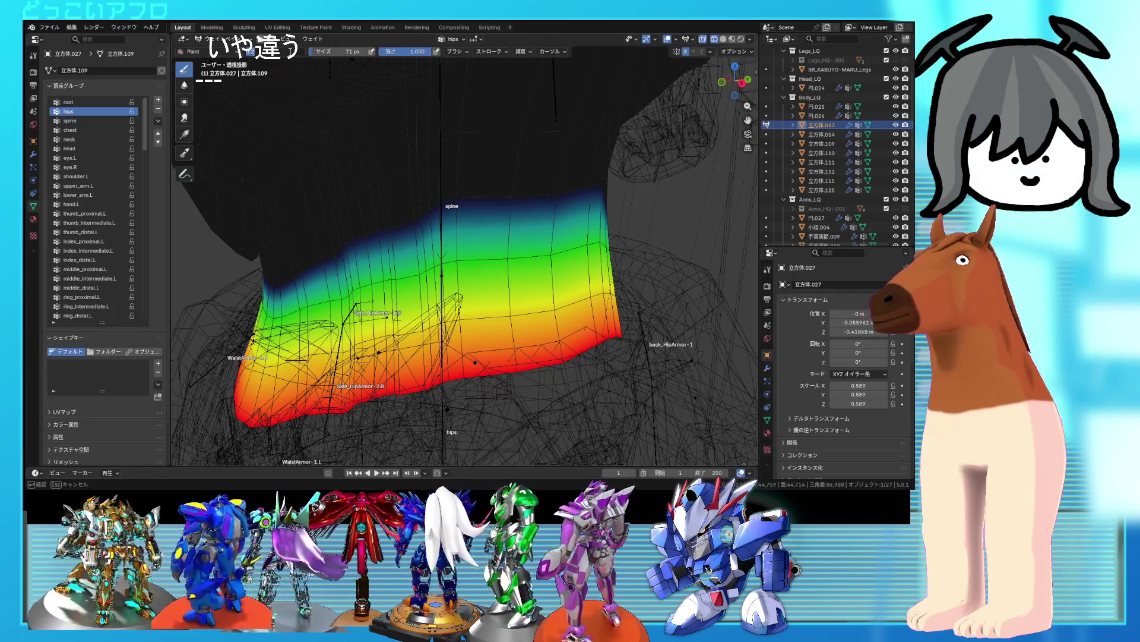
key(Return)
mouse_move(460, 208)
mouse_down()
mouse_move(521, 199)
mouse_move(413, 202)
mouse_move(365, 237)
mouse_move(451, 196)
mouse_move(541, 190)
mouse_move(350, 234)
mouse_move(333, 263)
mouse_up()
scroll(334, 264, up, 3)
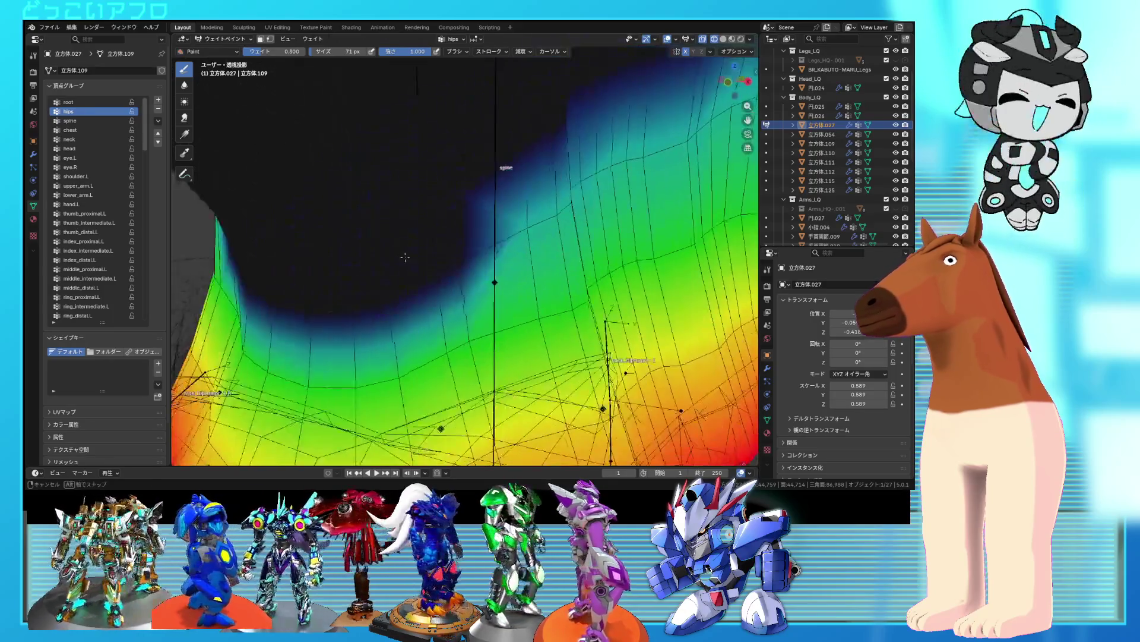
drag(417, 287, 324, 306)
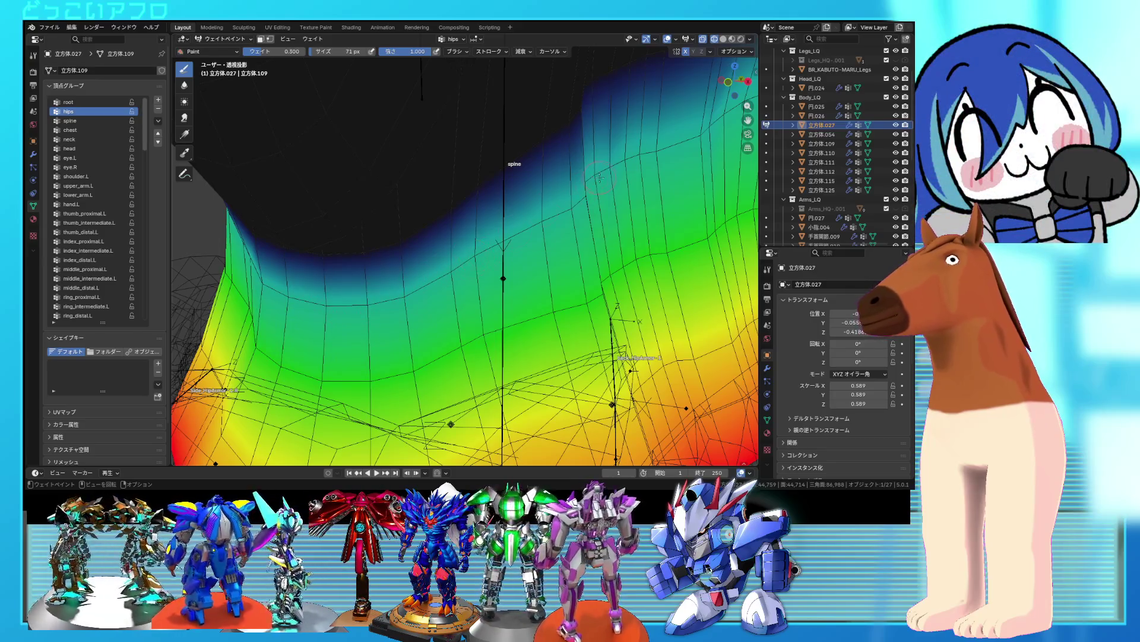
- Touch up the band's upper-right with low hips weight, then begin changing the brush weight
middle_drag(658, 148, 497, 231)
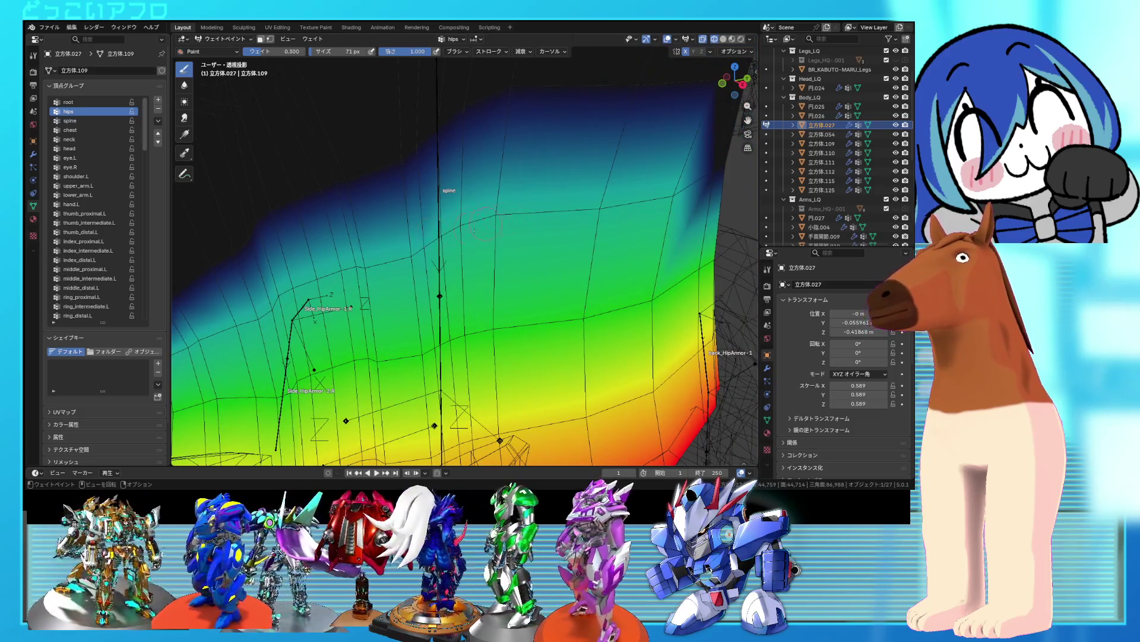
scroll(602, 195, down, 5)
middle_drag(522, 210, 454, 228)
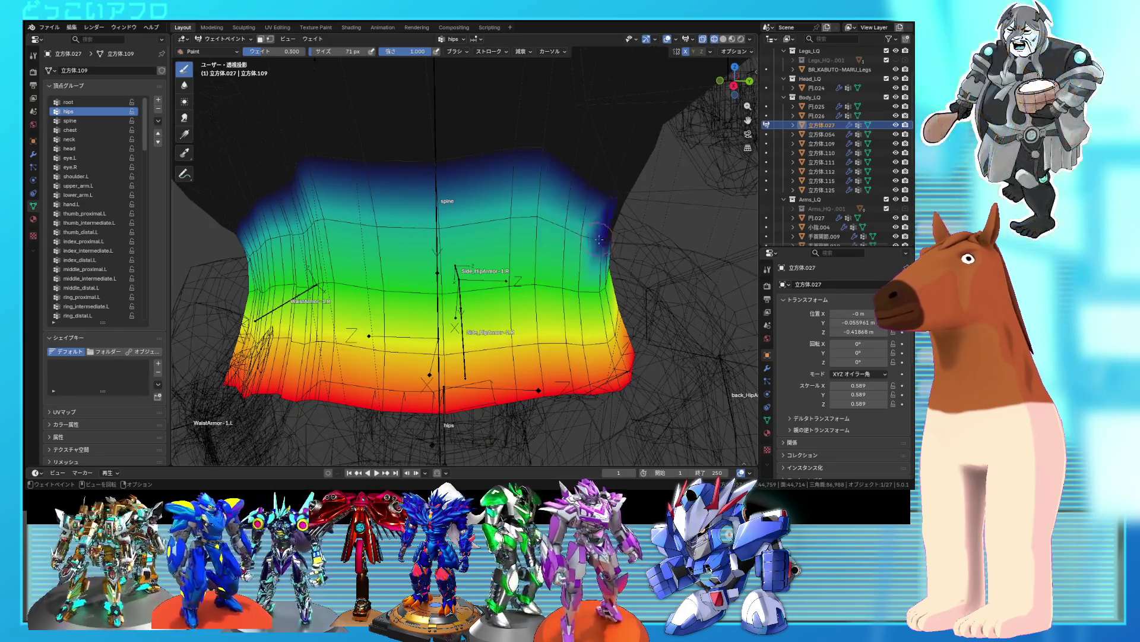
middle_drag(611, 241, 539, 237)
mouse_move(591, 250)
mouse_down()
mouse_move(636, 256)
mouse_move(588, 258)
mouse_up()
middle_drag(589, 258, 603, 270)
drag(603, 270, 607, 273)
scroll(617, 273, down, 3)
middle_drag(618, 273, 478, 260)
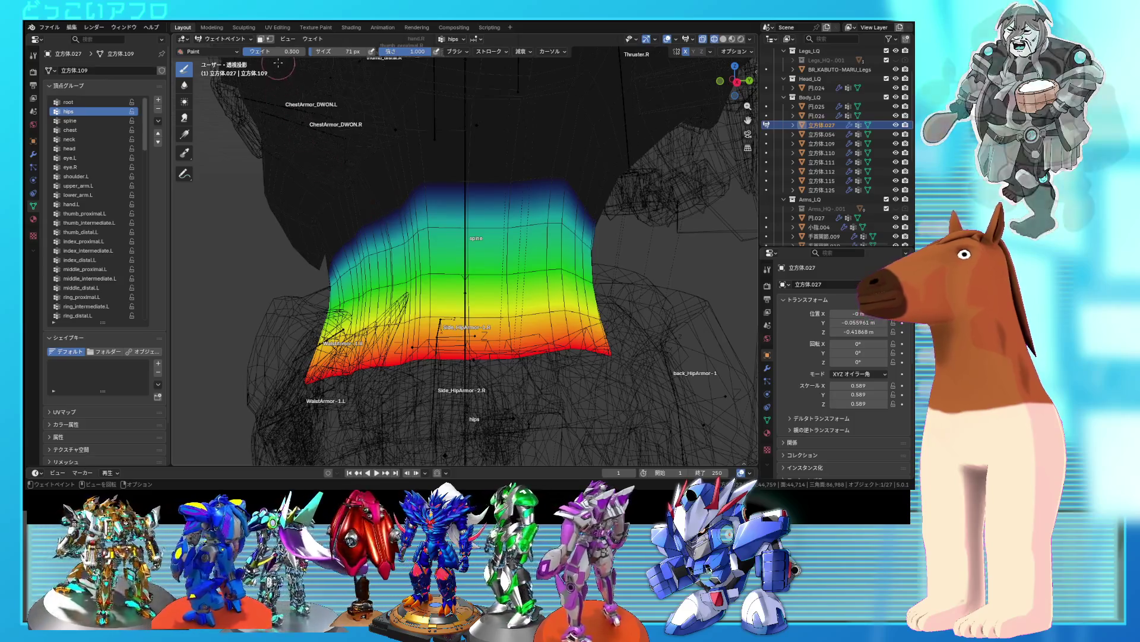
click(279, 51)
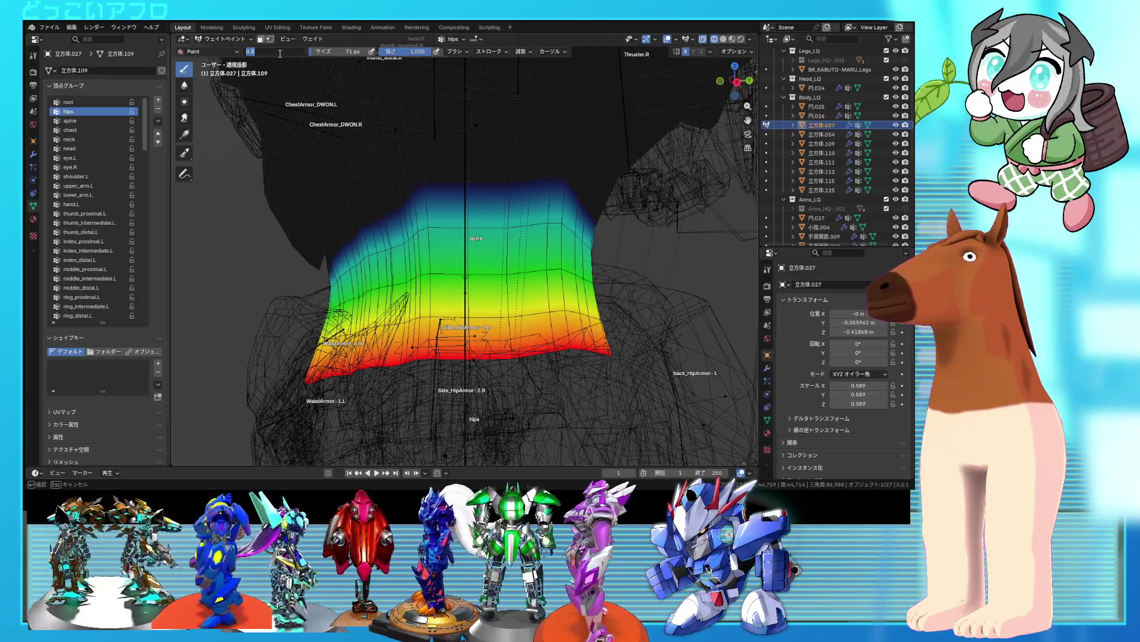
- Set brush weight to 0.1 and paint faint hips weight above the spine and the band's left edge
text(0)
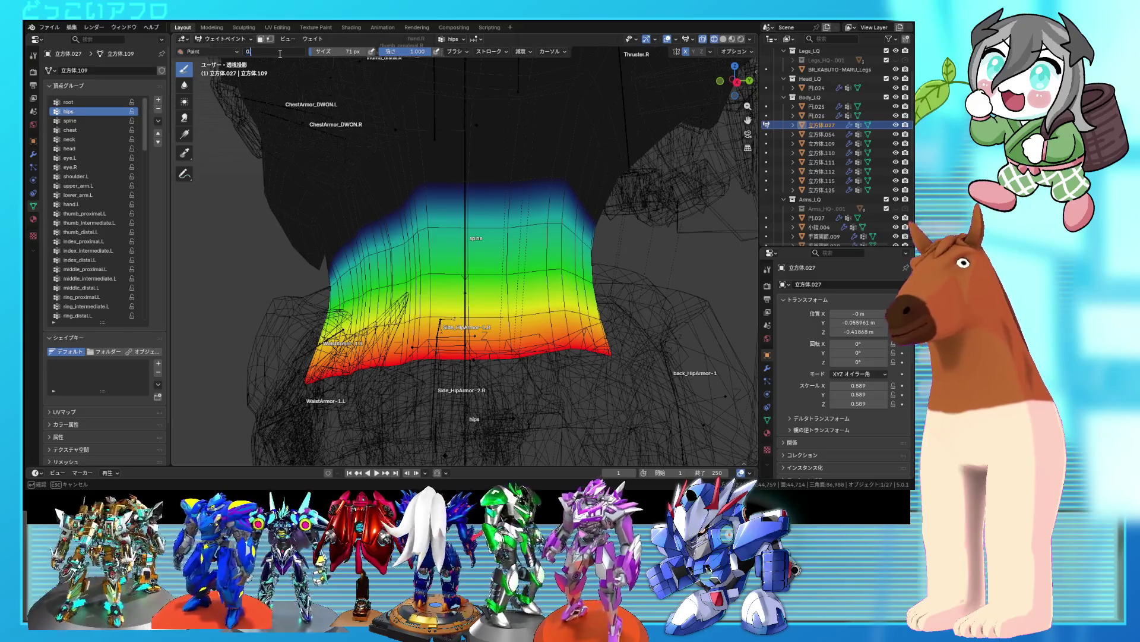
key(Return)
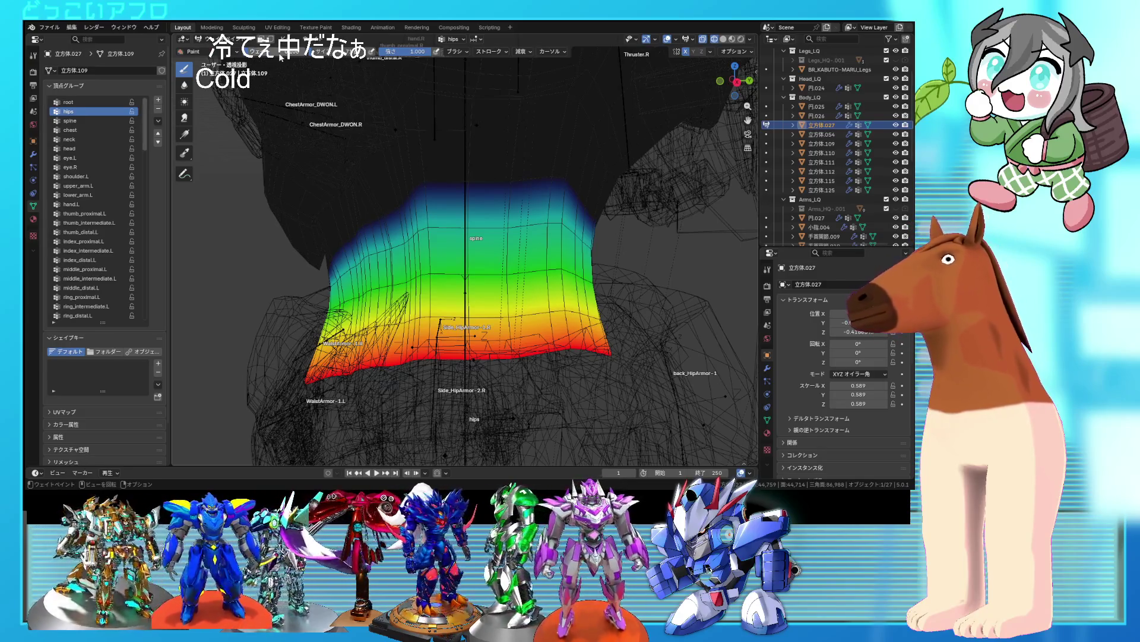
mouse_move(509, 193)
mouse_down()
mouse_move(527, 184)
mouse_move(416, 155)
mouse_move(404, 199)
mouse_move(431, 184)
mouse_move(392, 217)
mouse_up()
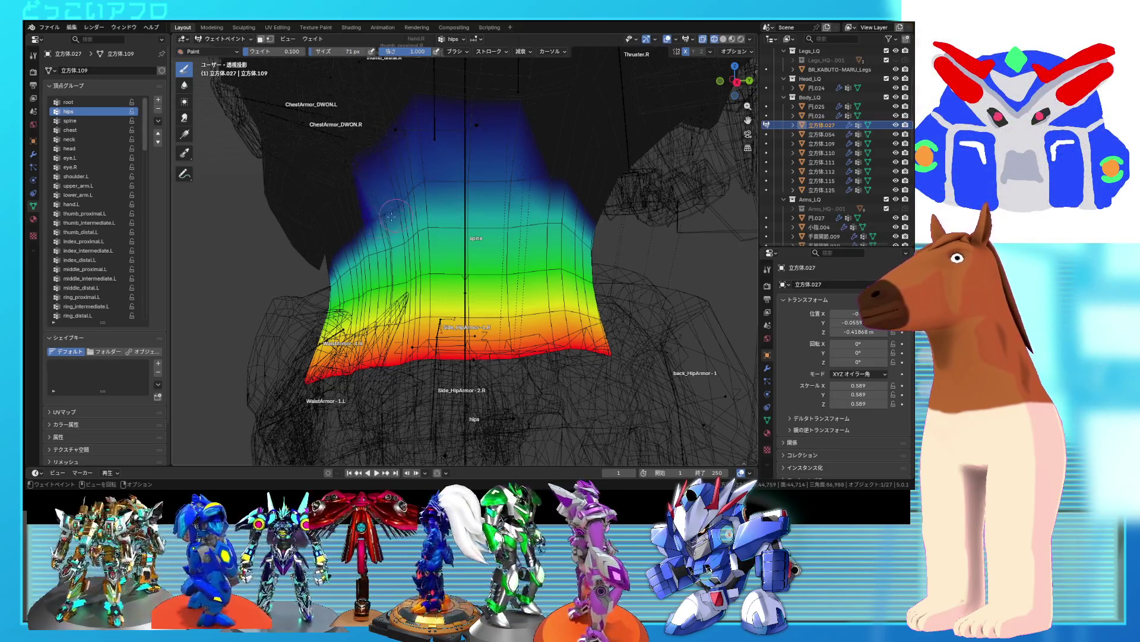
middle_drag(392, 216, 491, 198)
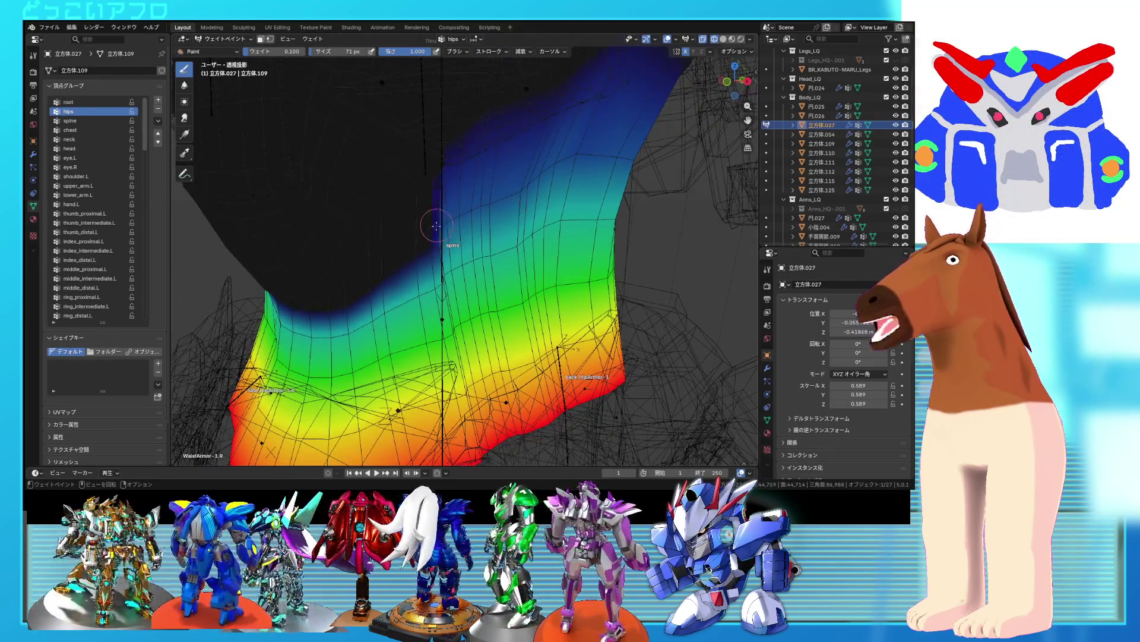
middle_drag(435, 226, 379, 259)
mouse_move(379, 259)
mouse_down()
mouse_move(348, 276)
mouse_move(333, 267)
mouse_move(339, 288)
mouse_move(283, 299)
mouse_up()
- Paint faint 0.1 hips weight over the unweighted upper torso, then select the spine group
scroll(339, 287, up, 2)
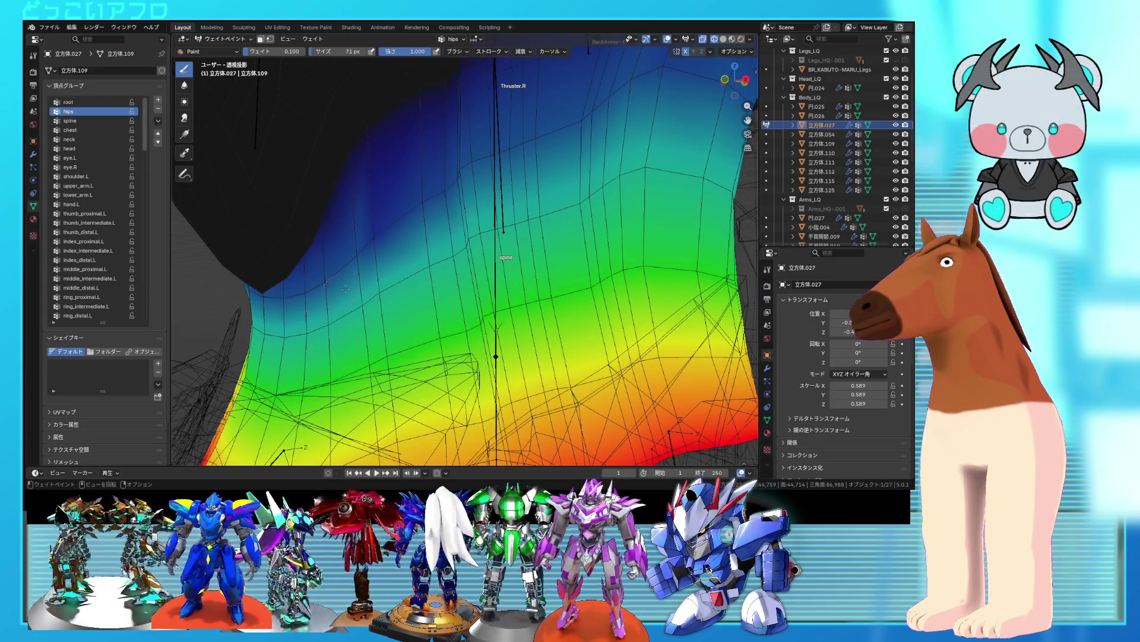
scroll(347, 245, up, 2)
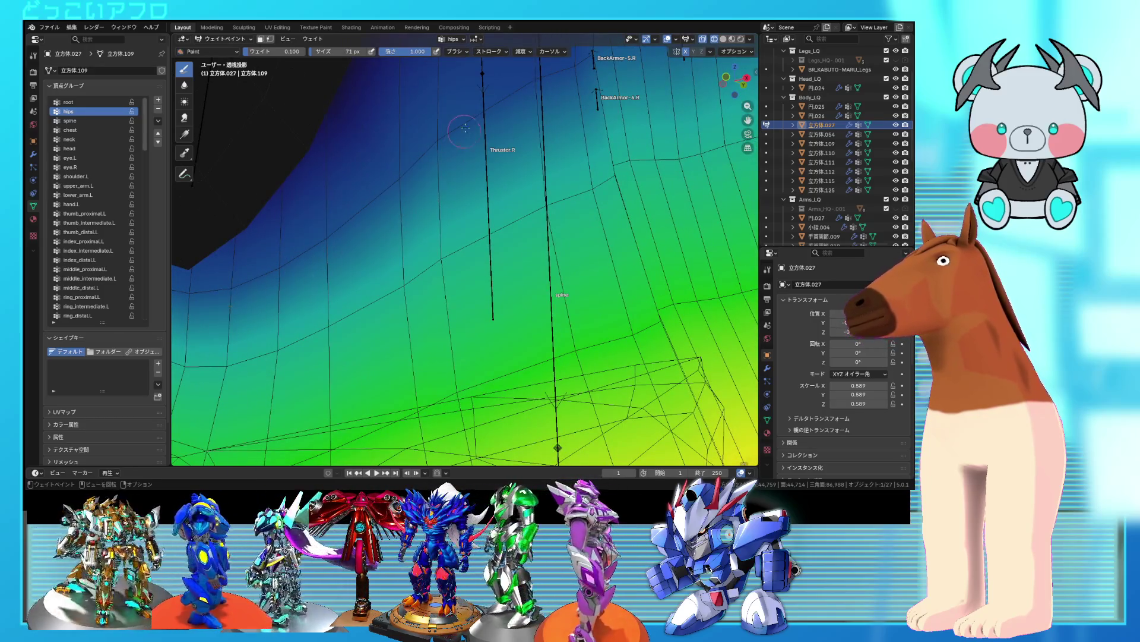
mouse_move(402, 184)
middle_down()
mouse_move(530, 243)
mouse_move(443, 200)
middle_up()
scroll(530, 242, down, 6)
mouse_move(442, 200)
mouse_down()
mouse_move(470, 167)
mouse_move(510, 178)
mouse_move(605, 254)
mouse_up()
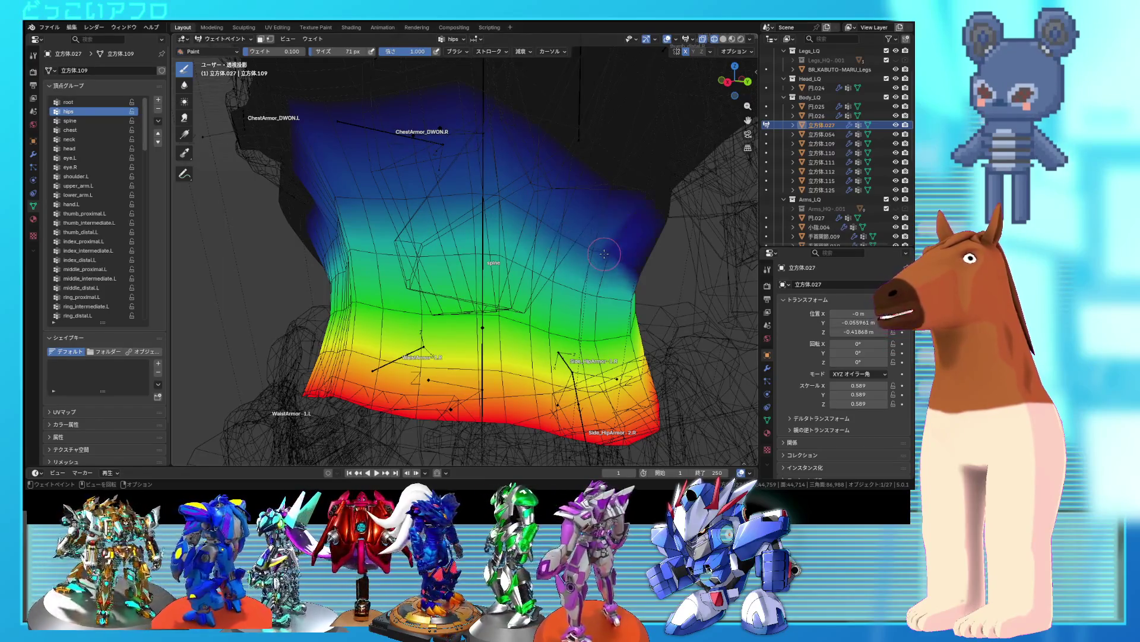
middle_drag(604, 253, 541, 240)
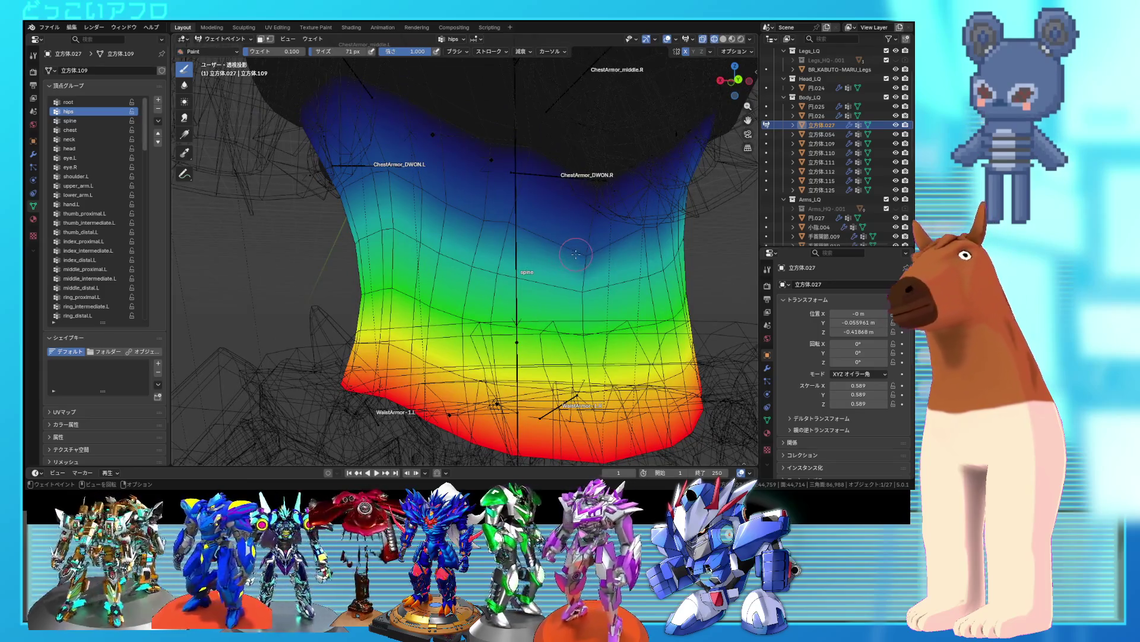
middle_drag(576, 254, 533, 262)
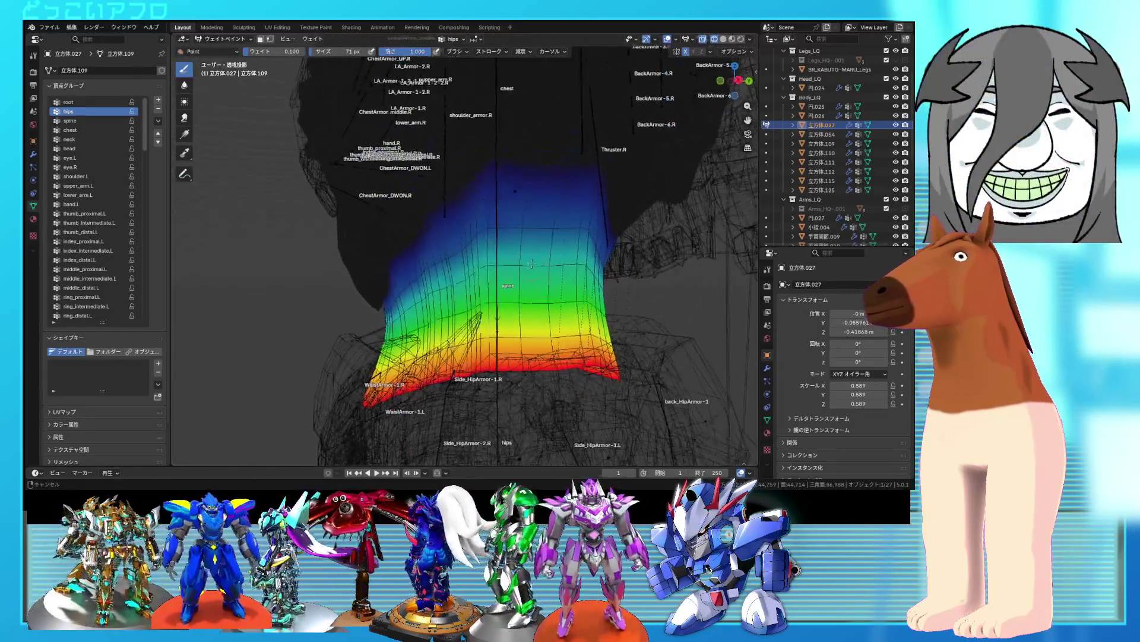
click(88, 121)
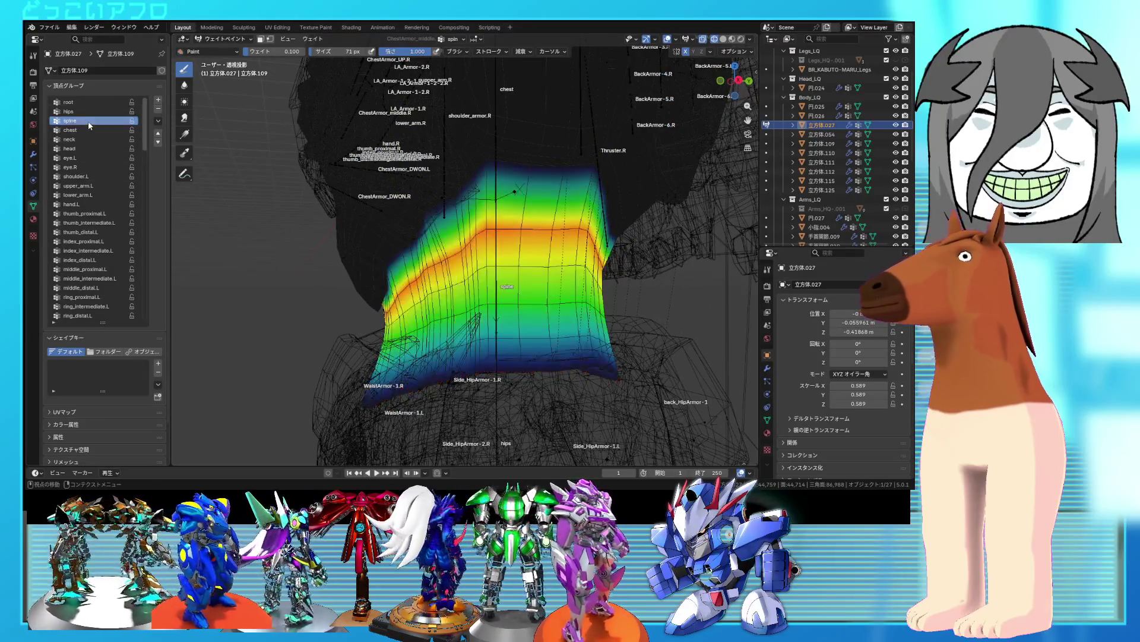
- Orbit closer to inspect the spine weights on the abdomen armor
mouse_move(440, 279)
middle_down()
mouse_move(466, 293)
mouse_move(447, 292)
middle_up()
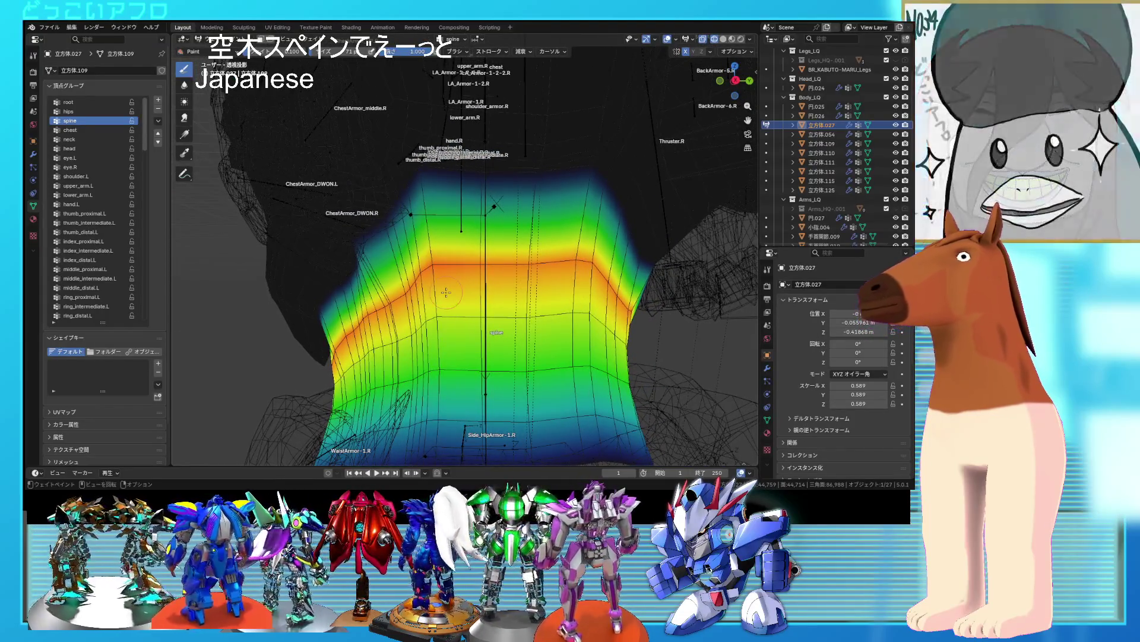
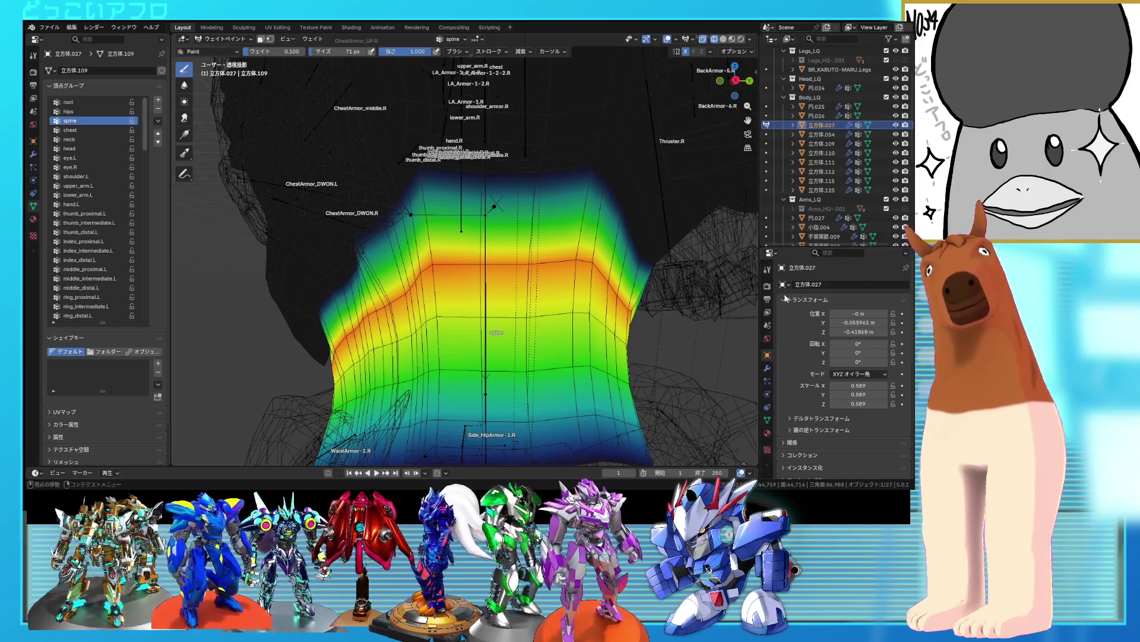
- Set the brush weight to 0.3 and paint spine weight up the torso's lower-right edge
mouse_move(535, 250)
middle_down()
mouse_move(458, 219)
mouse_move(536, 202)
mouse_move(417, 267)
mouse_move(555, 288)
middle_up()
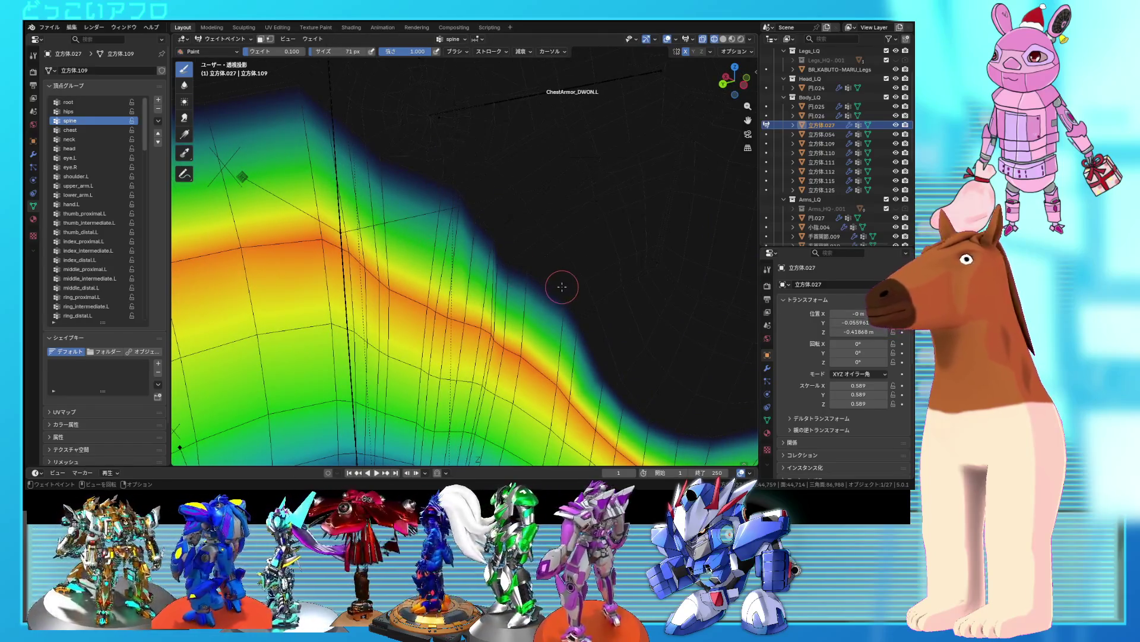
click(250, 52)
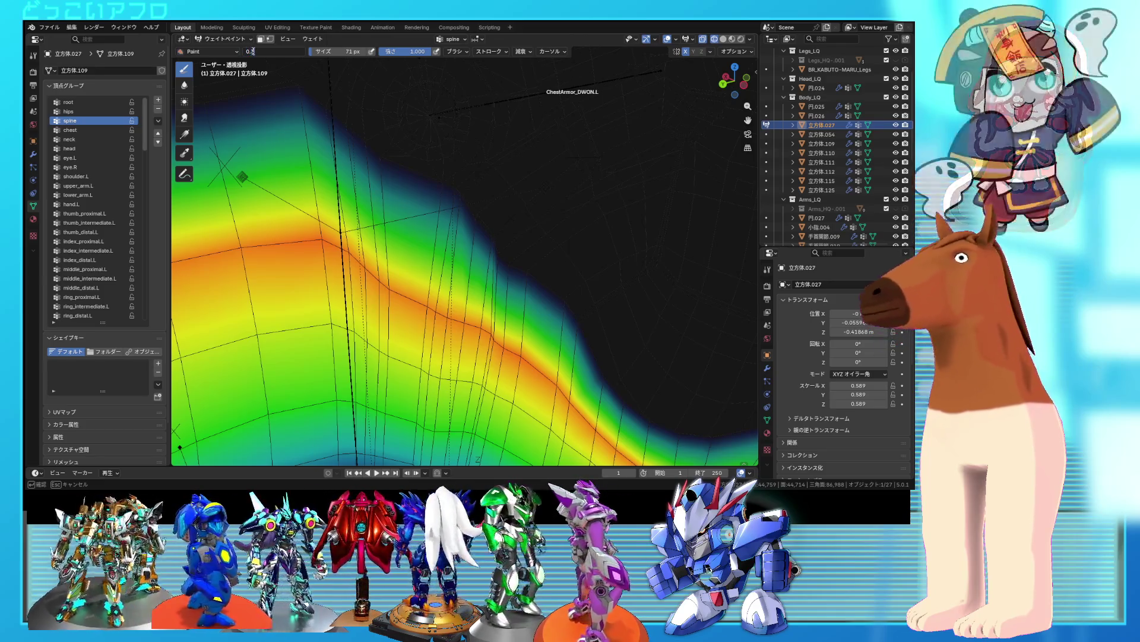
key(Return)
mouse_move(677, 453)
mouse_down()
mouse_move(626, 407)
mouse_move(665, 428)
mouse_move(631, 405)
mouse_move(642, 425)
mouse_up()
- Paint spine weight above the former peak and out to its right
middle_drag(572, 401, 528, 381)
mouse_move(604, 409)
middle_down()
mouse_move(502, 321)
mouse_move(439, 330)
middle_up()
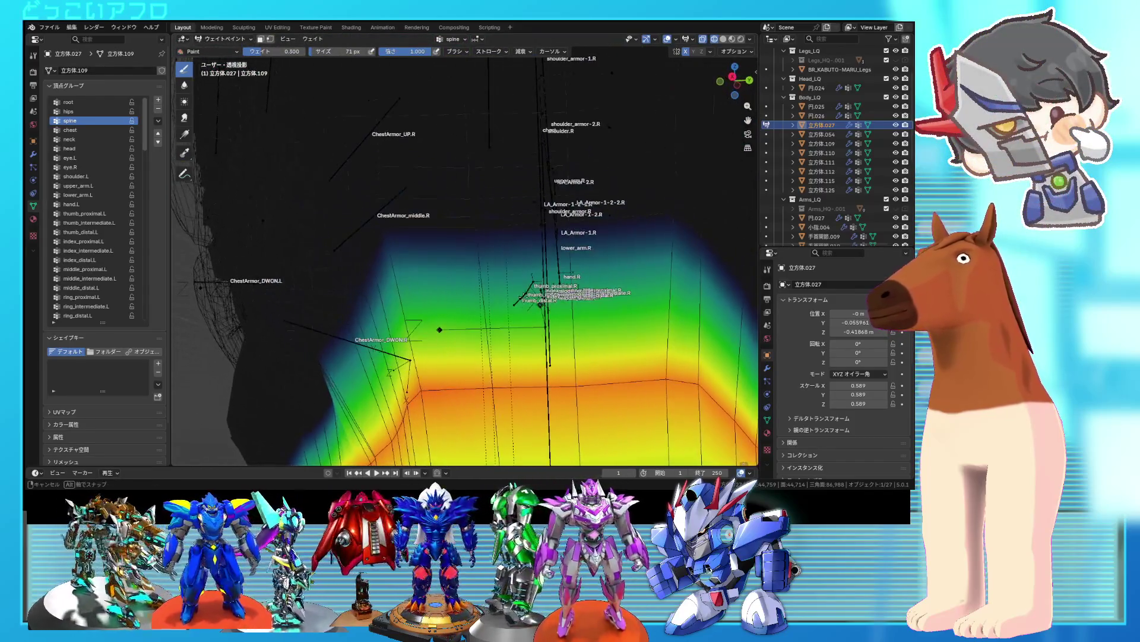
click(676, 41)
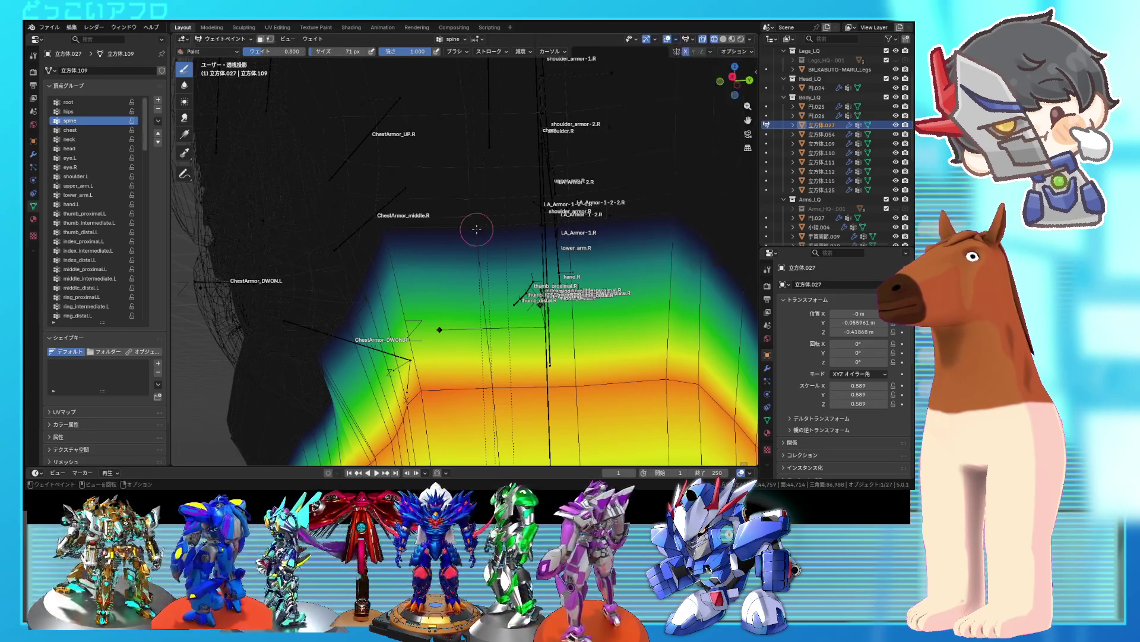
mouse_move(511, 254)
middle_down()
mouse_move(553, 266)
mouse_move(402, 257)
mouse_move(378, 288)
mouse_move(319, 248)
mouse_move(380, 270)
mouse_move(472, 378)
middle_up()
drag(467, 305, 469, 250)
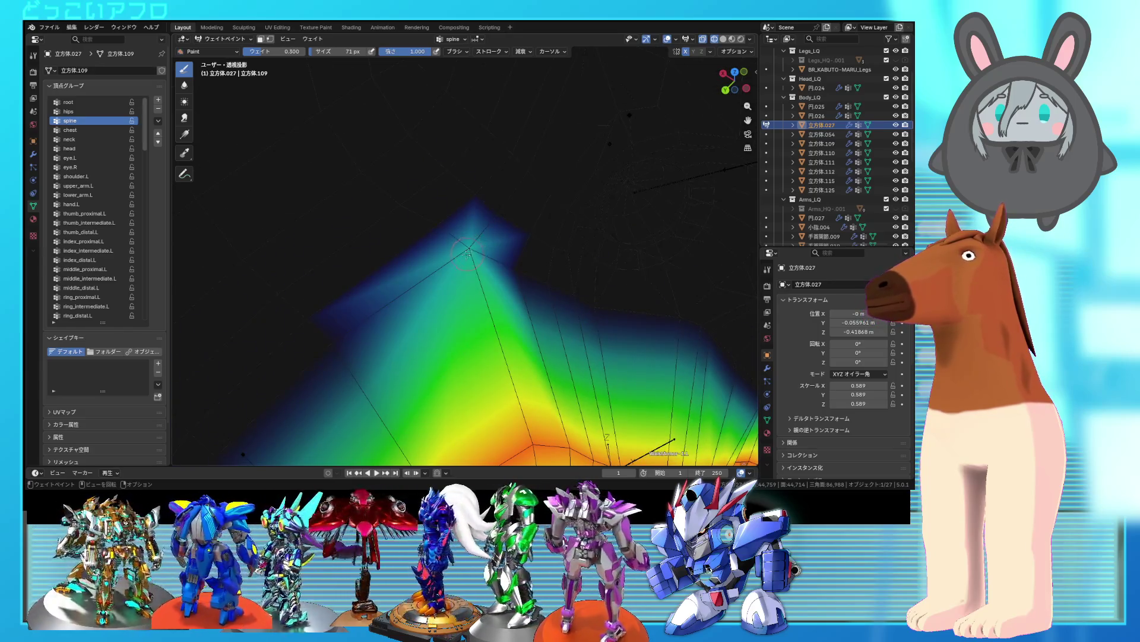
mouse_move(538, 288)
mouse_down()
mouse_move(528, 267)
mouse_move(579, 305)
mouse_up()
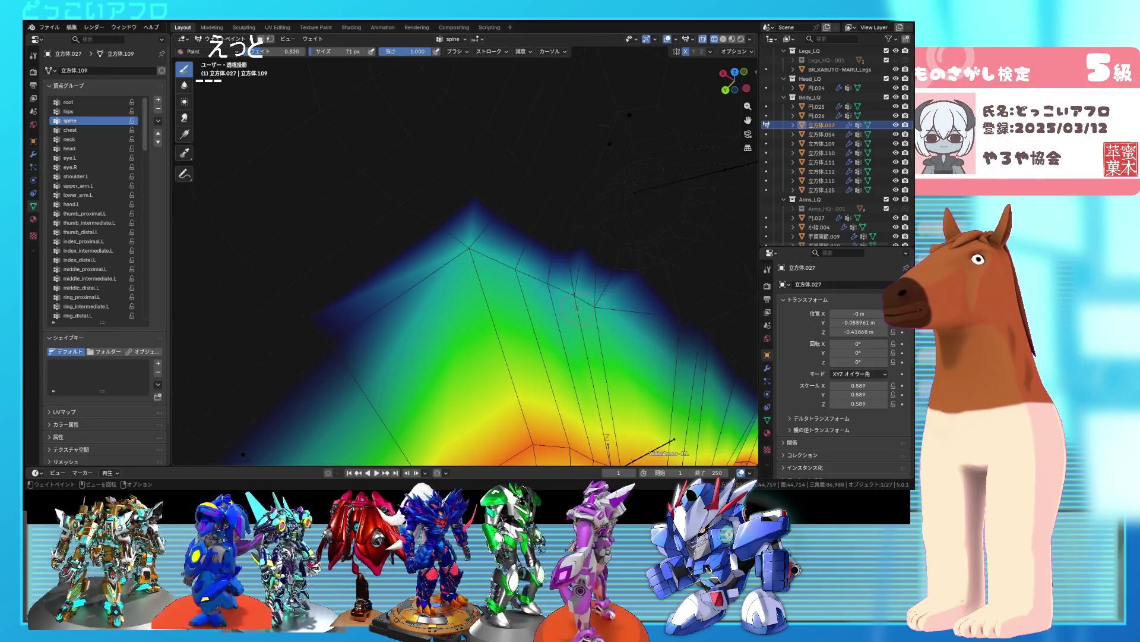
- Brighten the dark regions along the torso's upper edge with spine weight
scroll(577, 307, up, 5)
mouse_move(576, 307)
middle_down()
mouse_move(533, 251)
mouse_move(222, 450)
mouse_move(199, 433)
mouse_move(504, 237)
middle_up()
mouse_move(402, 199)
mouse_down()
mouse_move(473, 214)
mouse_move(507, 268)
mouse_up()
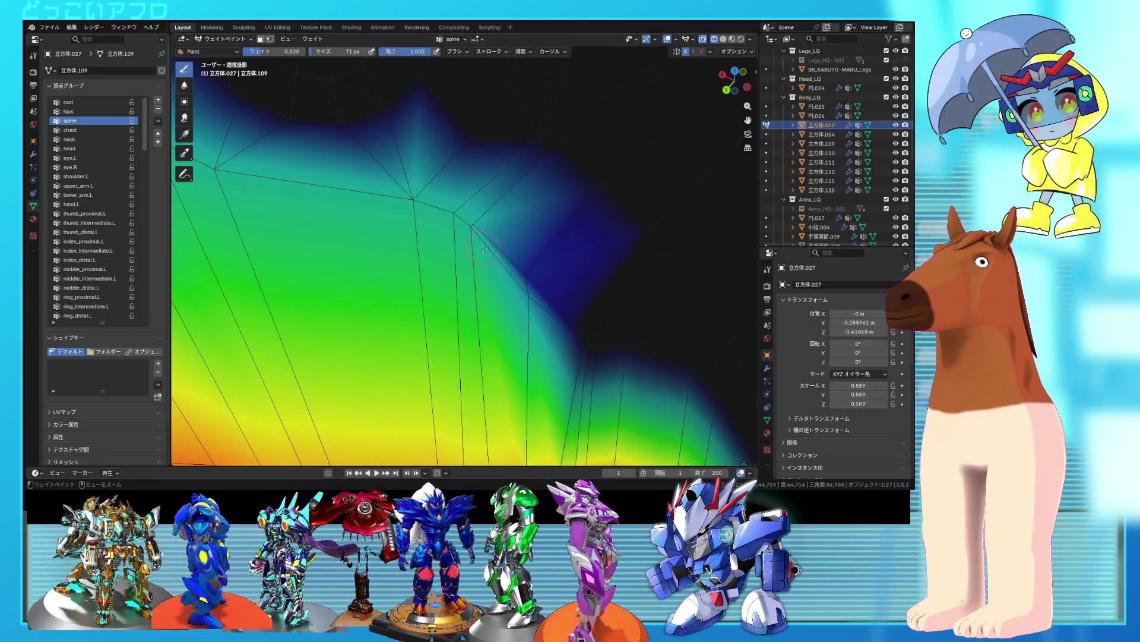
scroll(485, 252, up, 2)
mouse_move(447, 204)
mouse_down()
mouse_move(463, 199)
mouse_move(376, 180)
mouse_up()
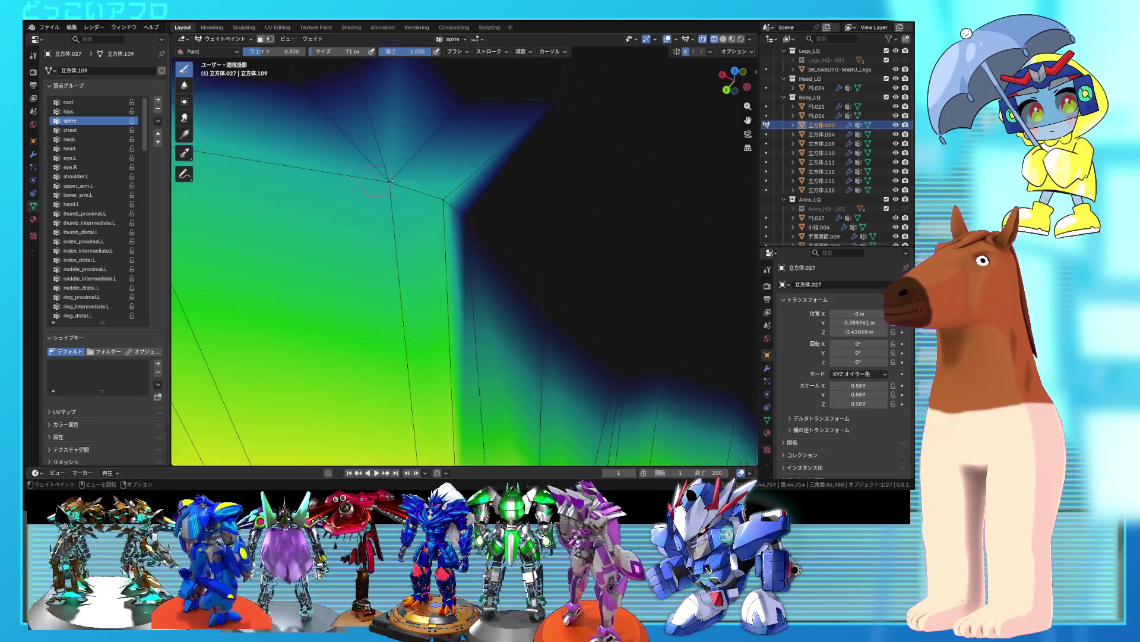
mouse_move(367, 176)
middle_down()
mouse_move(373, 153)
mouse_move(421, 196)
middle_up()
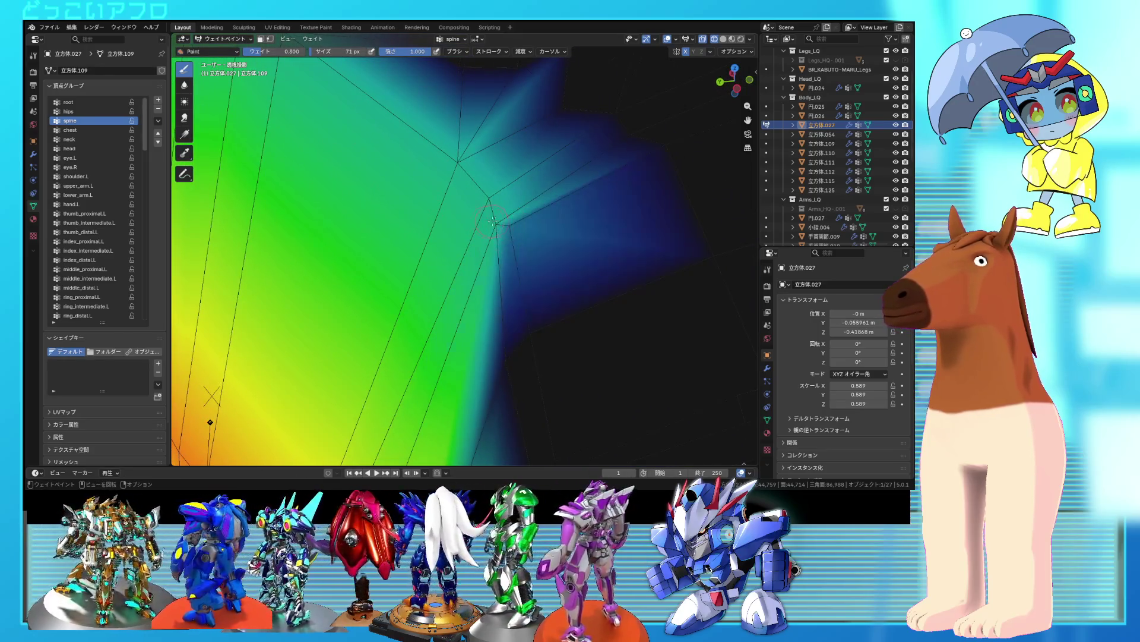
scroll(504, 228, down, 10)
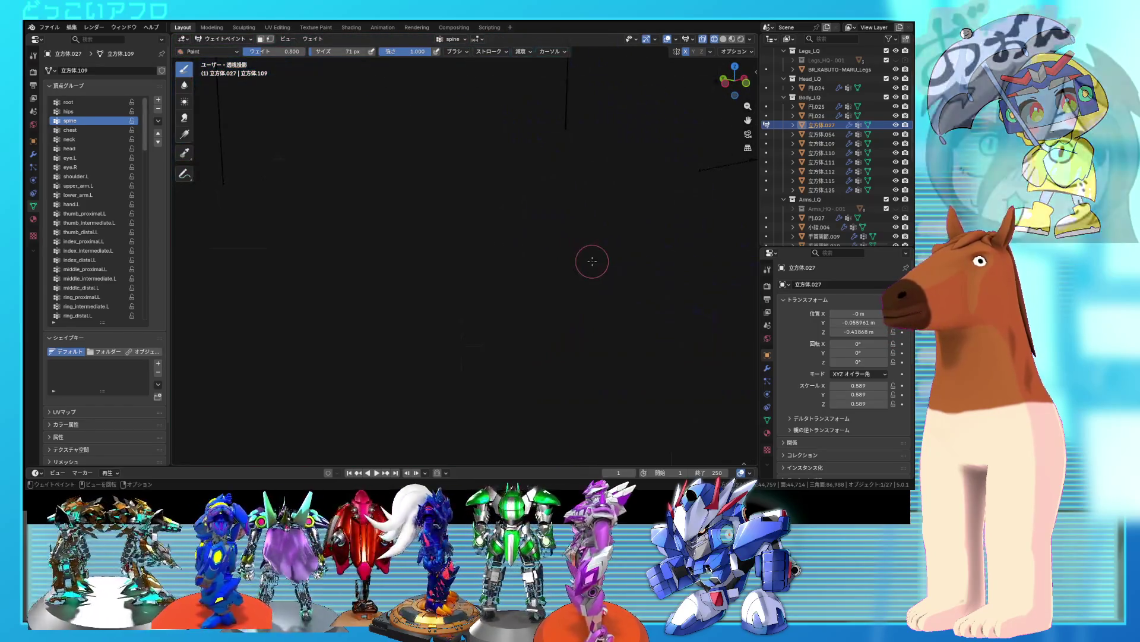
- Paint spine weight along the torso's corner edges near the waist
mouse_move(588, 272)
middle_down()
mouse_move(500, 267)
mouse_move(482, 291)
mouse_move(395, 336)
mouse_move(567, 297)
mouse_move(394, 394)
mouse_move(465, 364)
mouse_move(507, 301)
mouse_move(485, 315)
mouse_move(398, 243)
middle_up()
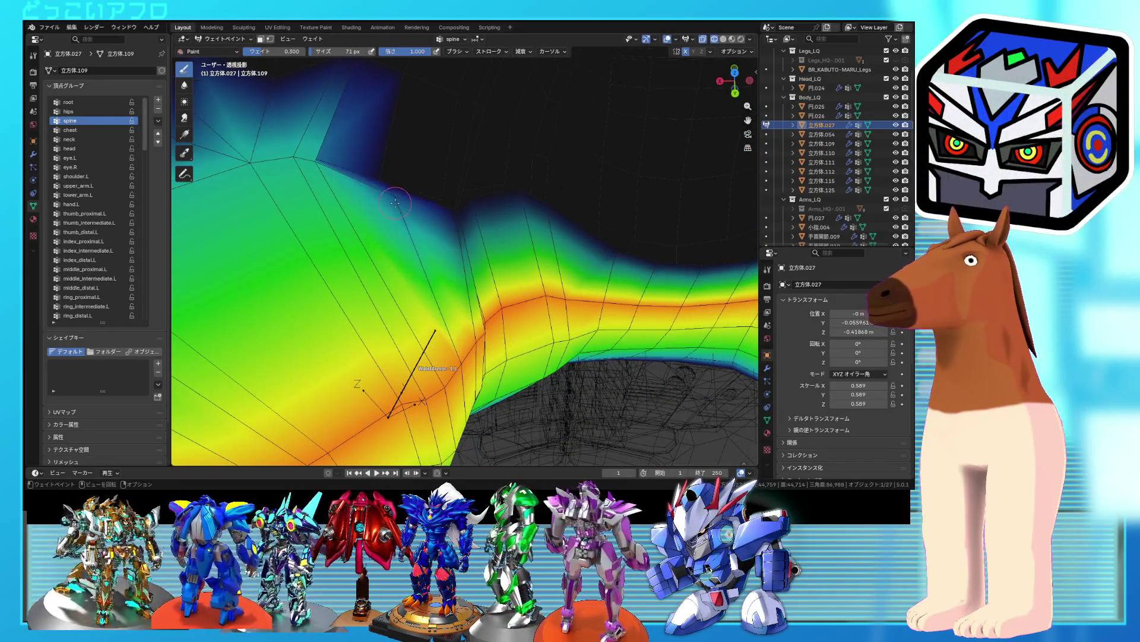
middle_drag(399, 192, 465, 235)
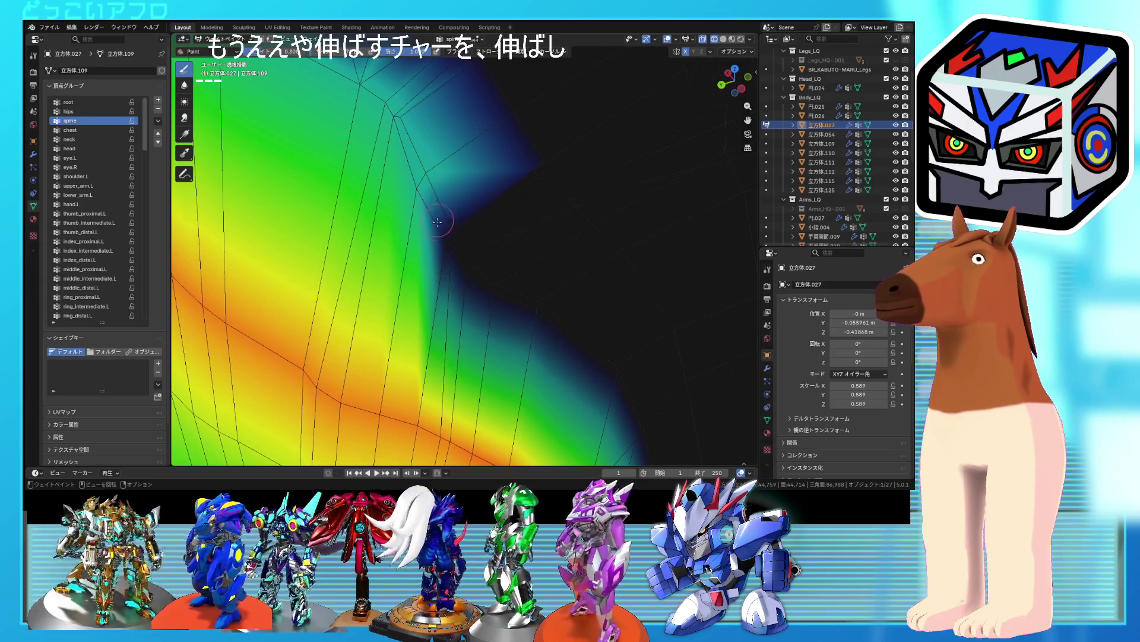
middle_drag(427, 249, 436, 257)
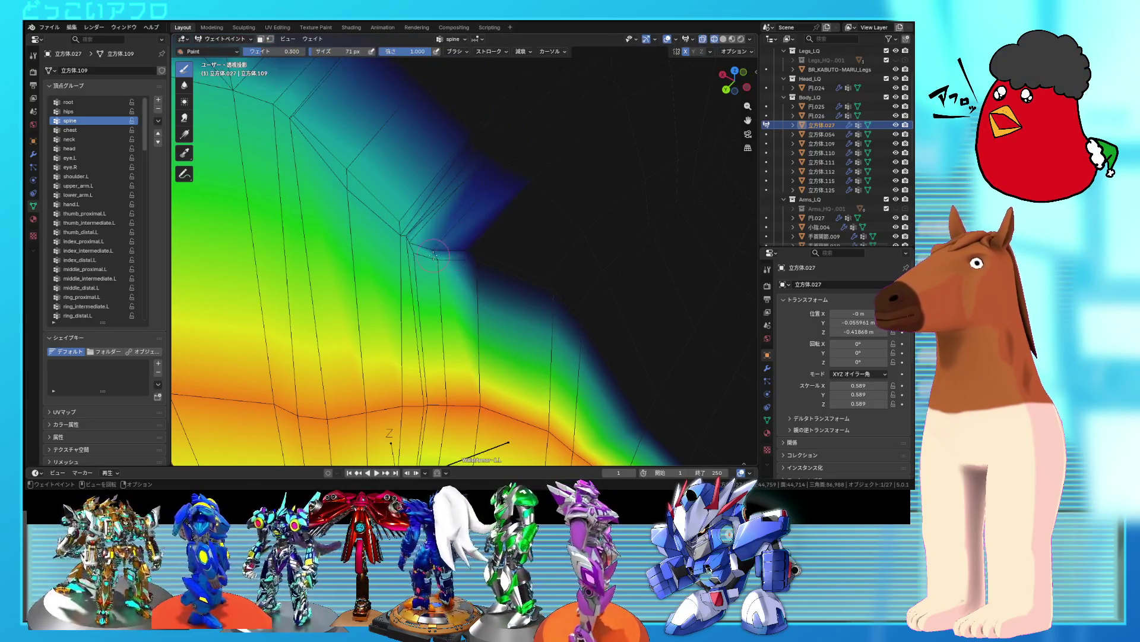
middle_drag(452, 278, 376, 215)
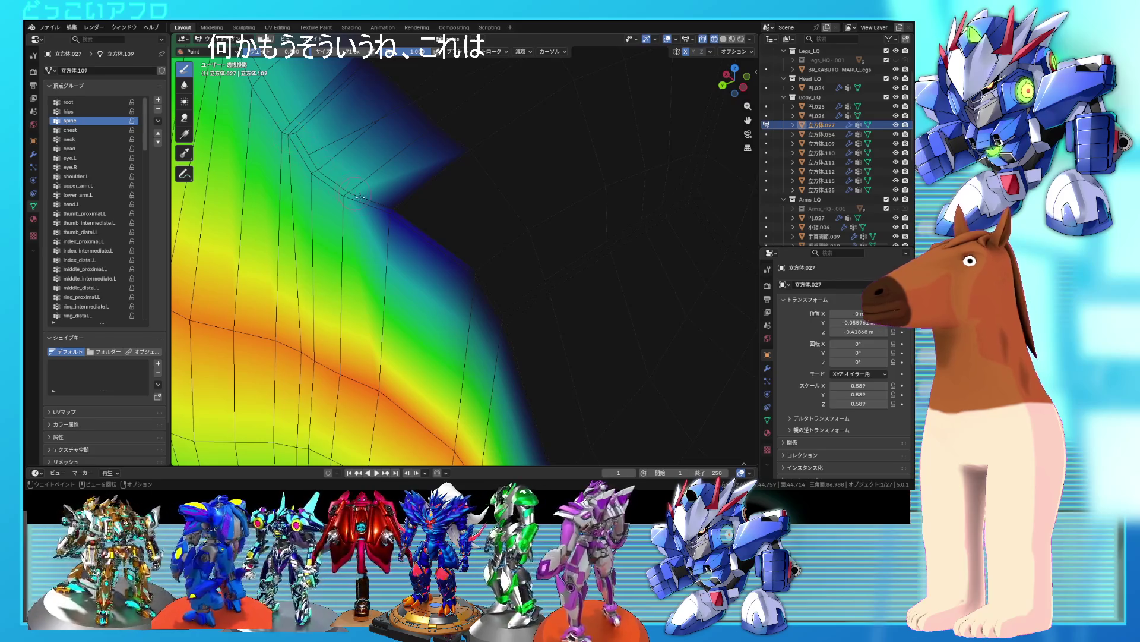
drag(355, 194, 400, 217)
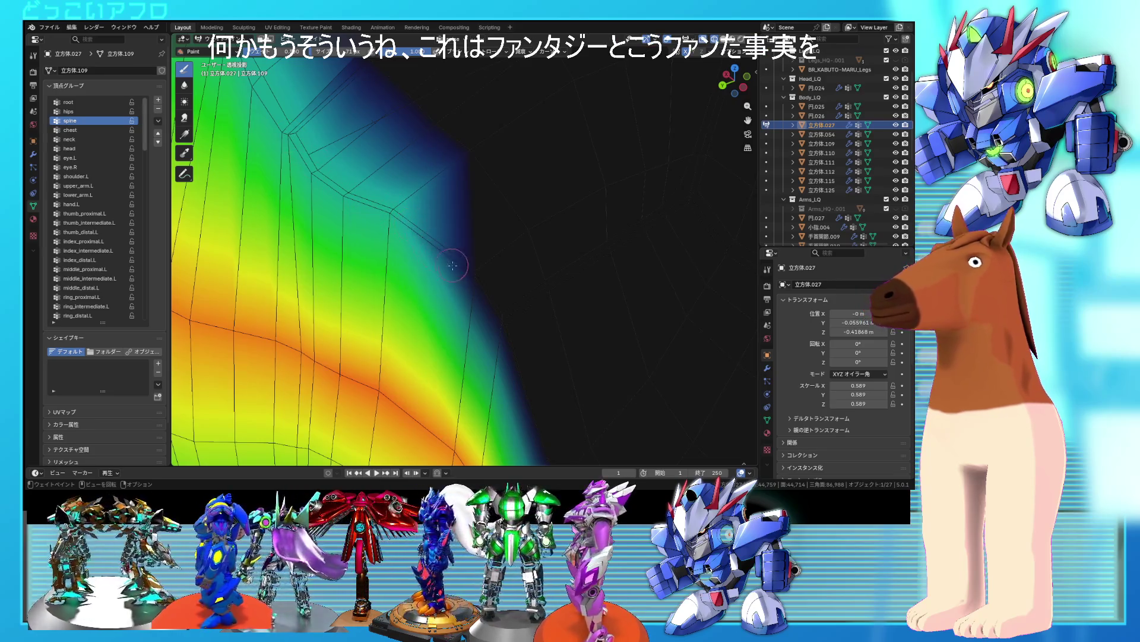
shift+middle_drag(480, 279, 325, 142)
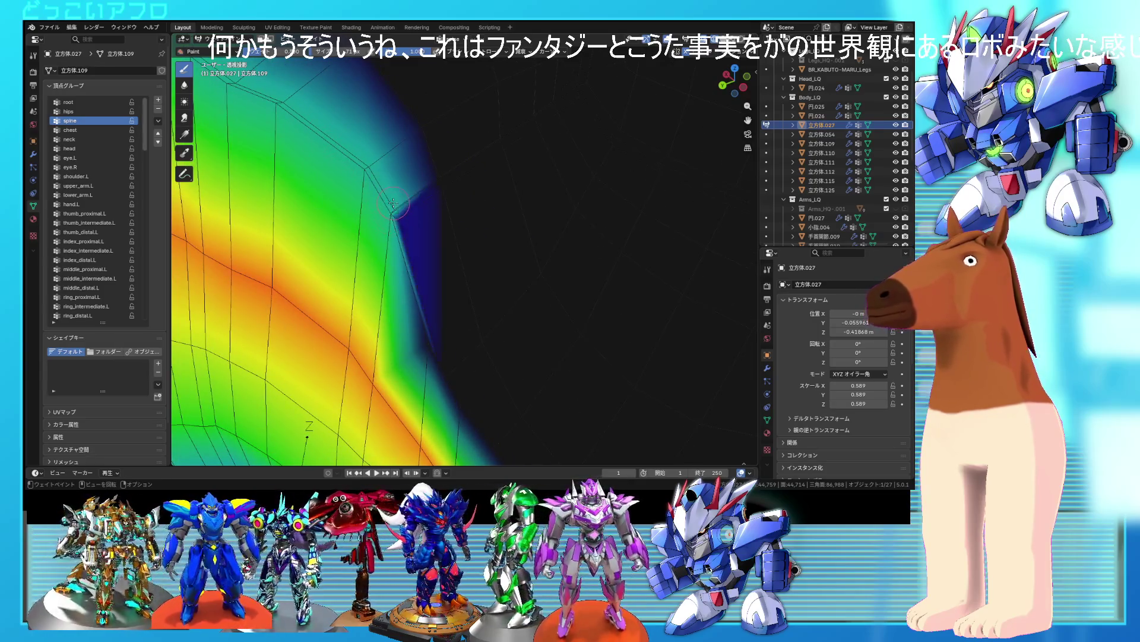
mouse_move(394, 211)
mouse_down()
mouse_move(422, 324)
mouse_move(393, 206)
mouse_up()
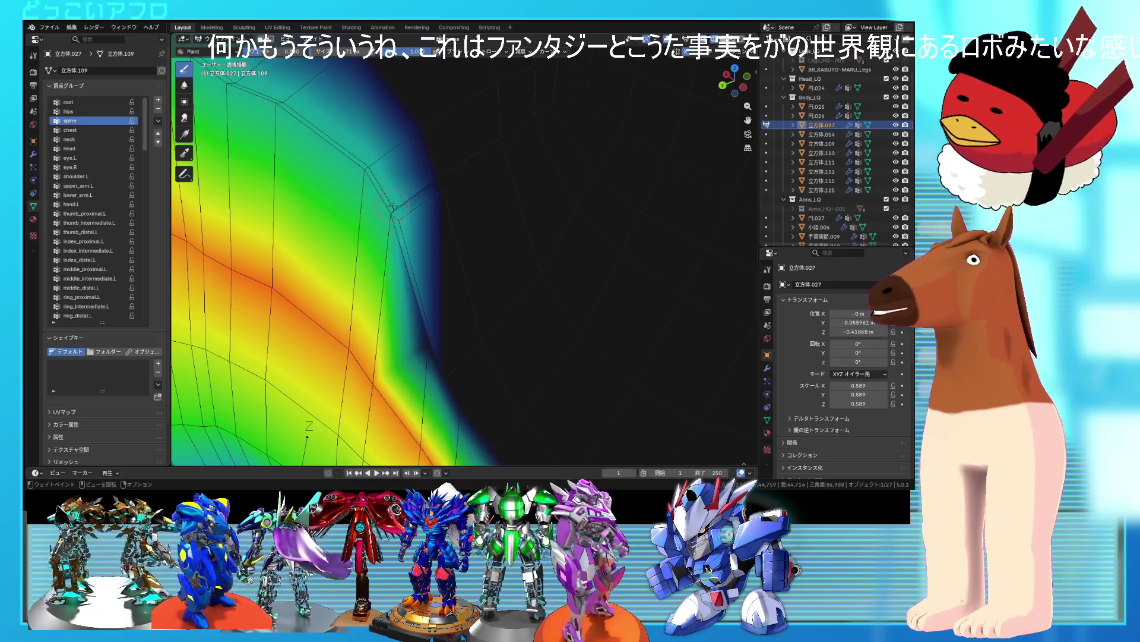
- Extend the spine weight down onto the hip edge as a teal fade
mouse_move(392, 208)
middle_down()
mouse_move(355, 144)
mouse_move(450, 196)
mouse_move(475, 189)
mouse_move(551, 374)
middle_up()
mouse_move(485, 265)
middle_down()
mouse_move(533, 347)
mouse_move(521, 275)
middle_up()
drag(522, 275, 502, 275)
mouse_move(403, 276)
mouse_down()
mouse_move(414, 279)
mouse_move(405, 277)
mouse_up()
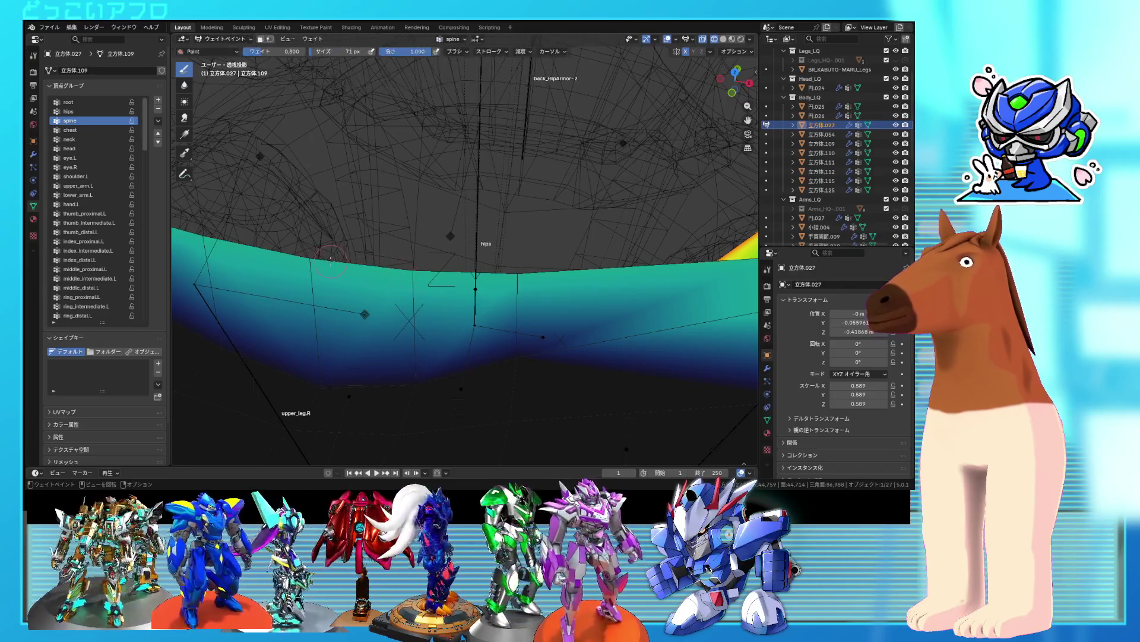
scroll(572, 273, down, 3)
mouse_move(570, 270)
middle_down()
mouse_move(465, 263)
mouse_move(489, 210)
middle_up()
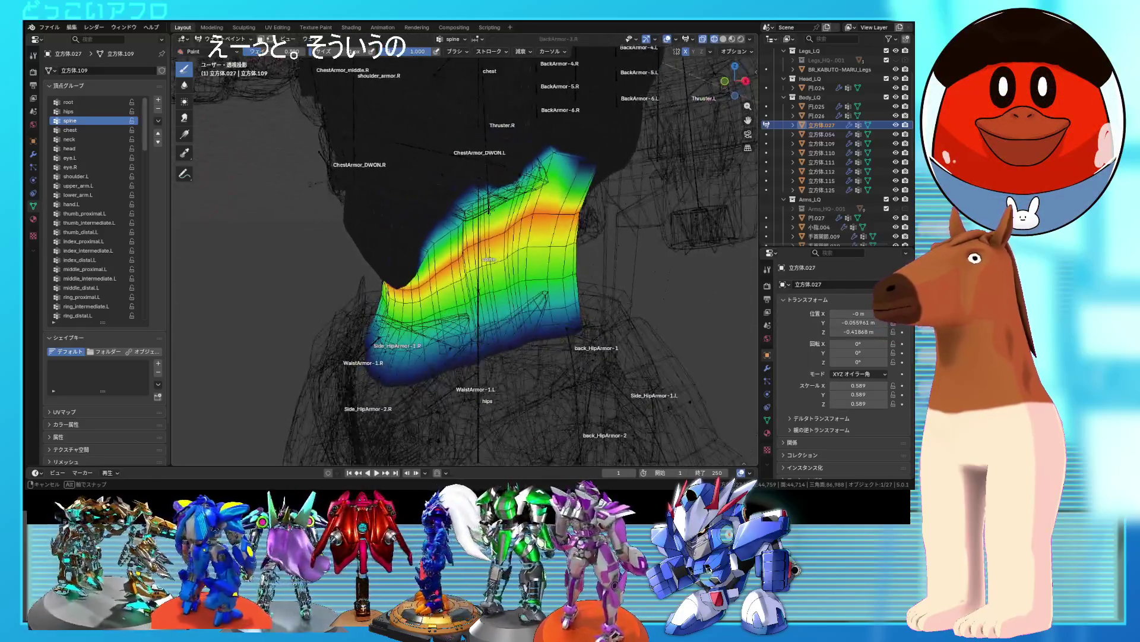
- Review the weights of the hips vertex group through to the chest group
click(86, 112)
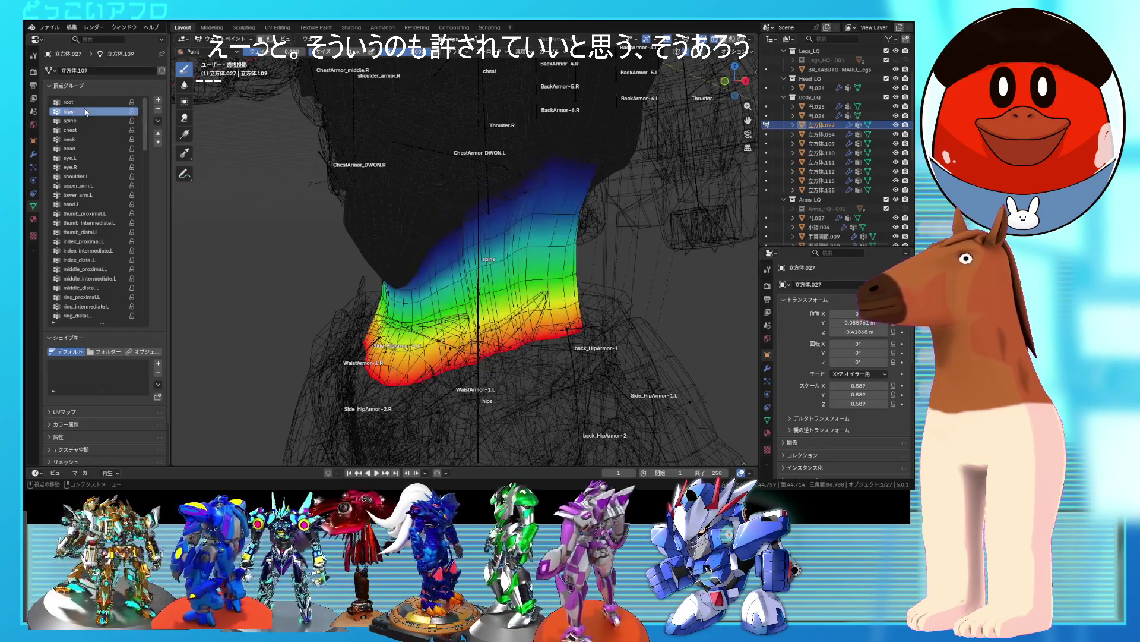
click(77, 101)
click(77, 111)
click(77, 121)
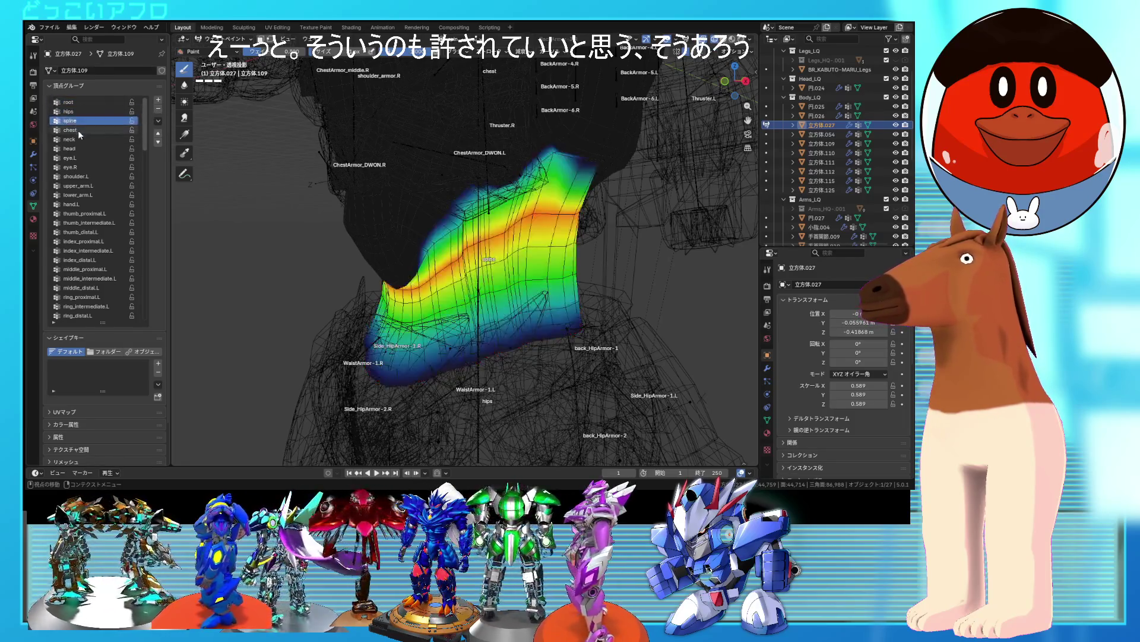
click(77, 130)
scroll(353, 183, down, 3)
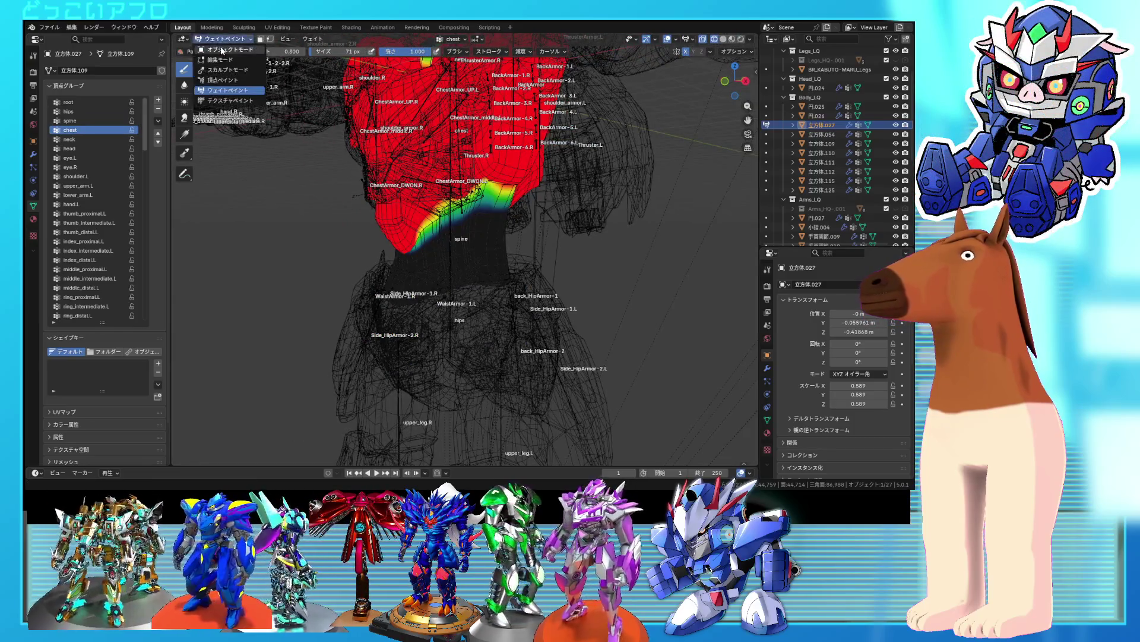
- Return to Object Mode in Rendered shading with Arms_LQ hidden and the armature selected
click(222, 51)
click(741, 39)
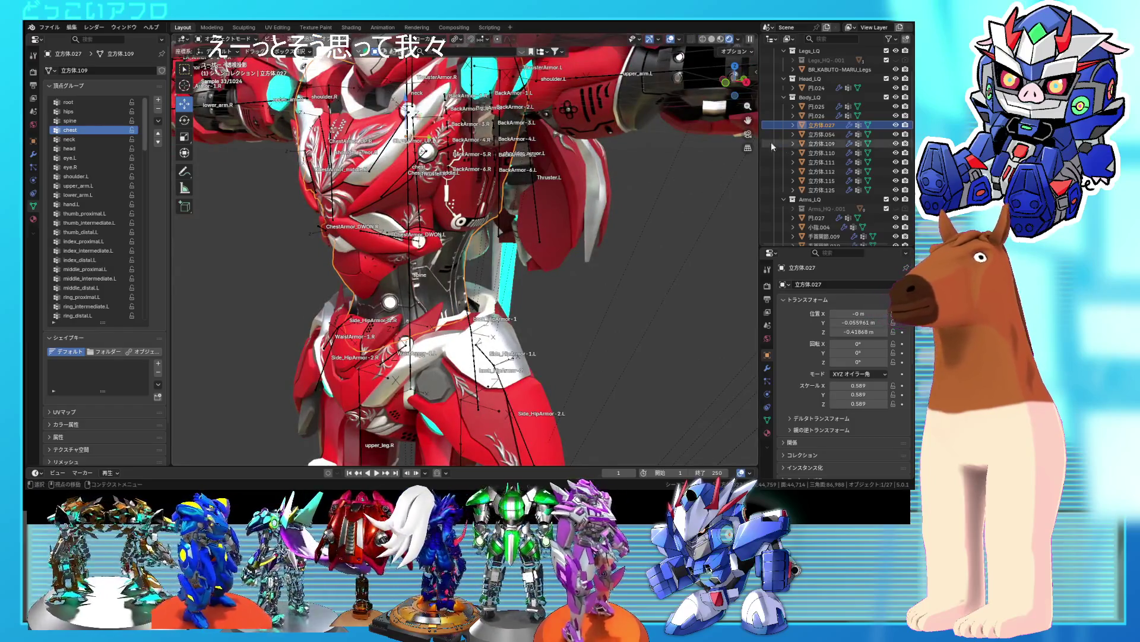
click(895, 144)
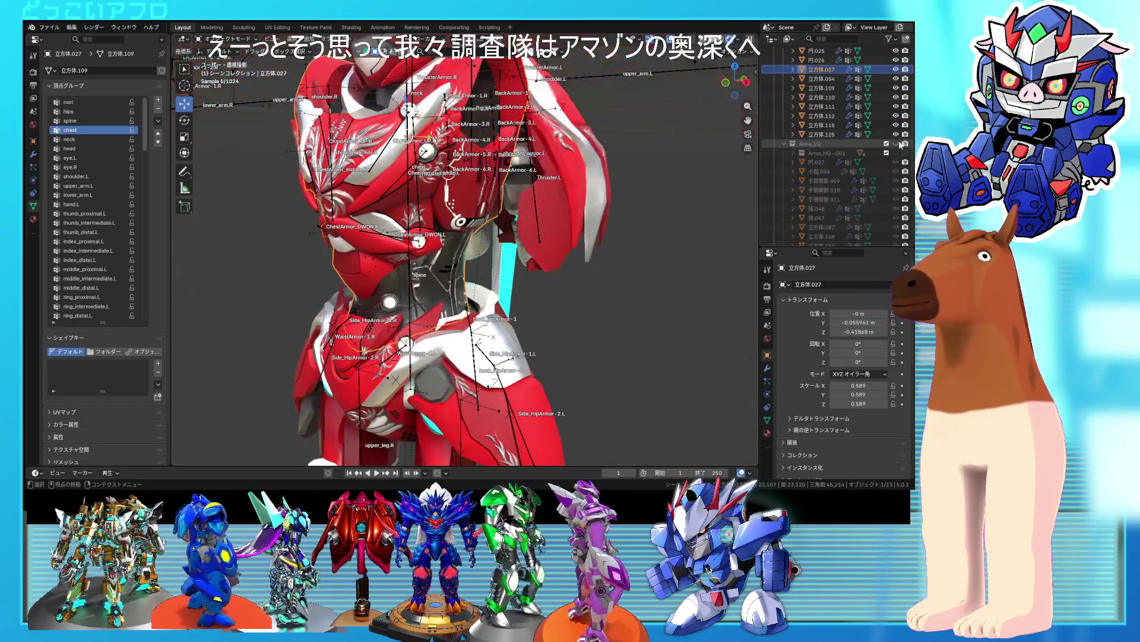
click(573, 214)
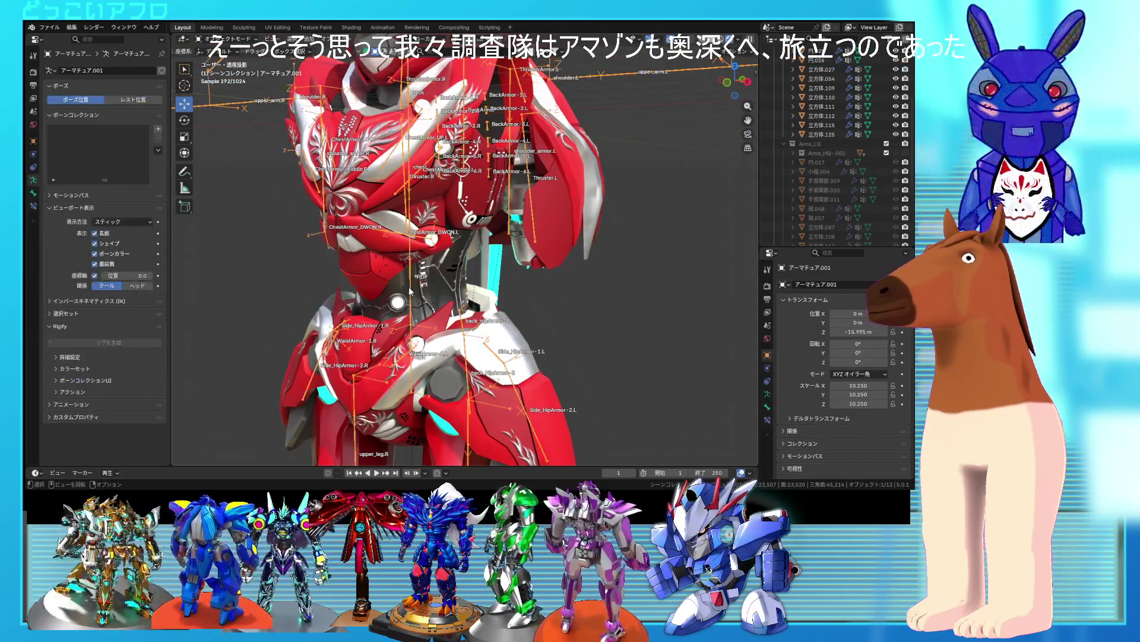
- Select the helmet mesh and make its head vertex group active in Edit Mode
shift+middle_drag(414, 189, 400, 290)
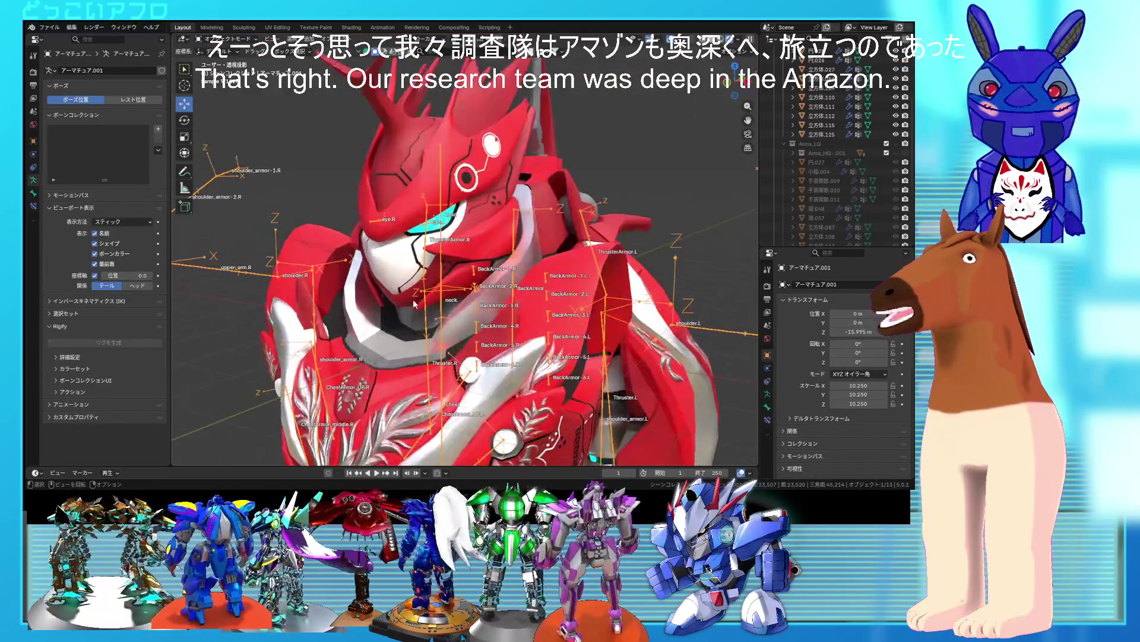
click(400, 290)
key(Tab)
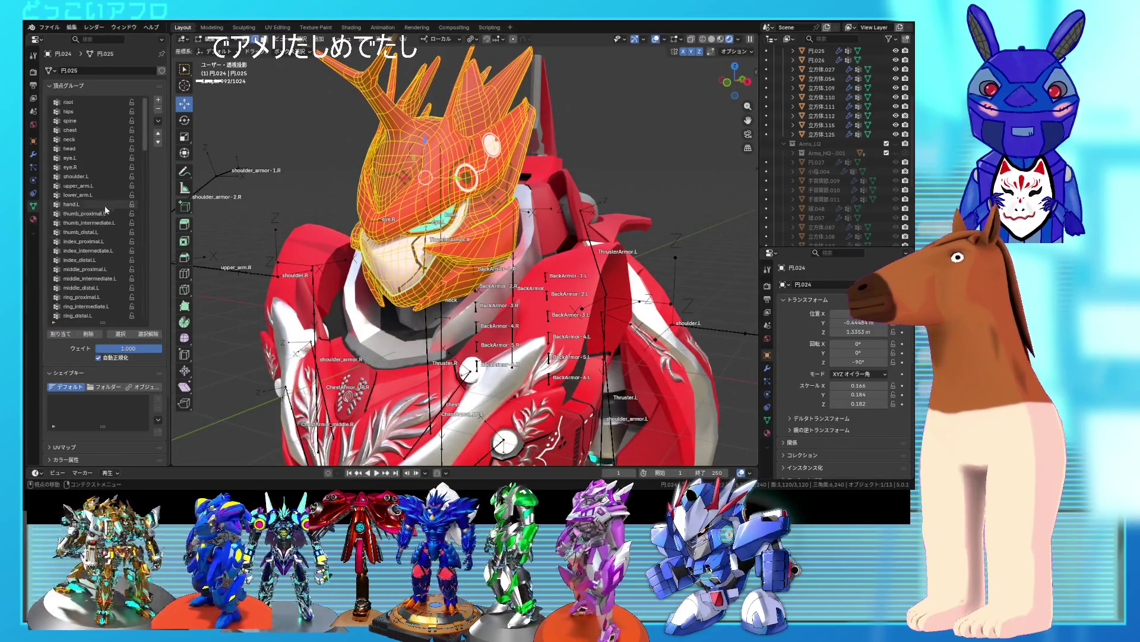
click(80, 149)
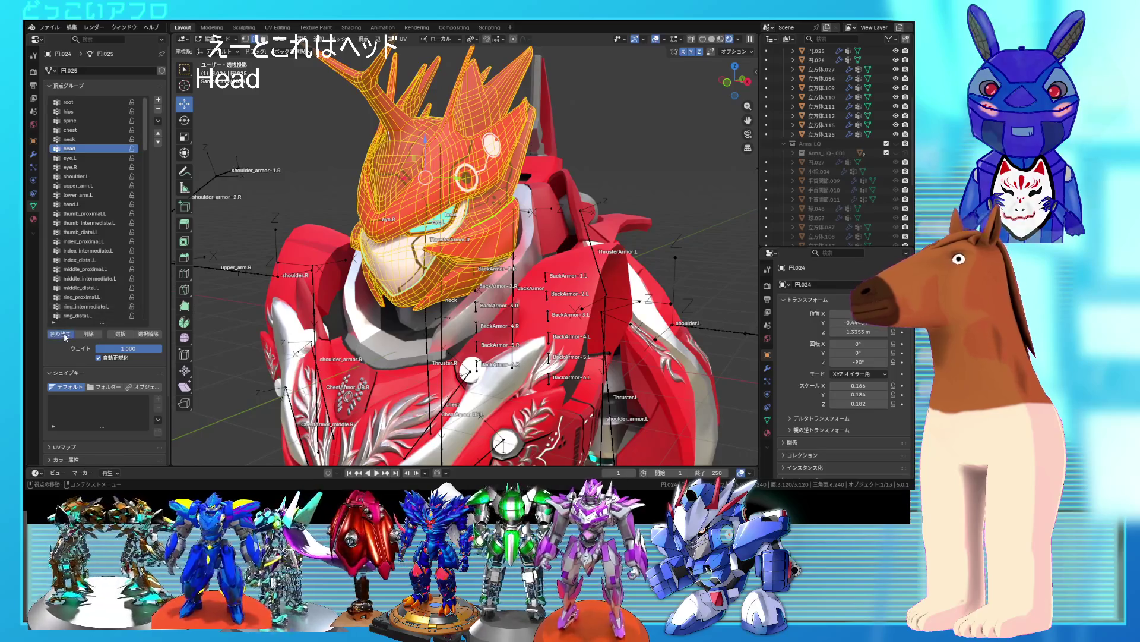
key(Tab)
scroll(365, 238, down, 4)
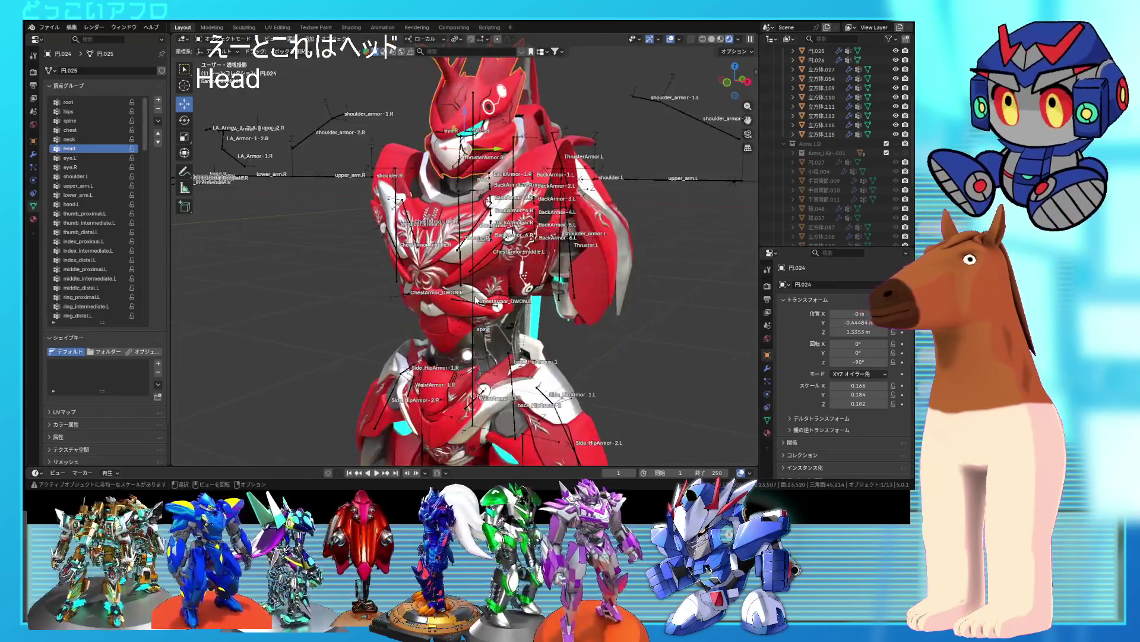
- Put the armature into Pose Mode and start rotating the spine bone
click(475, 300)
key(ctrl+Tab)
middle_drag(474, 300, 441, 315)
key(r)
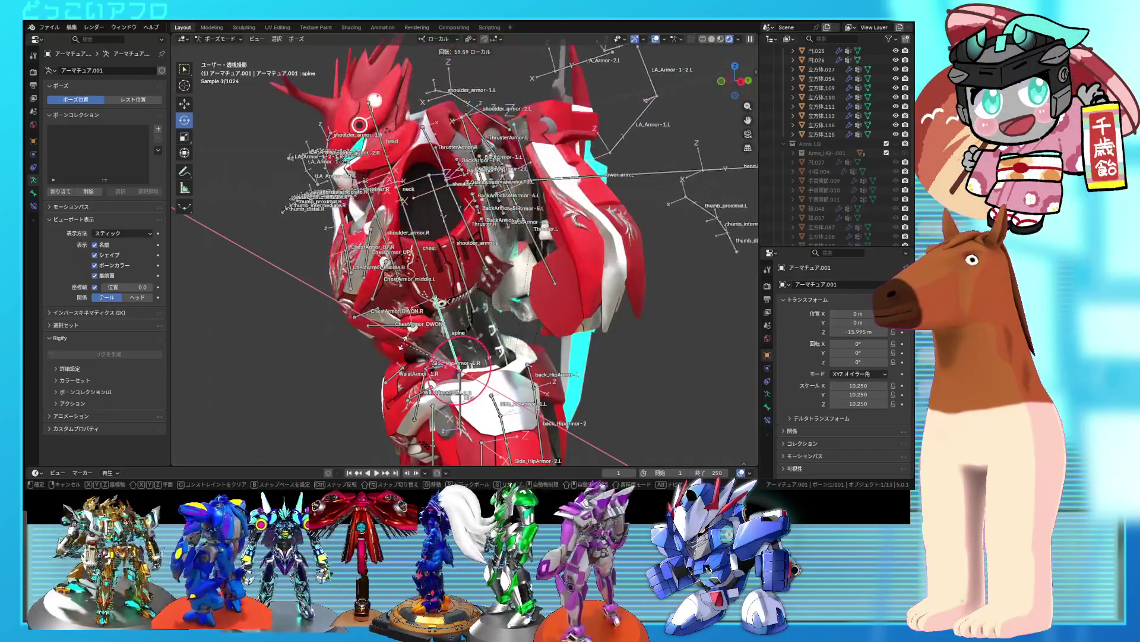
- Trackball-rotate the spine bone to test the torso deformation
key(Escape)
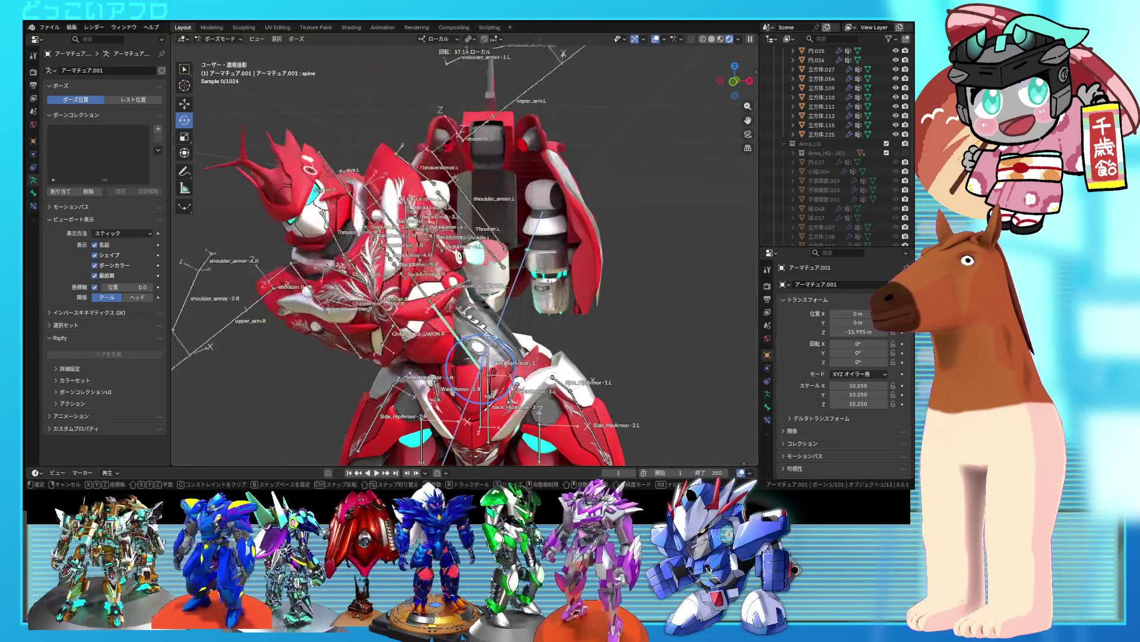
key(Escape)
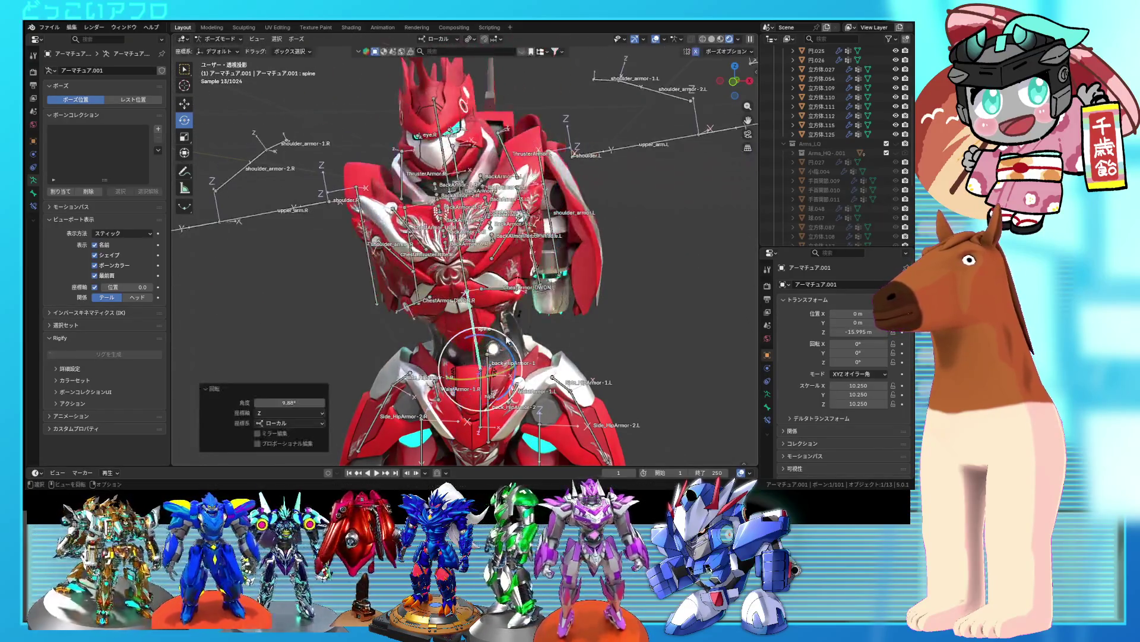
key(r)
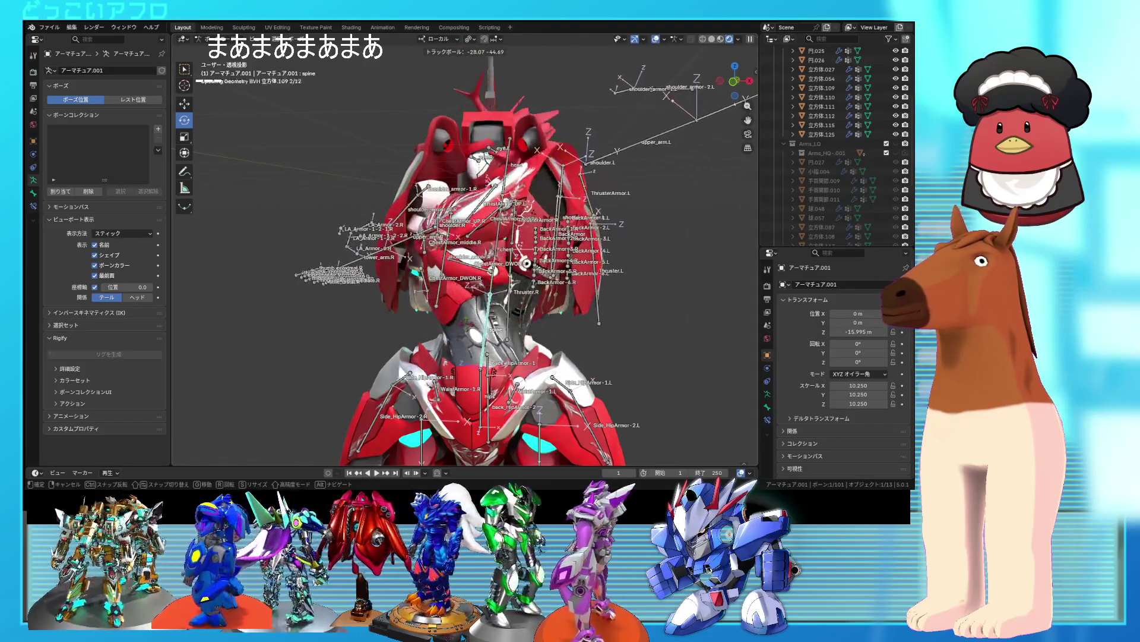
click(510, 354)
scroll(509, 354, up, 4)
middle_drag(509, 353, 523, 339)
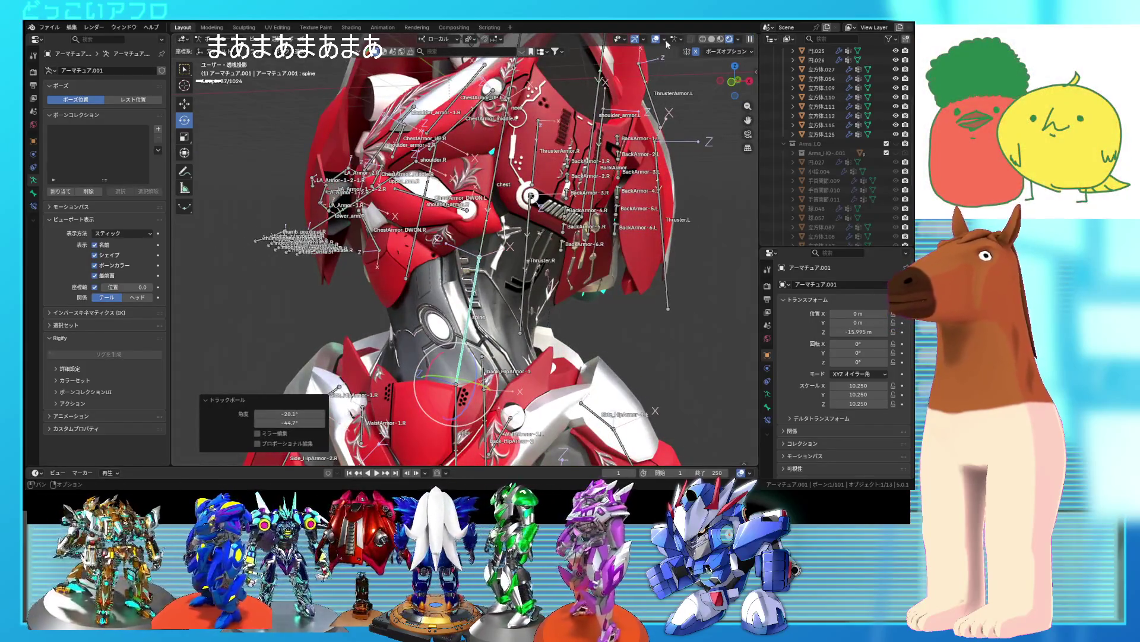
middle_drag(549, 248, 539, 250)
- Trackball-rotate the head bone so it turns toward the camera
key(r)
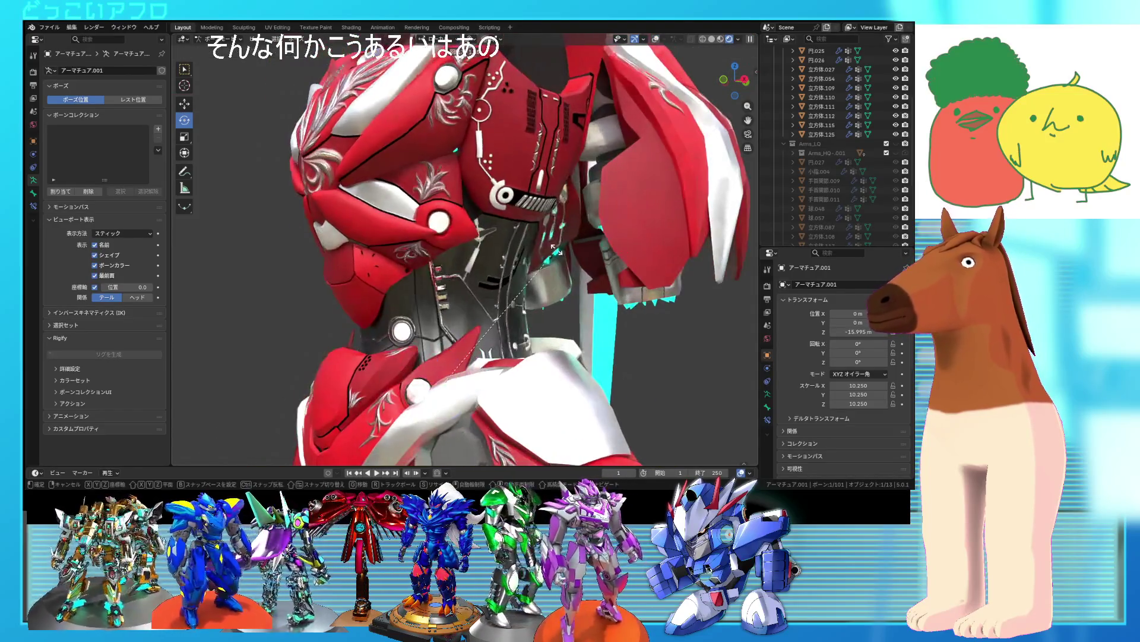
middle_drag(534, 216, 549, 255)
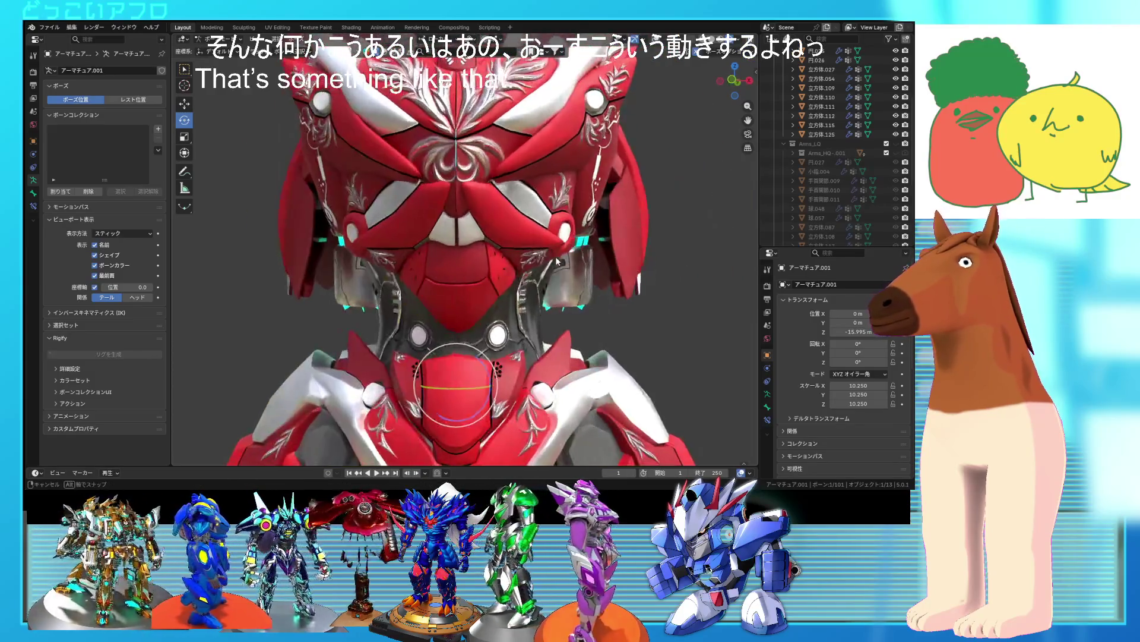
key(r)
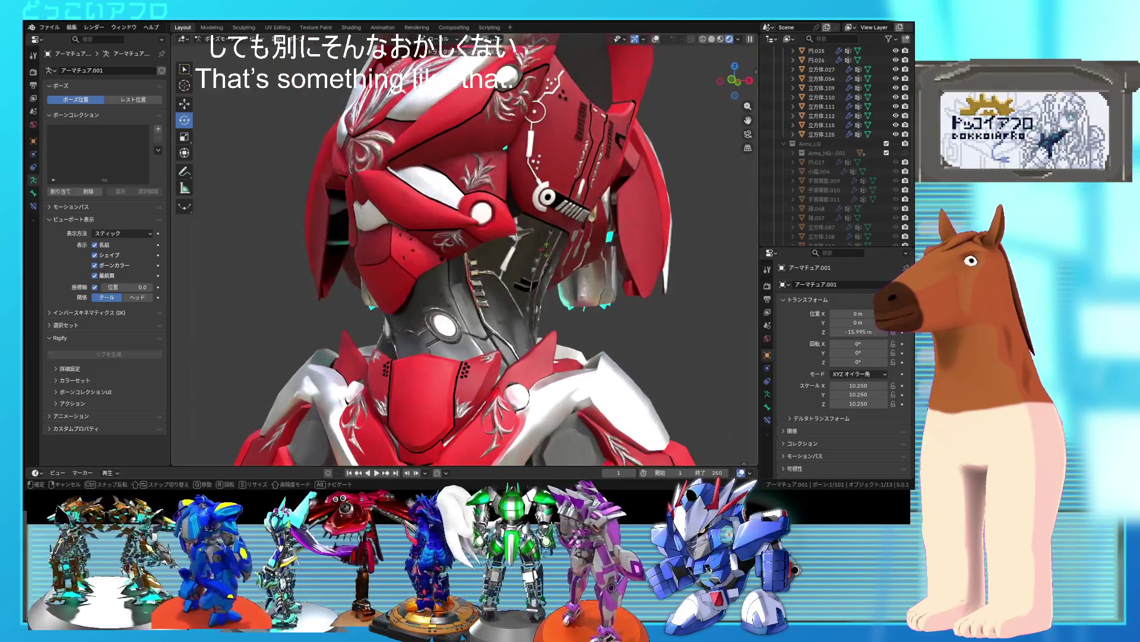
mouse_move(451, 237)
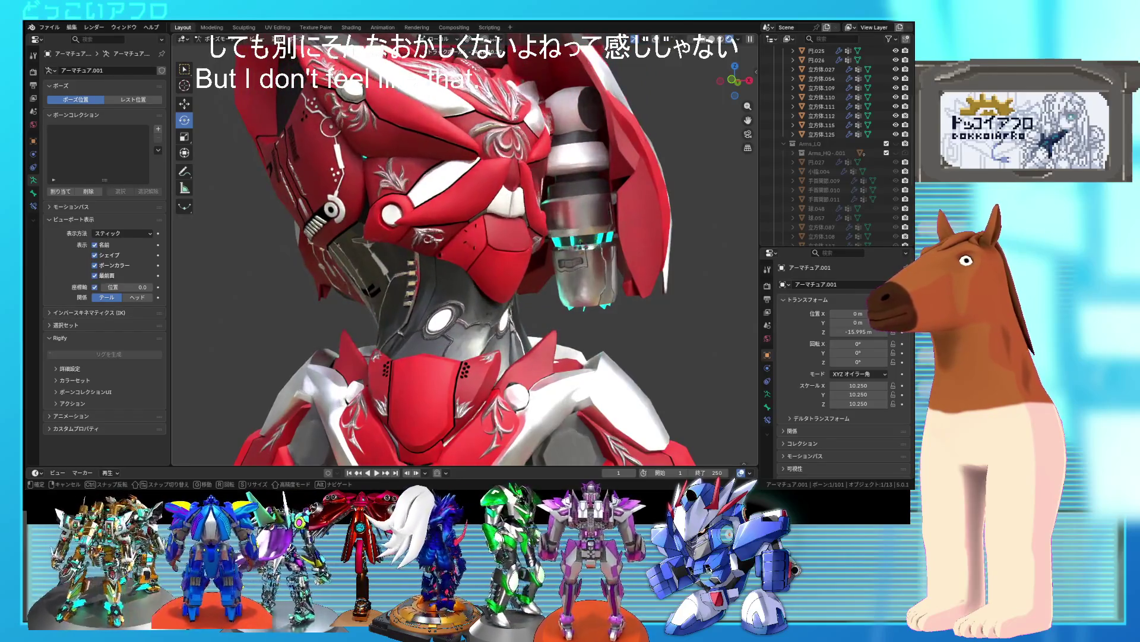
mouse_move(516, 228)
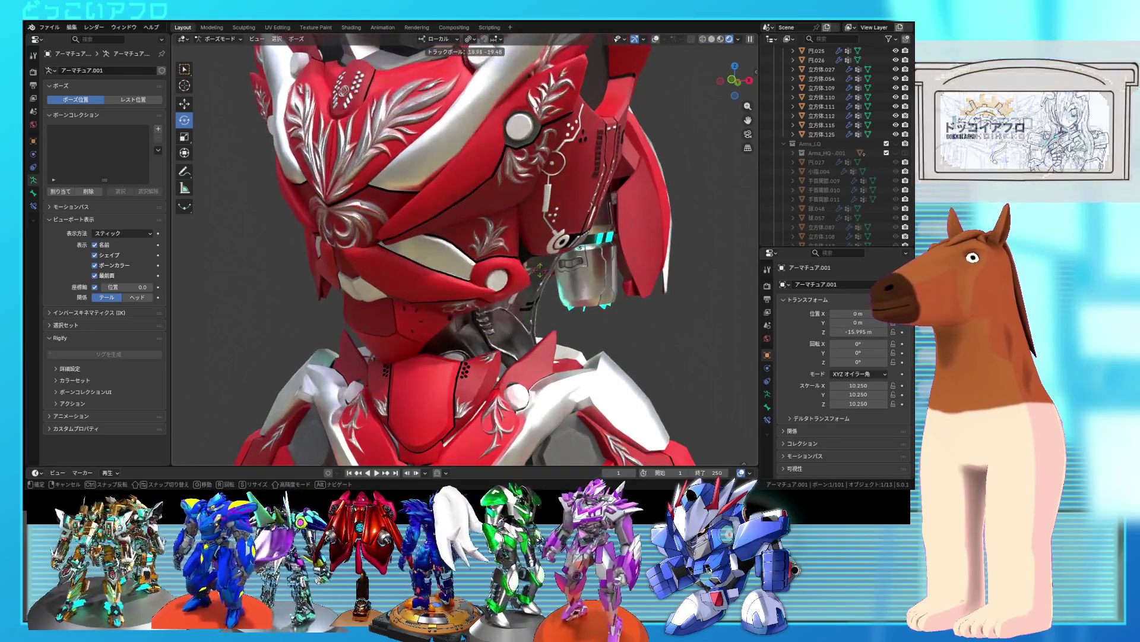
click(541, 252)
- Add the ChestArmor_DWON.L bone to the selection and rotate the chest bones
middle_drag(532, 249, 475, 252)
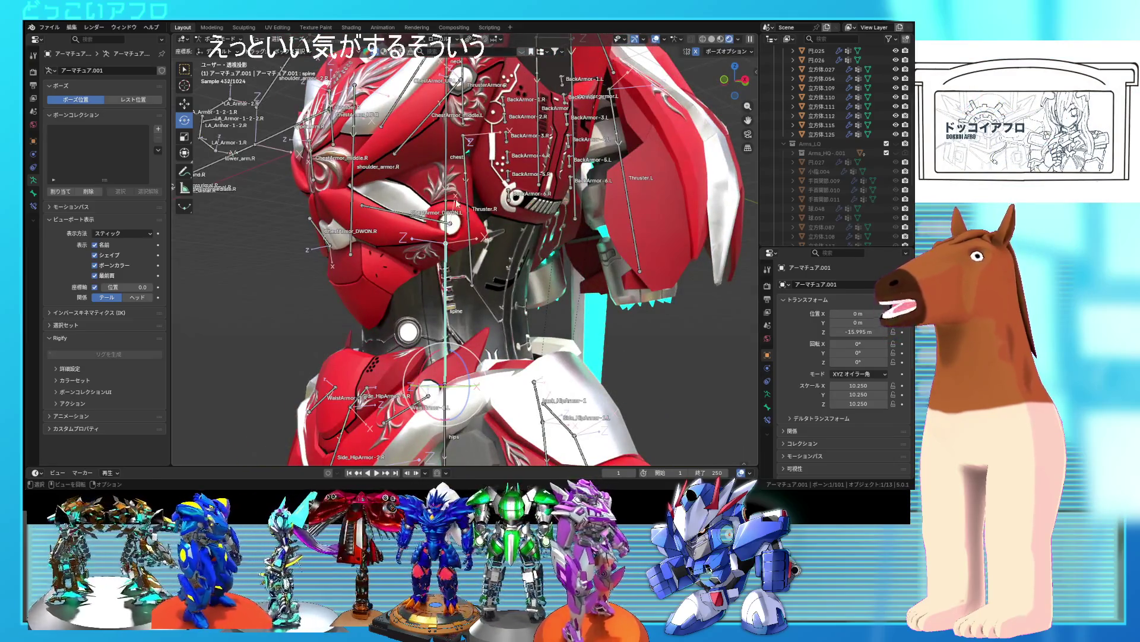
shift+click(467, 230)
middle_drag(467, 231, 474, 230)
middle_drag(444, 196, 512, 296)
key(r)
key(r)
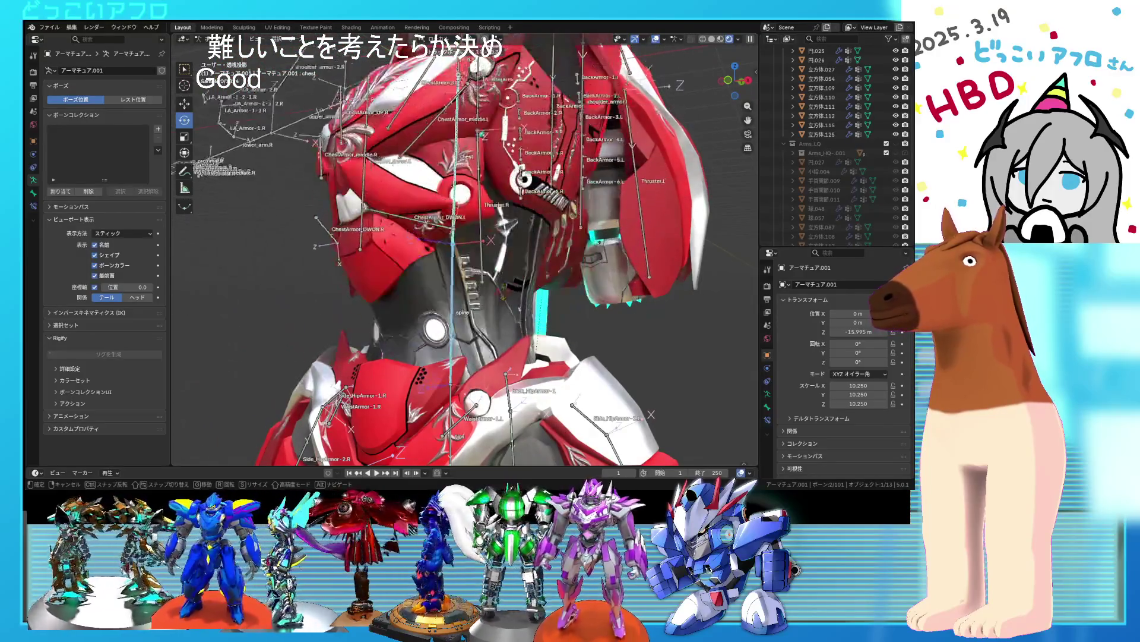
click(478, 332)
- Rotate the selected bones into a new pose, then cancel a further rotation to stay upright
mouse_move(478, 333)
middle_down()
mouse_move(518, 237)
mouse_move(492, 228)
middle_up()
key(r)
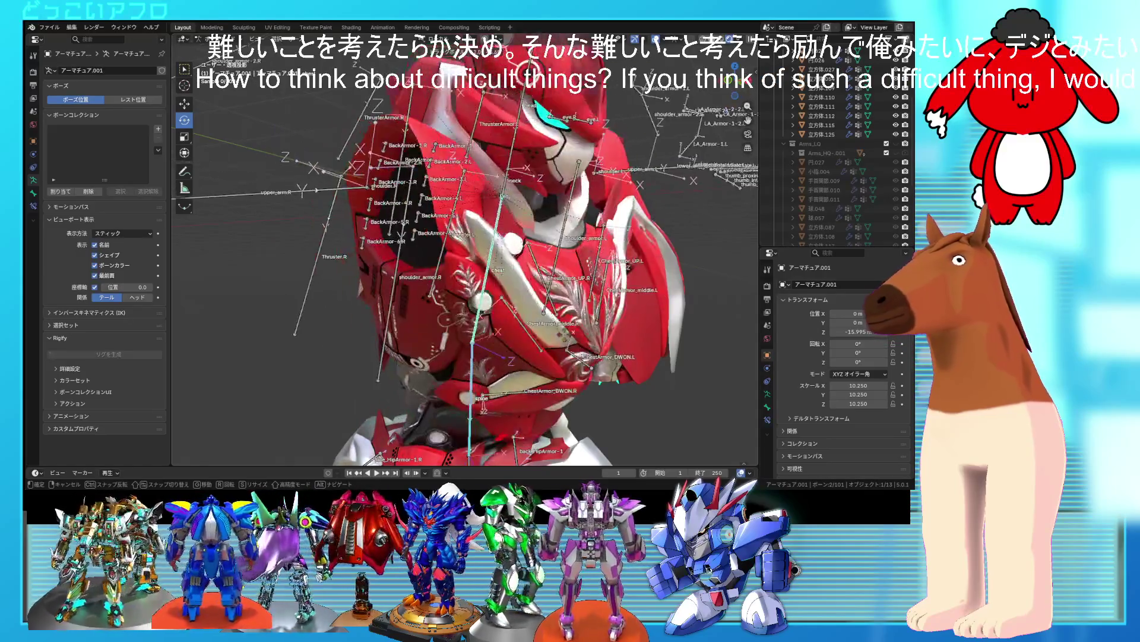
click(517, 291)
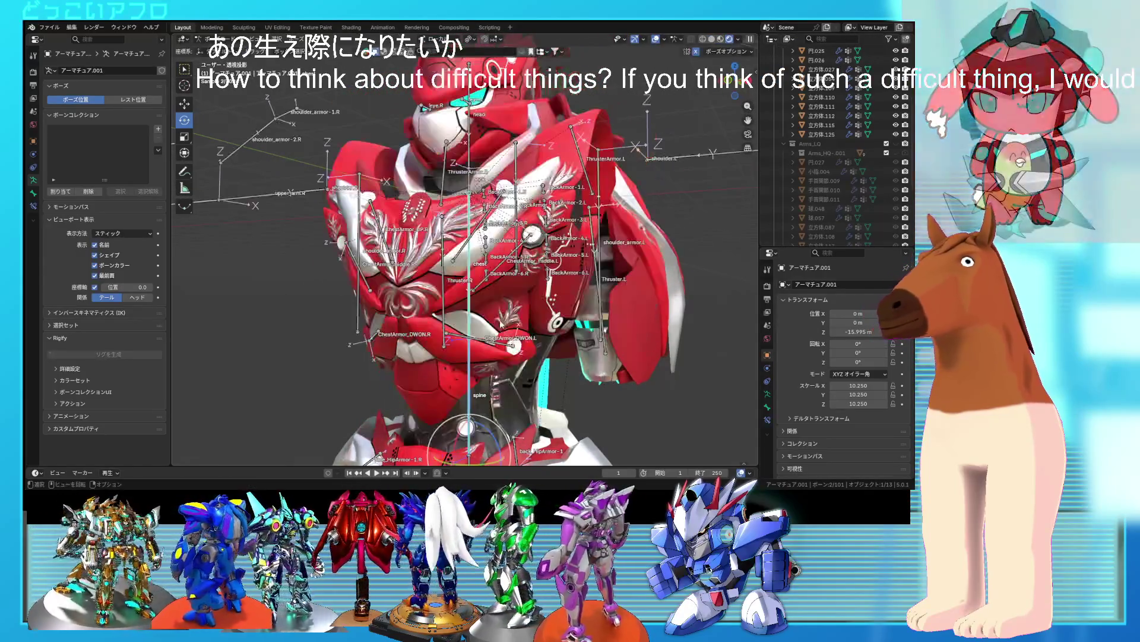
shift+middle_drag(523, 322, 516, 210)
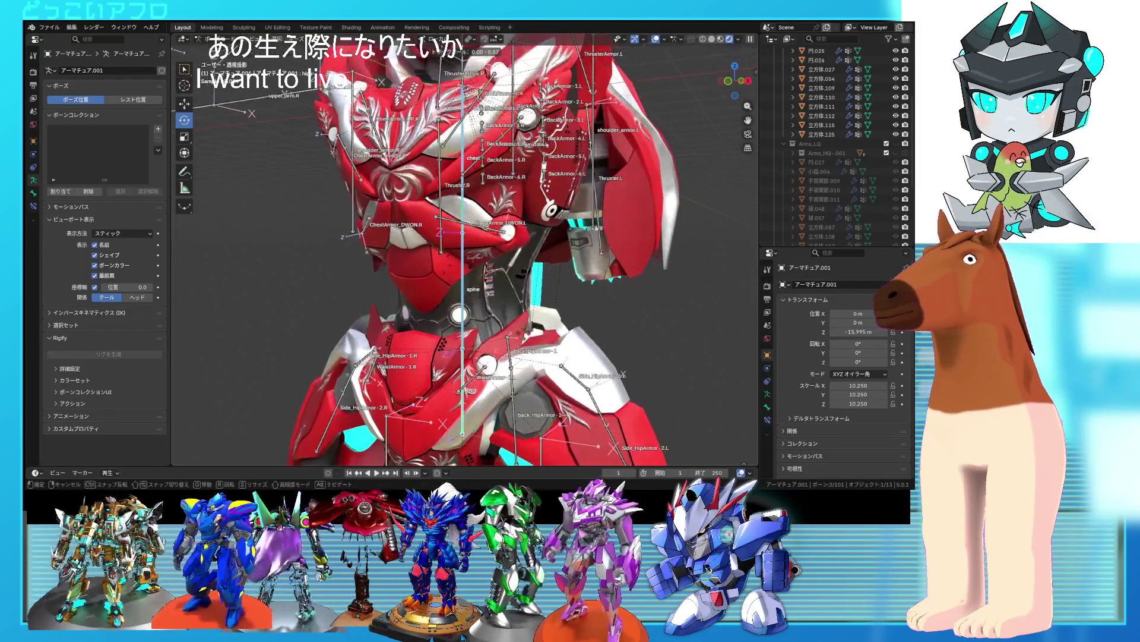
key(r)
key(r)
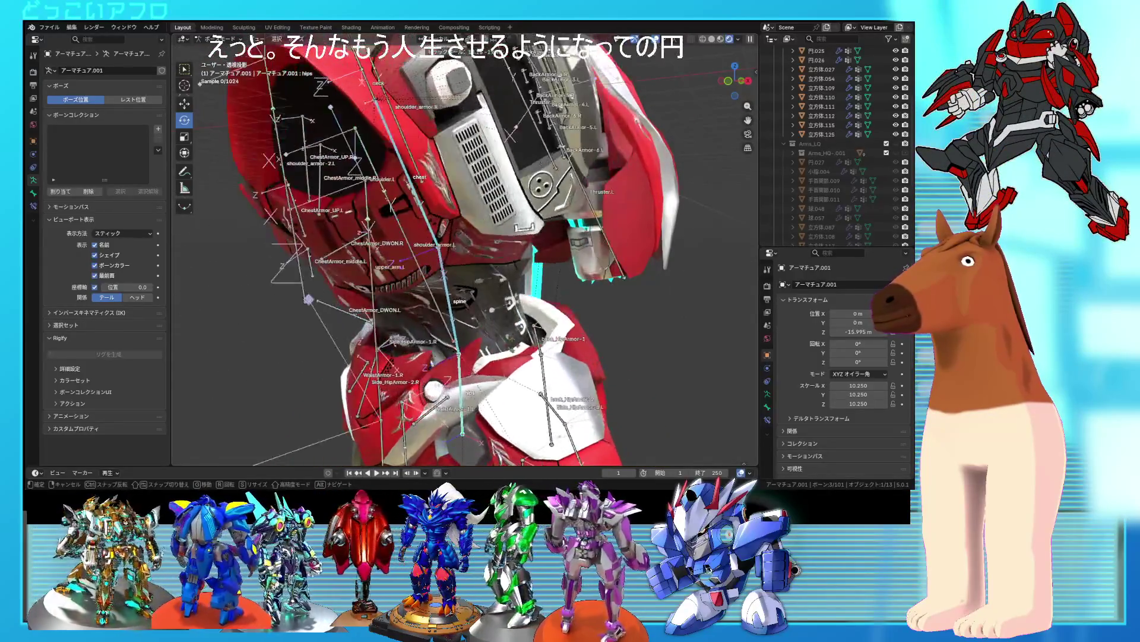
right_click(532, 339)
- Test head bone rotations, trackball and X-axis, cancelling each to leave the head upright
shift+middle_drag(506, 233, 506, 244)
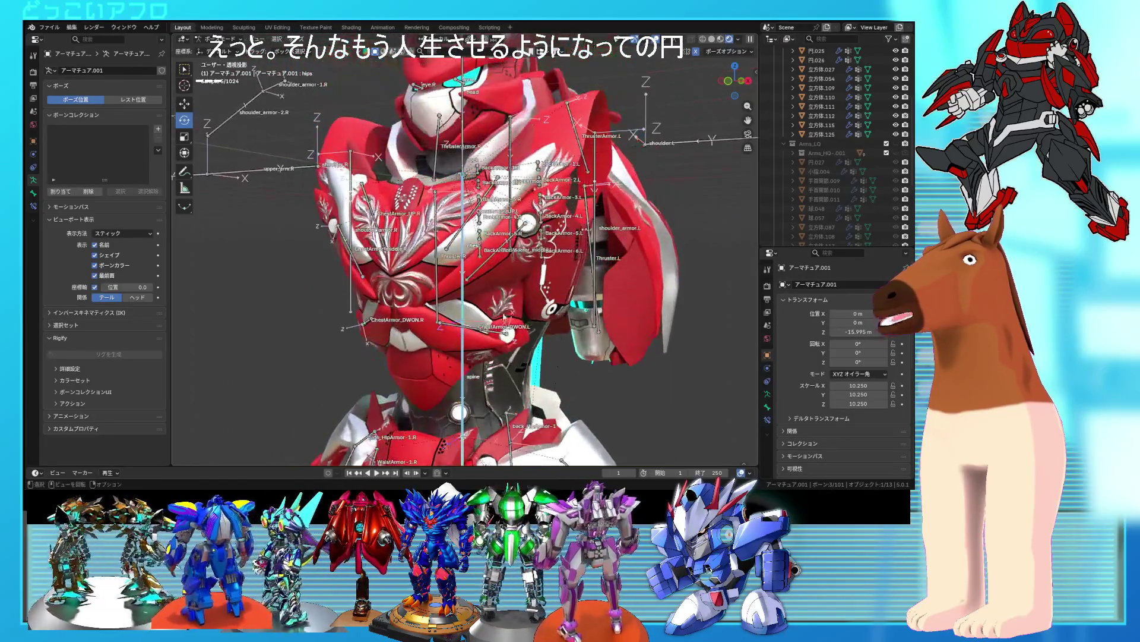
scroll(488, 369, up, 5)
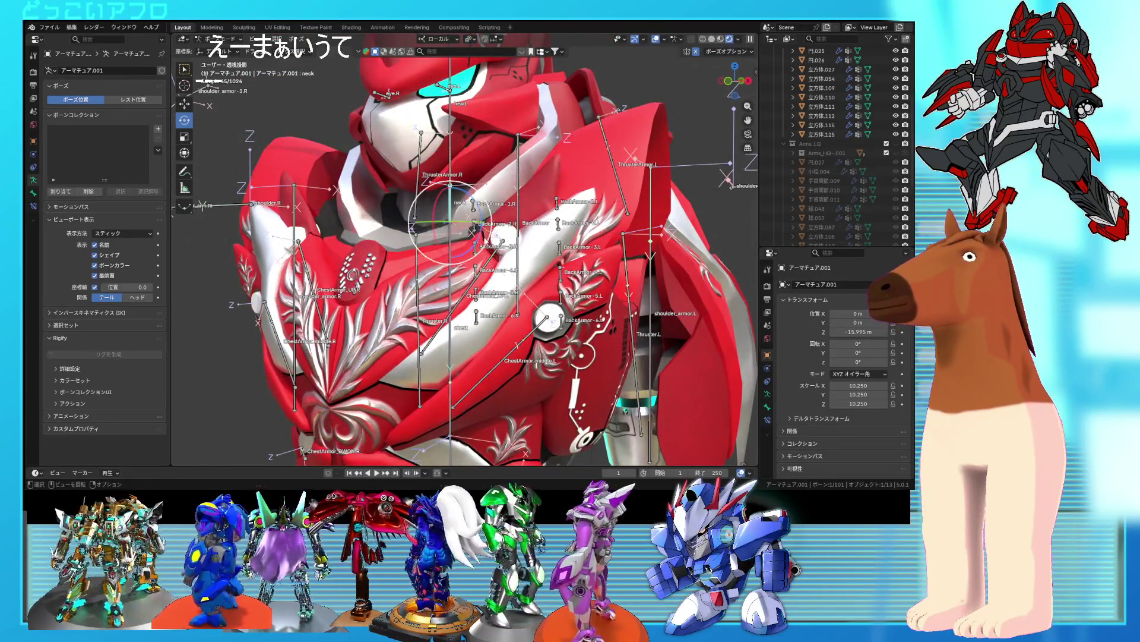
key(r)
key(r)
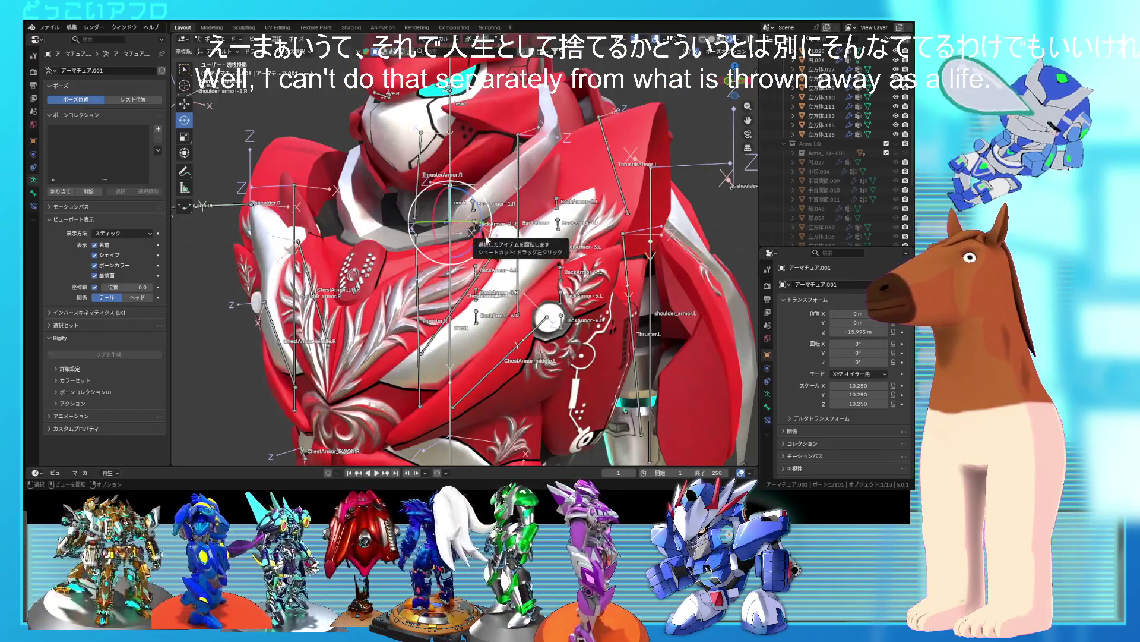
key(r)
right_click(456, 156)
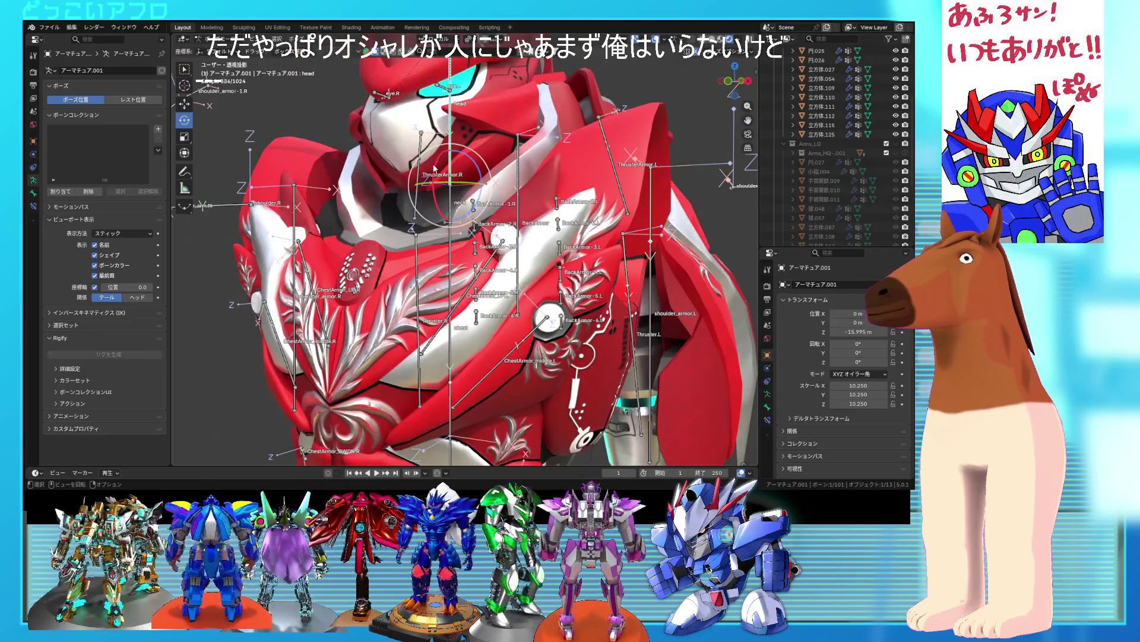
key(r)
key(x)
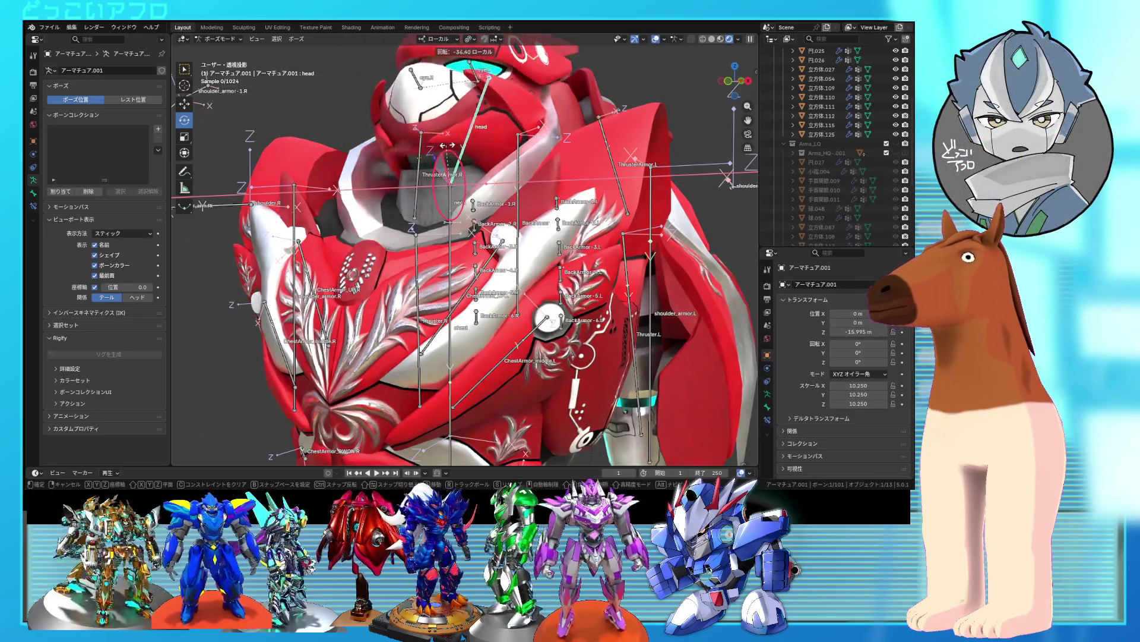
right_click(458, 147)
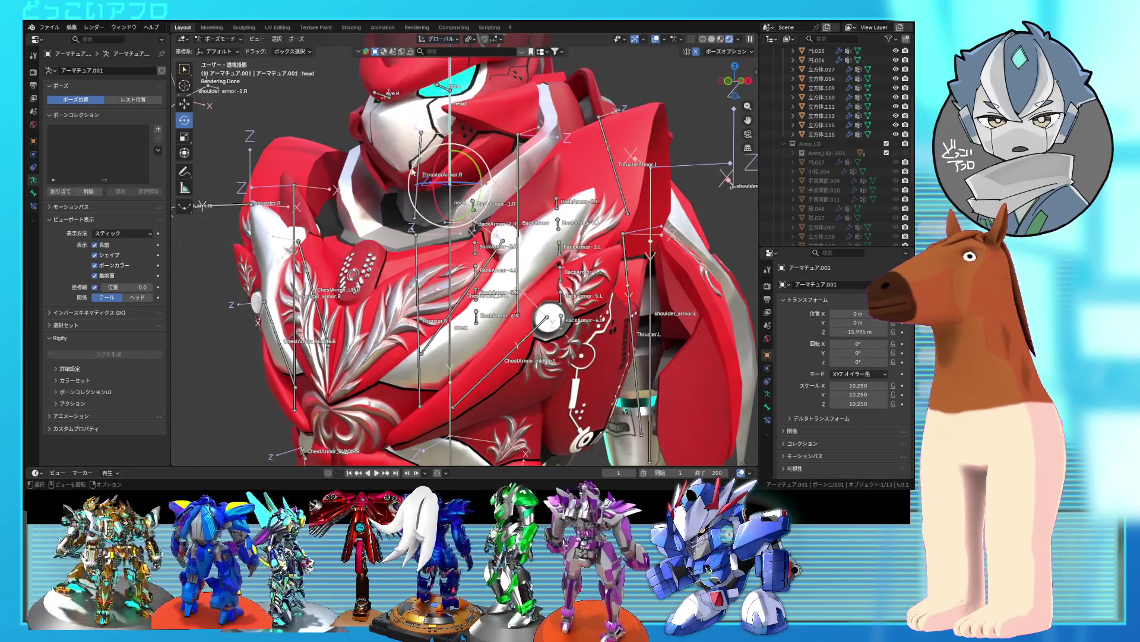
scroll(413, 172, up, 3)
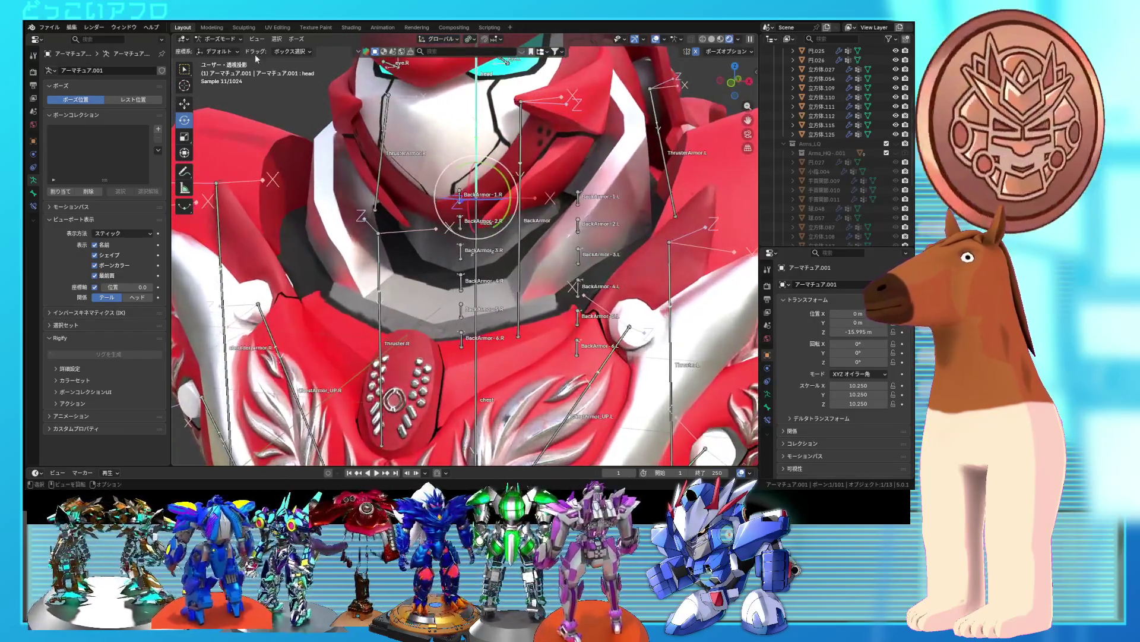
- In wireframe Edit Mode on mesh 立方体.027, select chest vertices and weight them 0.5 to the head group
click(220, 39)
click(222, 50)
click(443, 250)
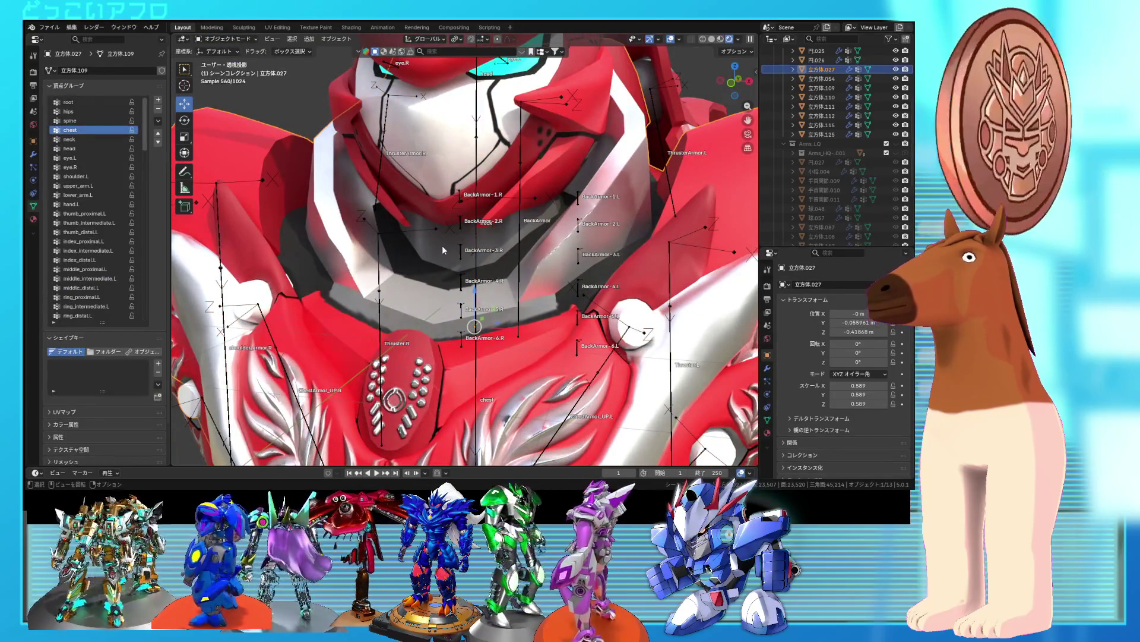
key(Tab)
key(shift+z)
mouse_move(479, 243)
middle_down()
mouse_move(448, 259)
mouse_move(410, 169)
middle_up()
click(418, 128)
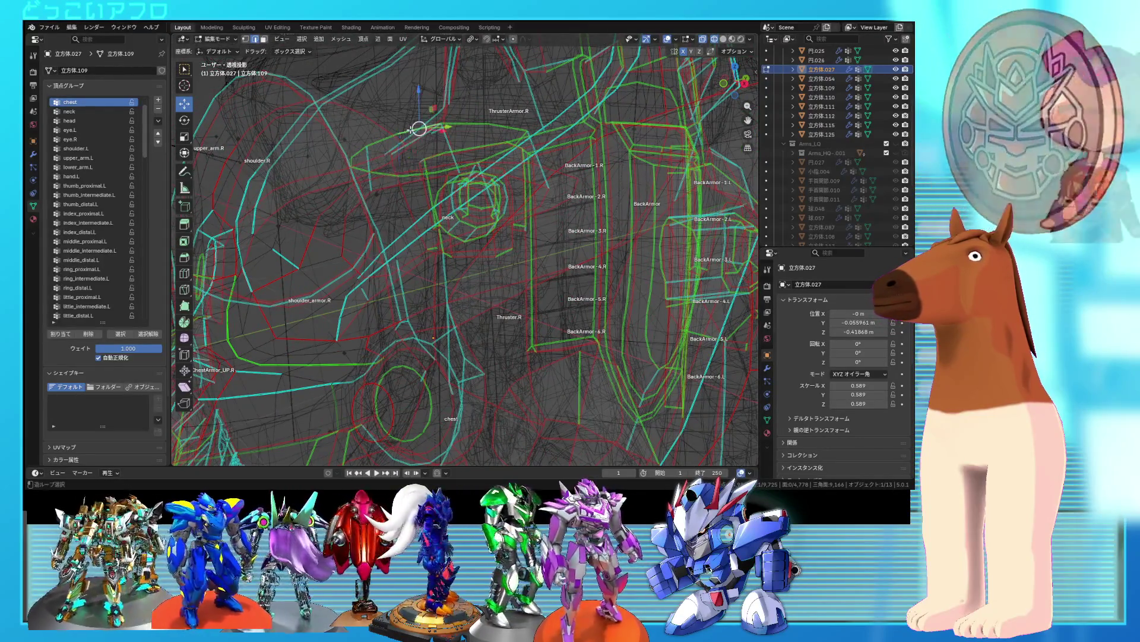
key(alt+a)
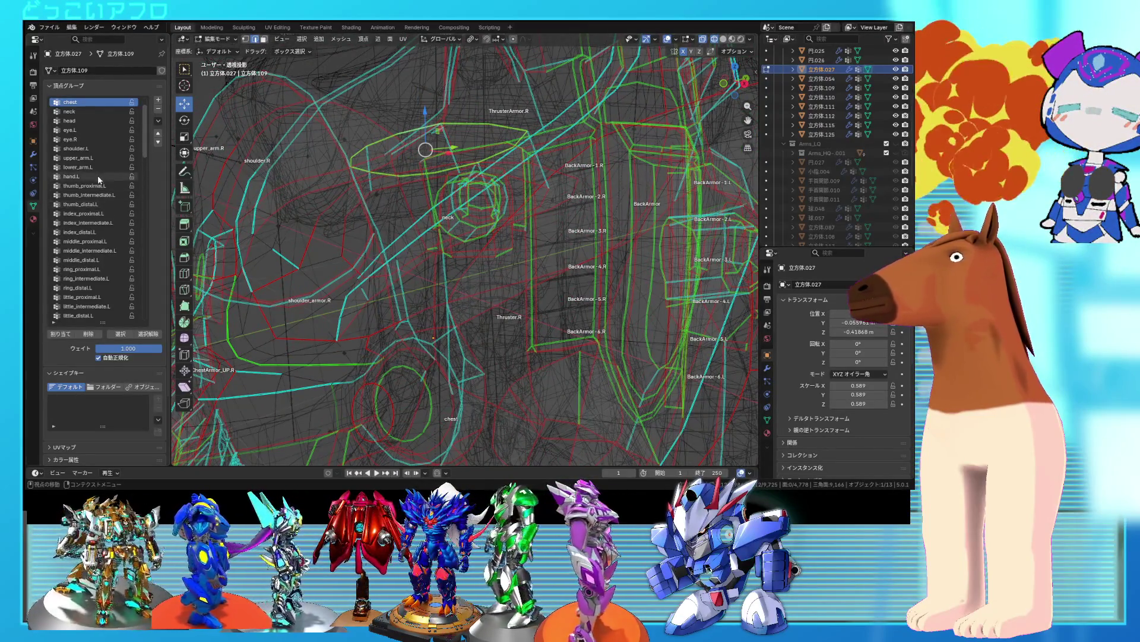
click(83, 112)
text(0.500)
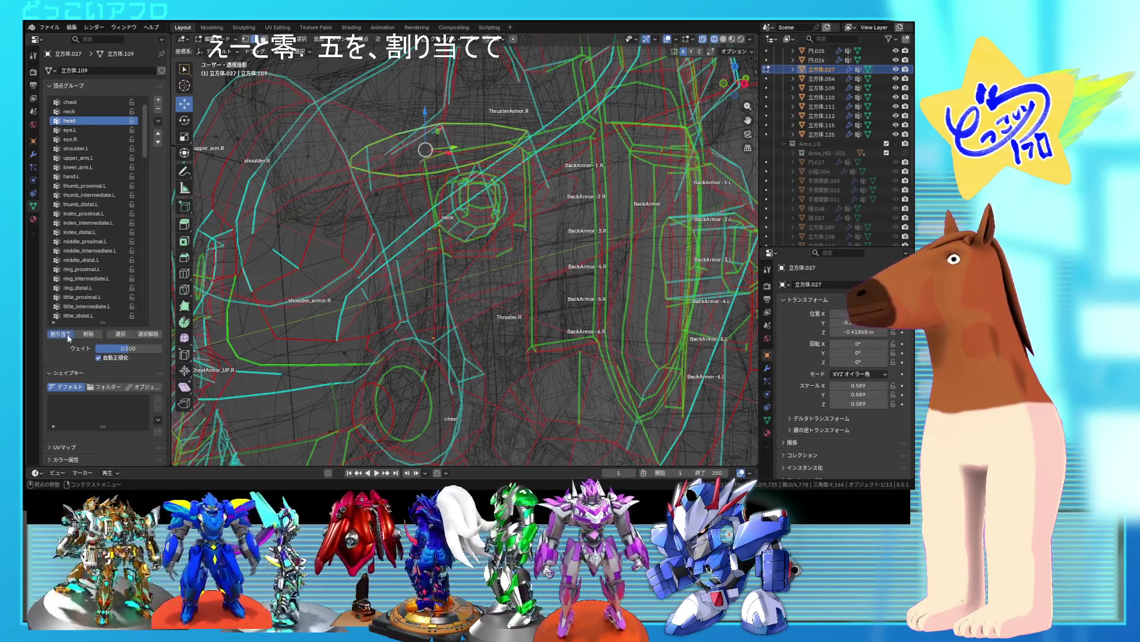
- Return to rendered shading with the armature active in Pose Mode
key(Tab)
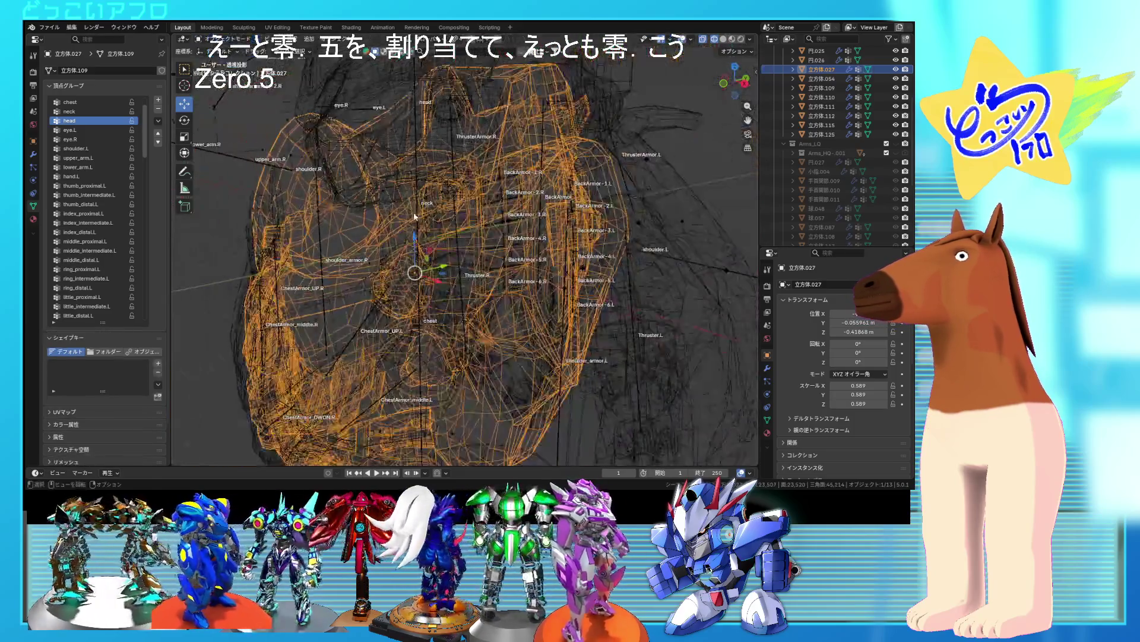
key(shift+z)
click(519, 238)
key(ctrl+Tab)
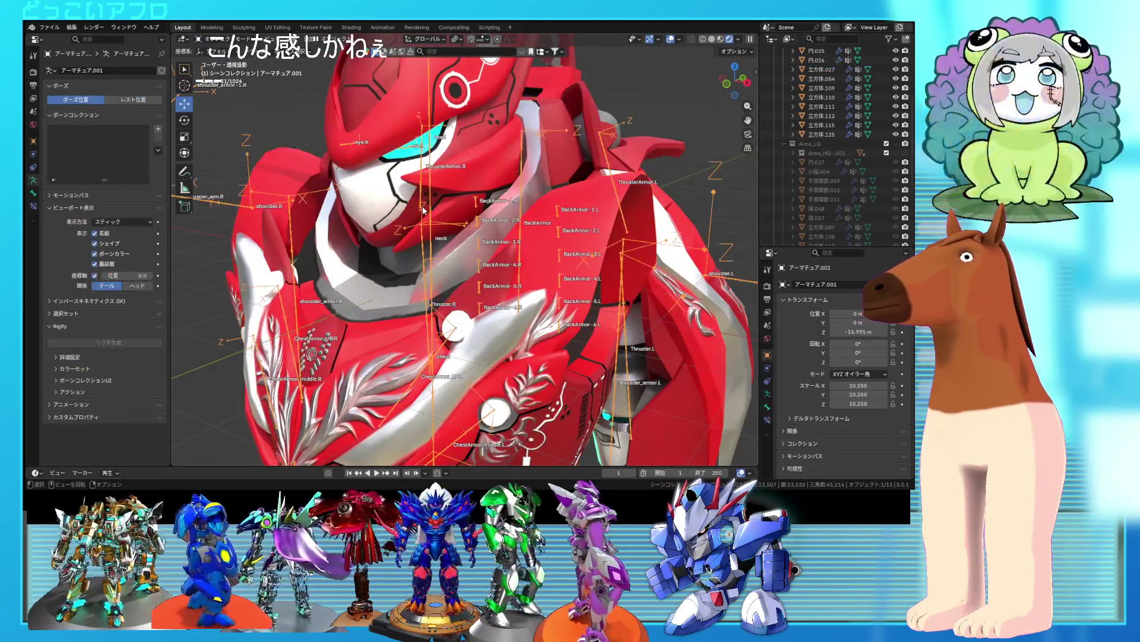
- Trackball-rotate the head bone to test it, cancel, then select mesh 立方体.027 in Object Mode
middle_drag(518, 237, 442, 189)
mouse_move(443, 188)
mouse_down()
mouse_move(449, 177)
mouse_move(462, 212)
mouse_move(435, 188)
mouse_move(442, 148)
mouse_move(453, 213)
mouse_up()
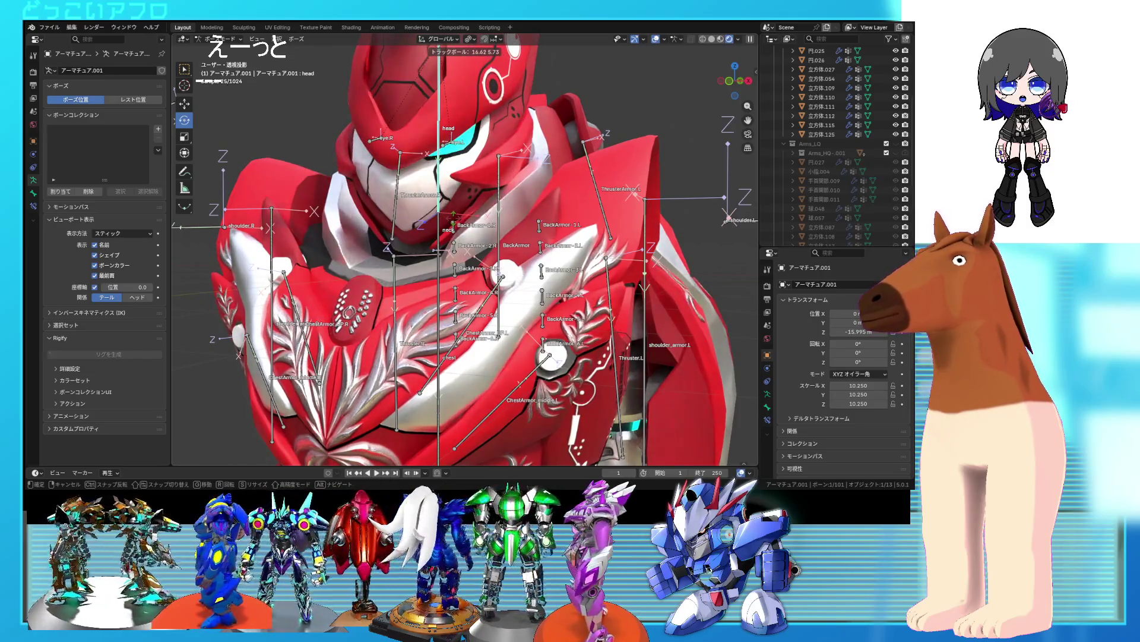
right_click(455, 222)
click(226, 50)
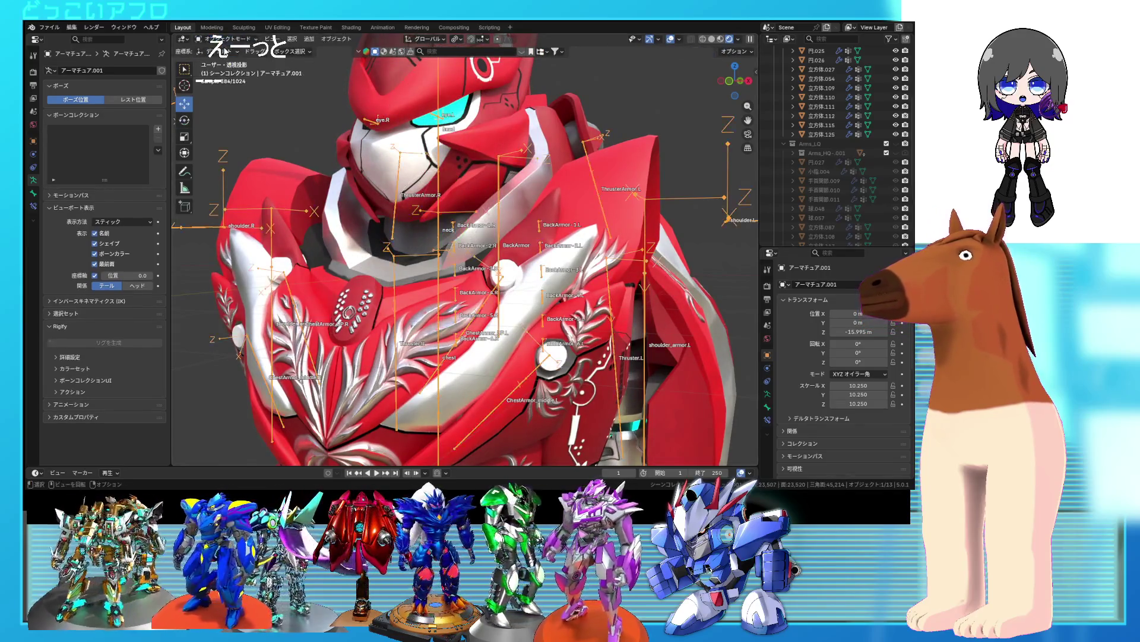
click(415, 236)
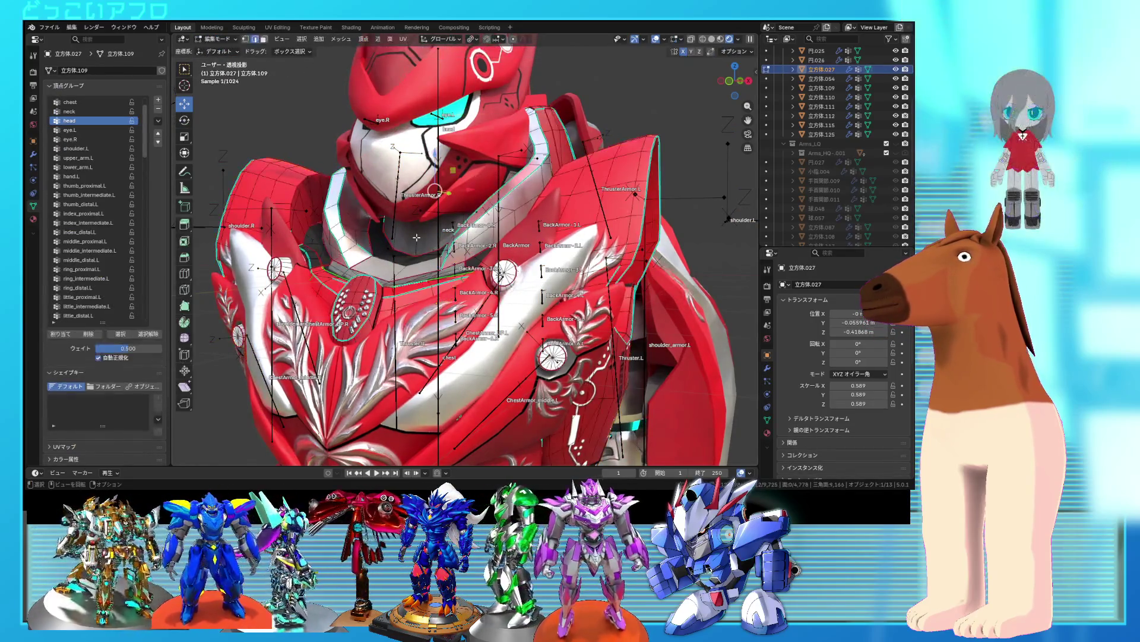
- Assign the selected neck-area vertices to the neck vertex group at weight 0.2
key(Tab)
middle_drag(415, 236, 370, 233)
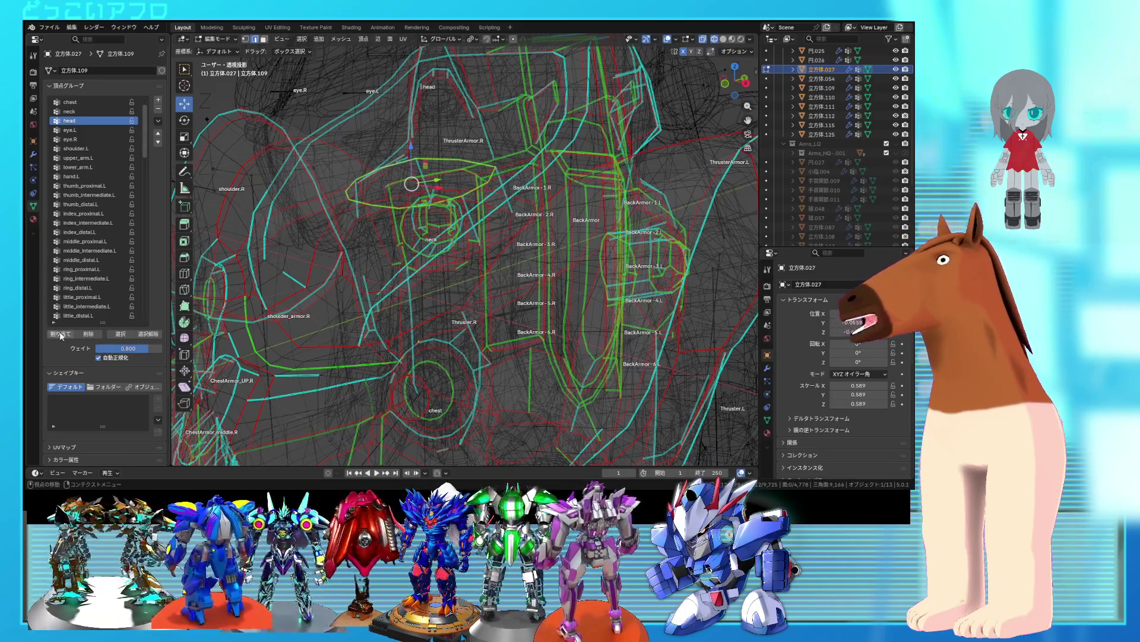
click(84, 112)
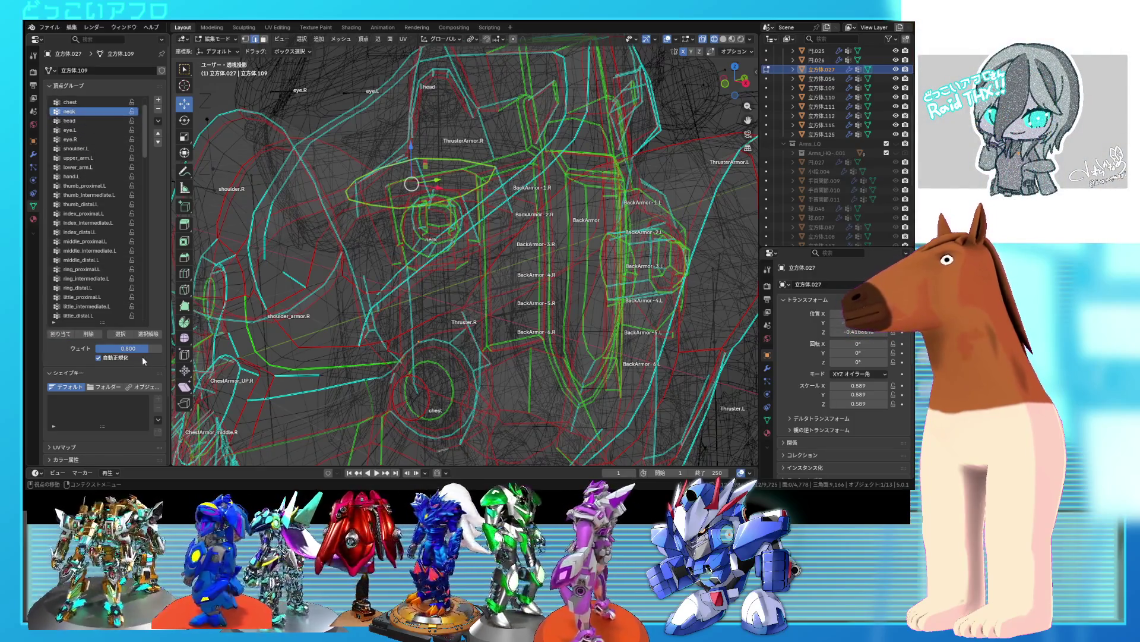
text(0.2)
key(Return)
click(59, 333)
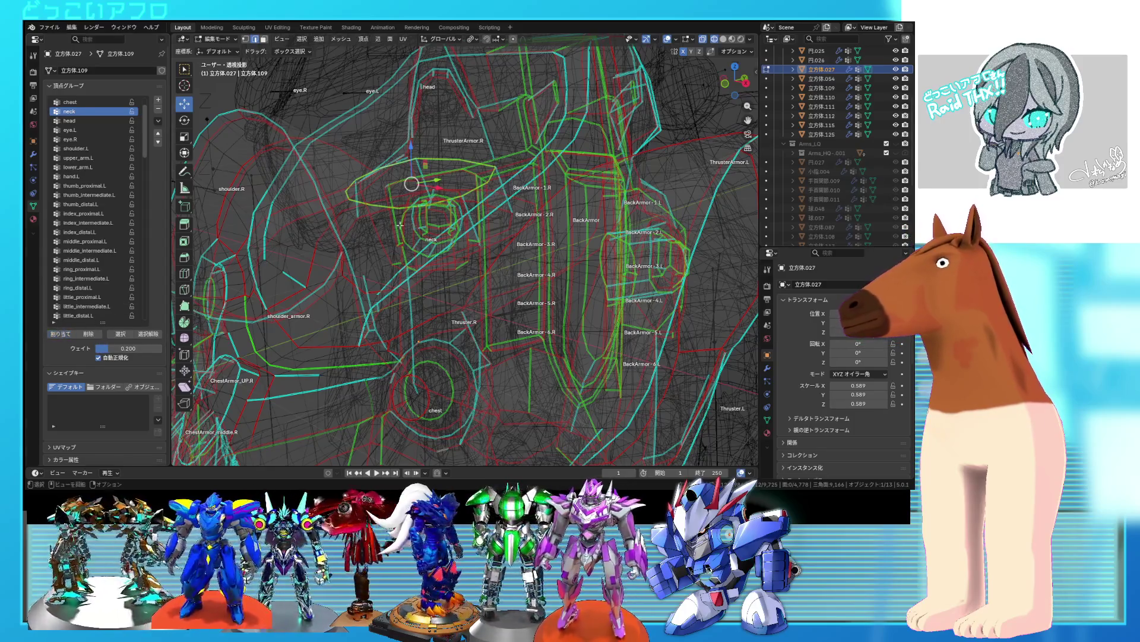
- Back in rendered view, pose the armature and start rotating the head bone
key(Tab)
key(shift+z)
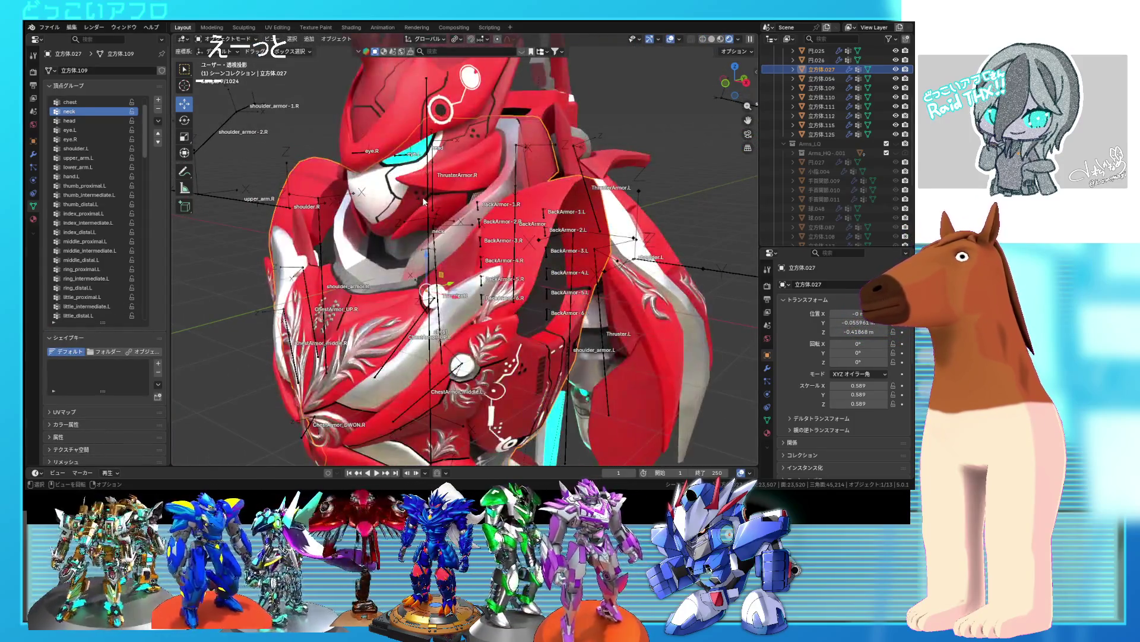
click(422, 197)
key(ctrl+Tab)
click(422, 199)
key(r)
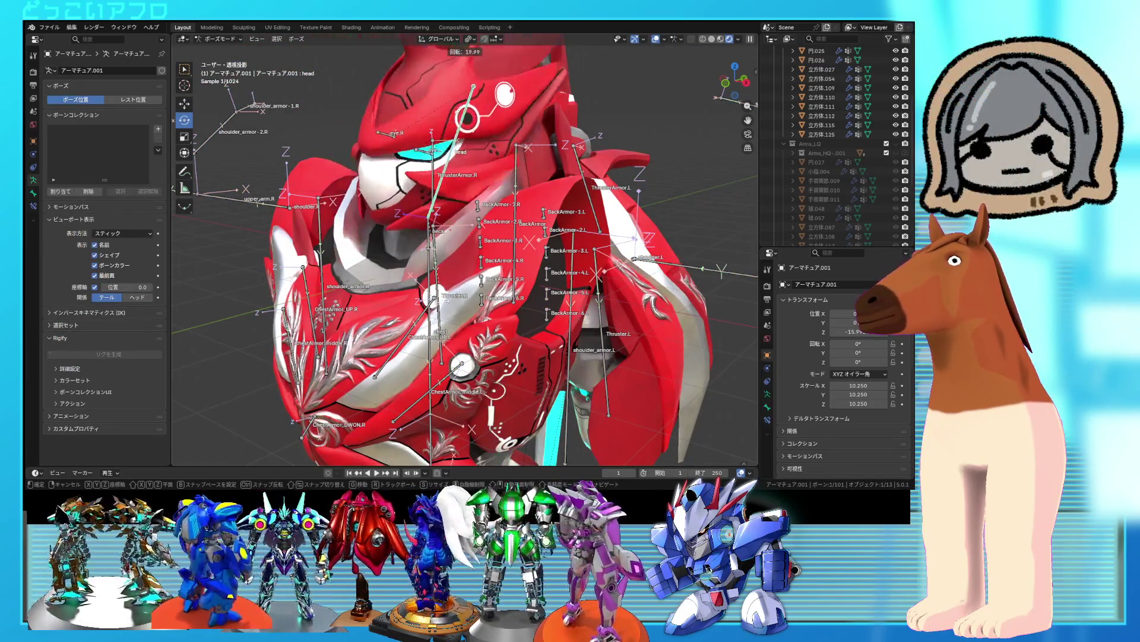
- Test the deformation by rotating the head, neck, then head bone again
click(478, 80)
middle_drag(478, 80, 432, 233)
click(432, 232)
key(r)
key(r)
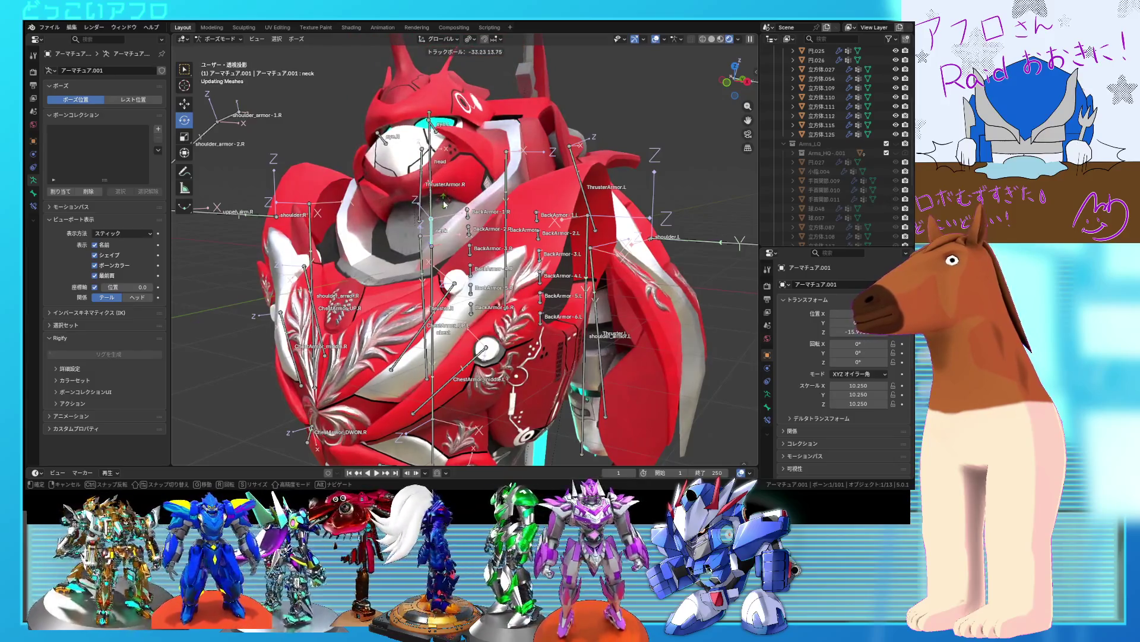
key(Escape)
click(434, 178)
key(r)
key(r)
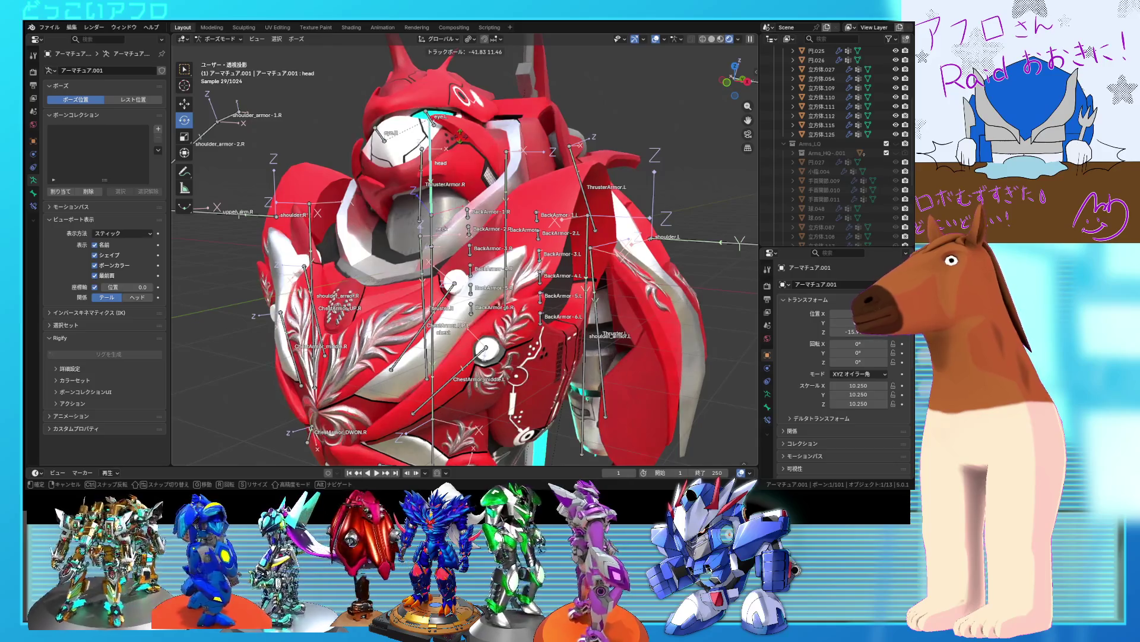
click(510, 217)
- Check the chest from the front, return to Object Mode and save the file
middle_drag(510, 217, 520, 219)
scroll(520, 220, up, 5)
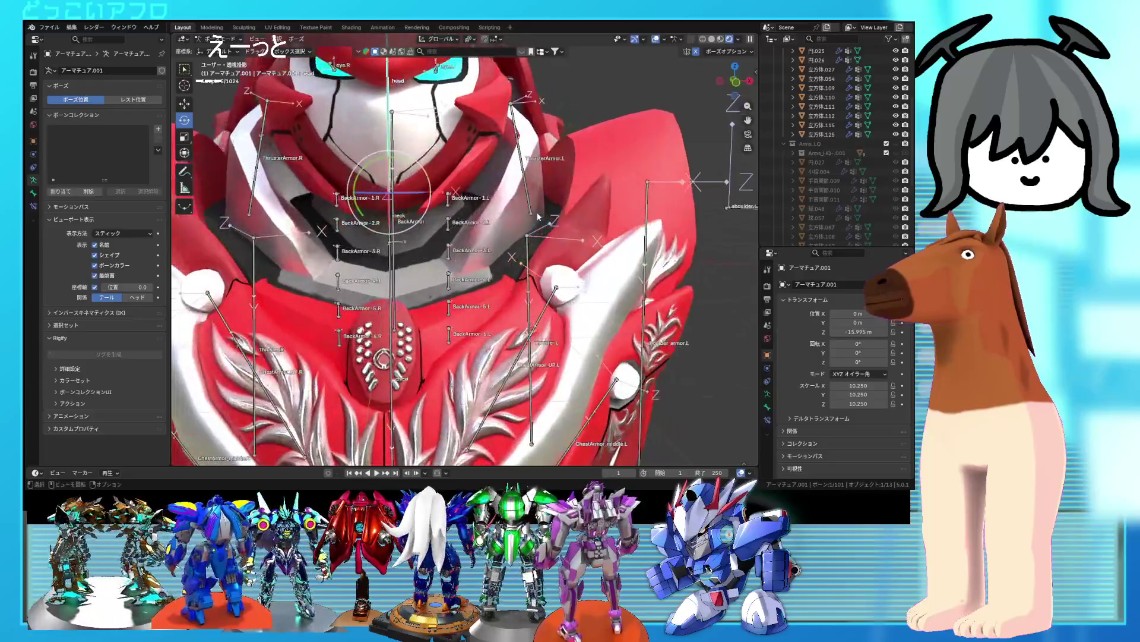
scroll(535, 219, up, 4)
scroll(529, 223, down, 8)
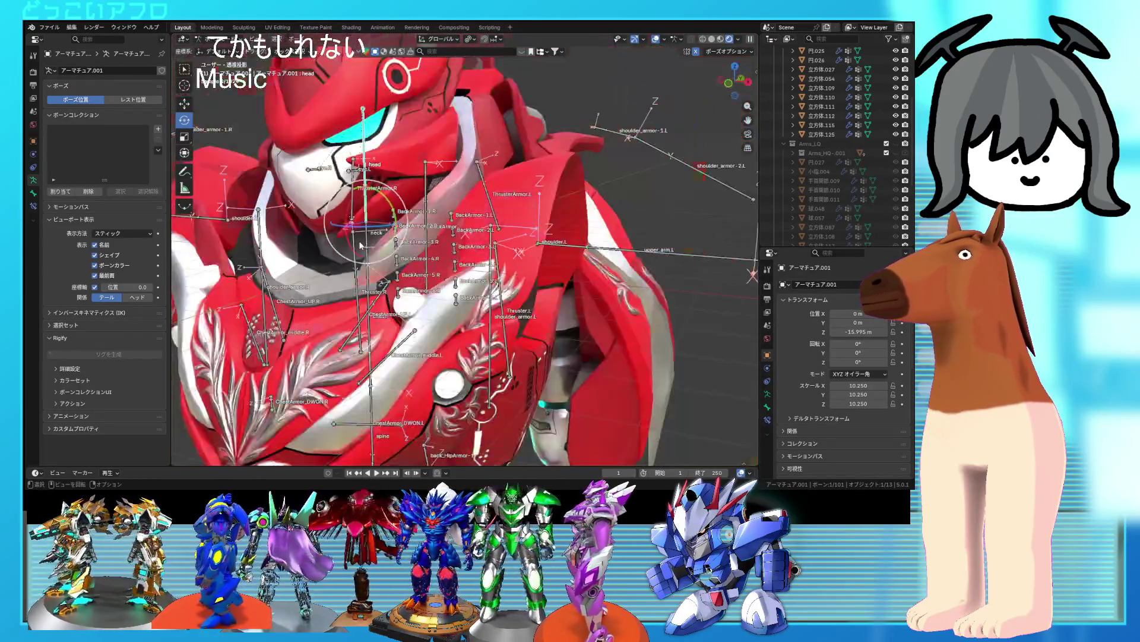
scroll(361, 243, down, 3)
middle_drag(360, 243, 442, 206)
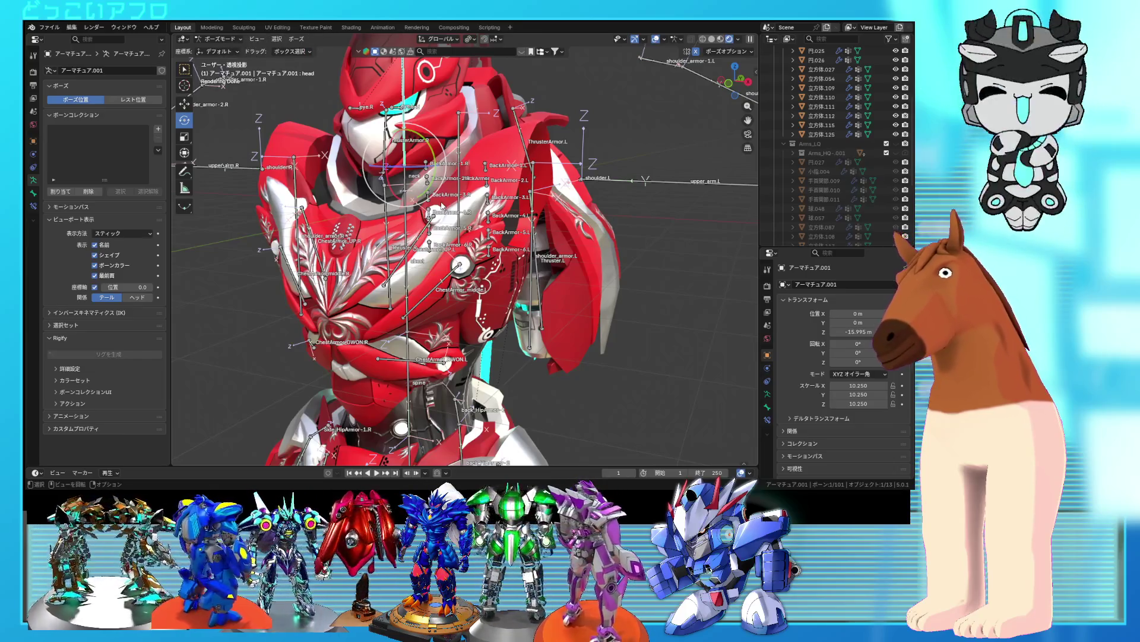
click(217, 39)
click(220, 49)
key(ctrl+s)
- Open the right shoulder armor piece in wireframe Edit Mode with all its vertices selected
mouse_move(565, 297)
middle_down()
mouse_move(575, 298)
mouse_move(366, 276)
mouse_move(613, 231)
mouse_move(519, 170)
mouse_move(631, 229)
mouse_move(592, 297)
middle_up()
scroll(535, 268, up, 4)
click(484, 229)
mouse_move(484, 229)
middle_down()
mouse_move(544, 240)
mouse_move(531, 220)
mouse_move(472, 199)
mouse_move(526, 237)
mouse_move(531, 257)
mouse_move(509, 292)
middle_up()
key(shift+z)
key(Tab)
key(a)
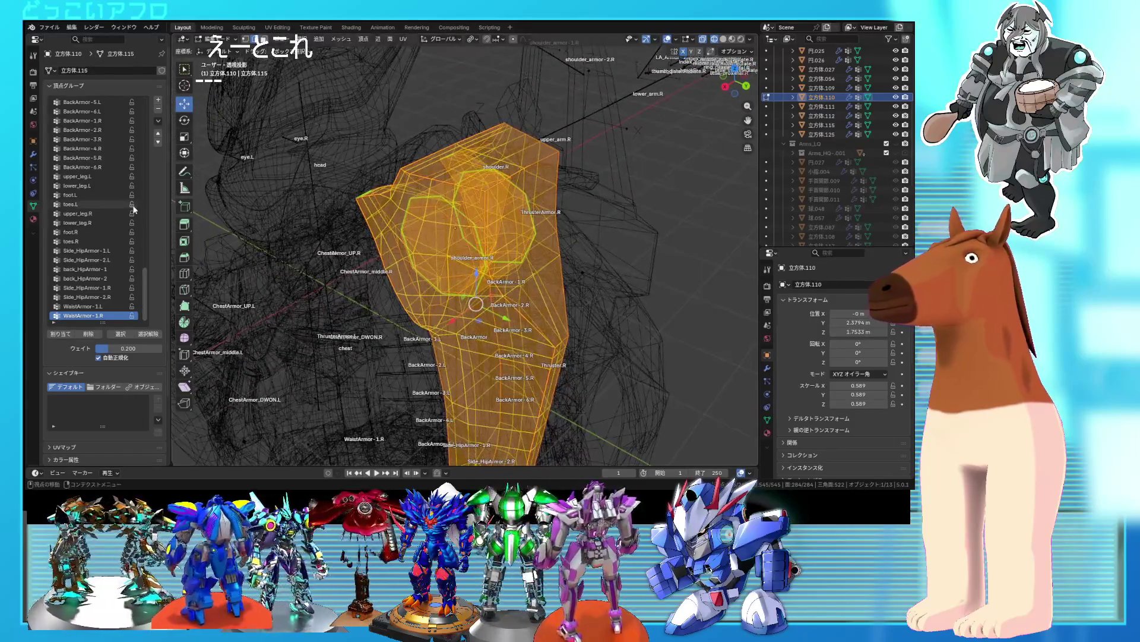
scroll(106, 199, up, 7)
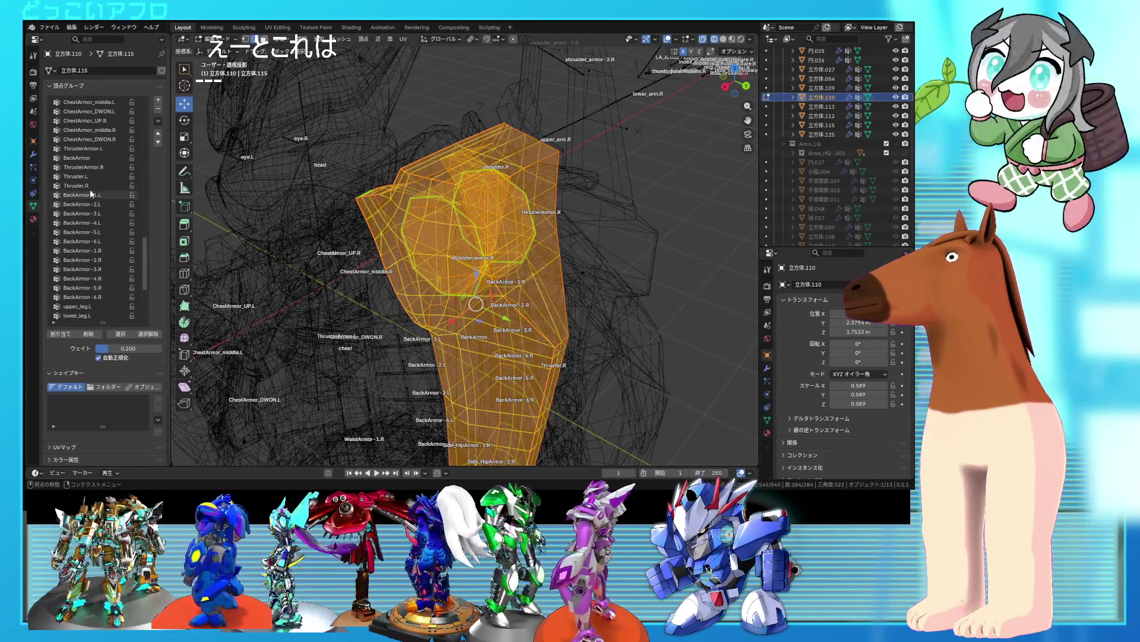
scroll(90, 189, up, 6)
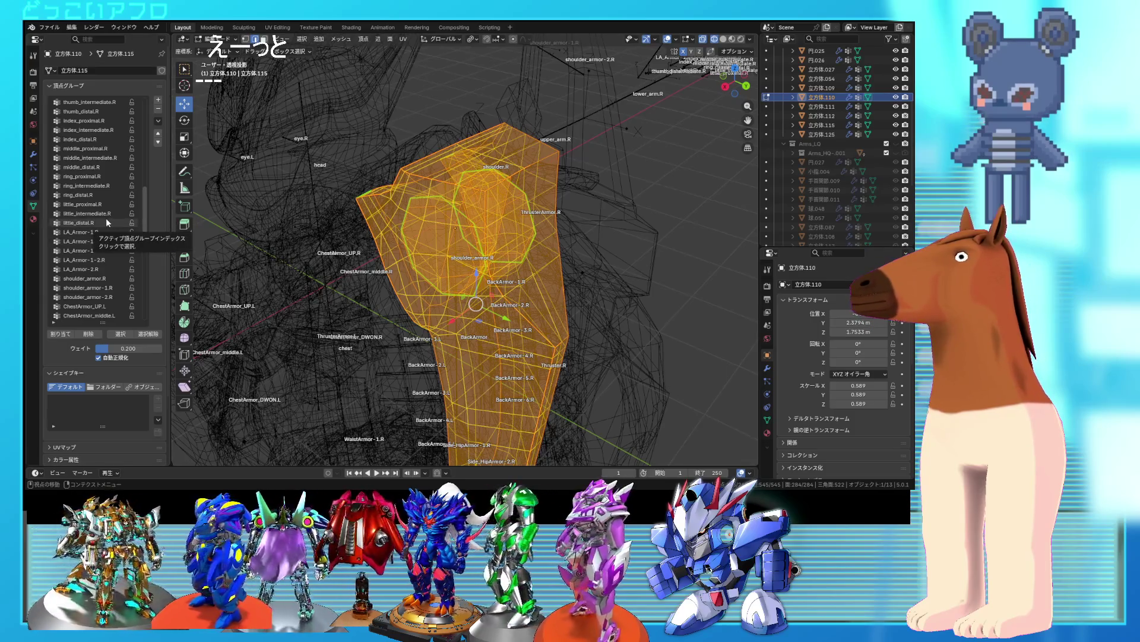
scroll(107, 222, up, 3)
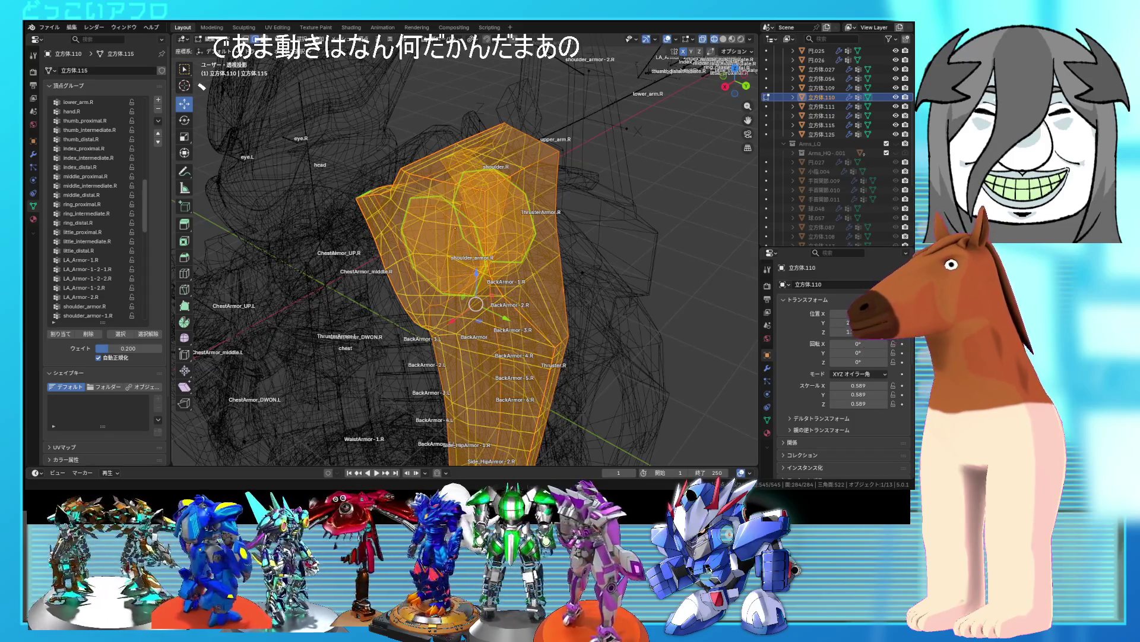
middle_drag(550, 199, 340, 228)
- Assign the shoulder armor 立方体.110's selected vertices to the BackArmor vertex group at weight 0.200
scroll(130, 244, up, 3)
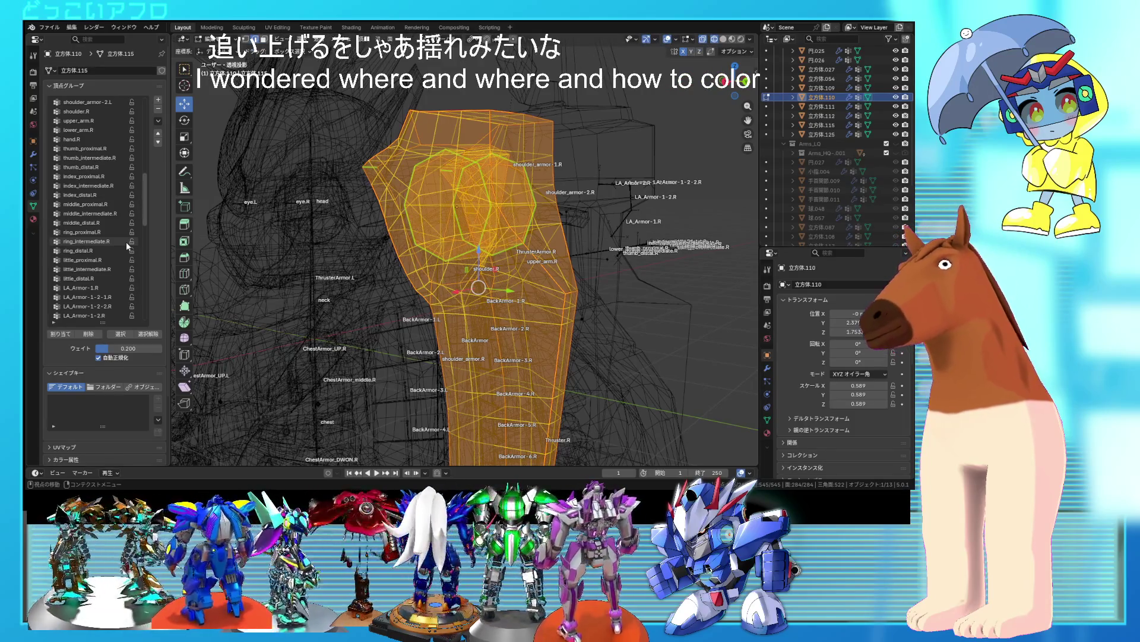
scroll(135, 226, up, 1)
scroll(136, 226, up, 15)
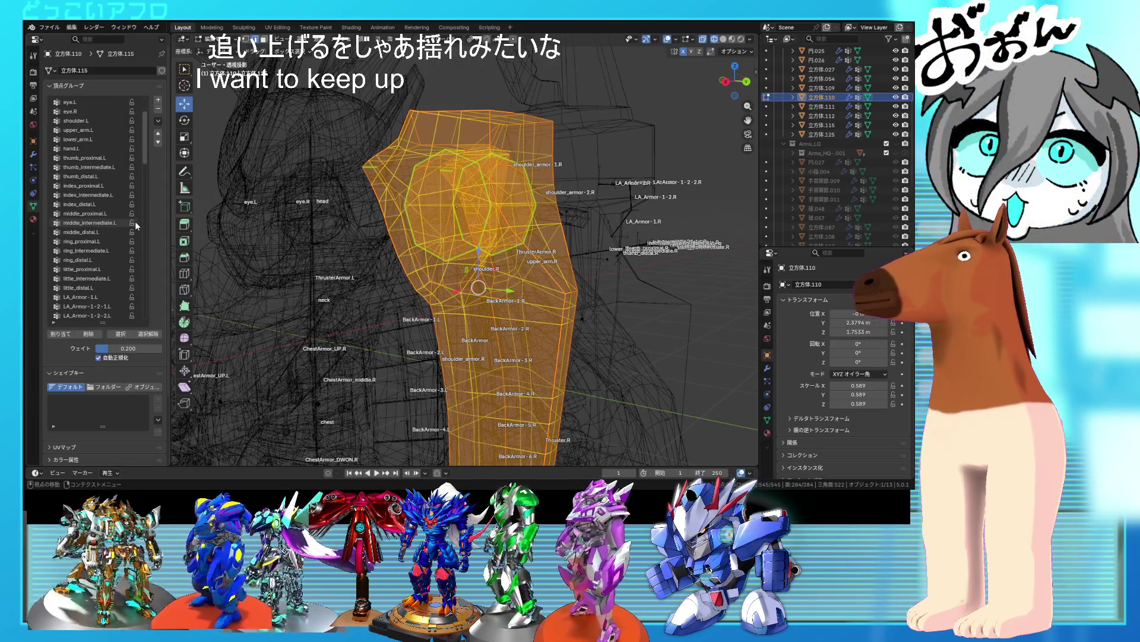
scroll(135, 226, up, 6)
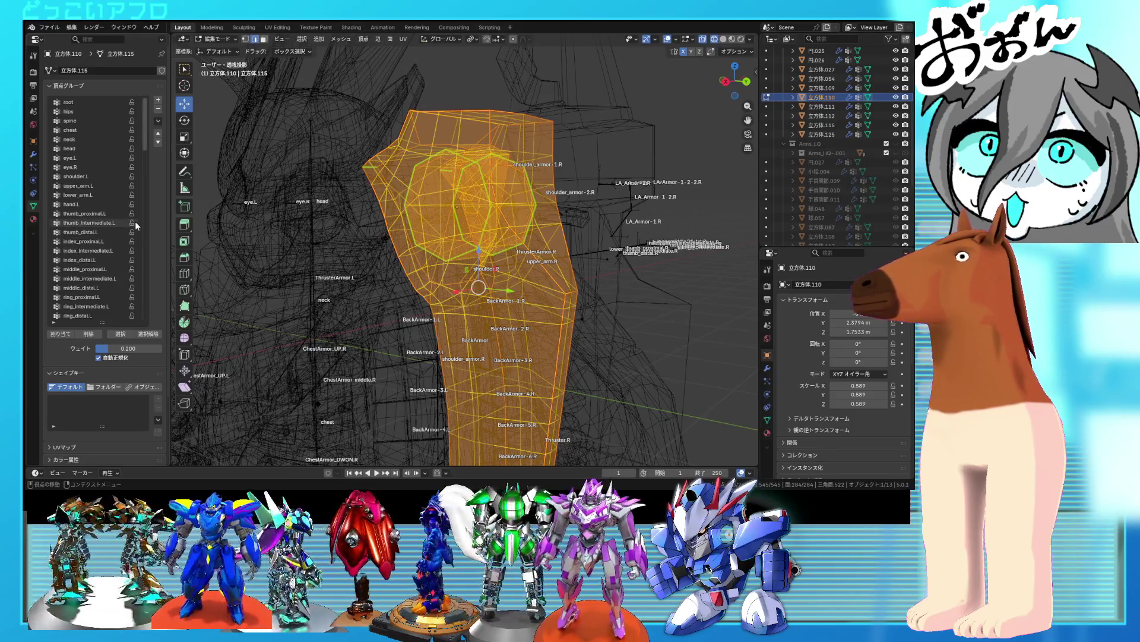
scroll(131, 225, down, 8)
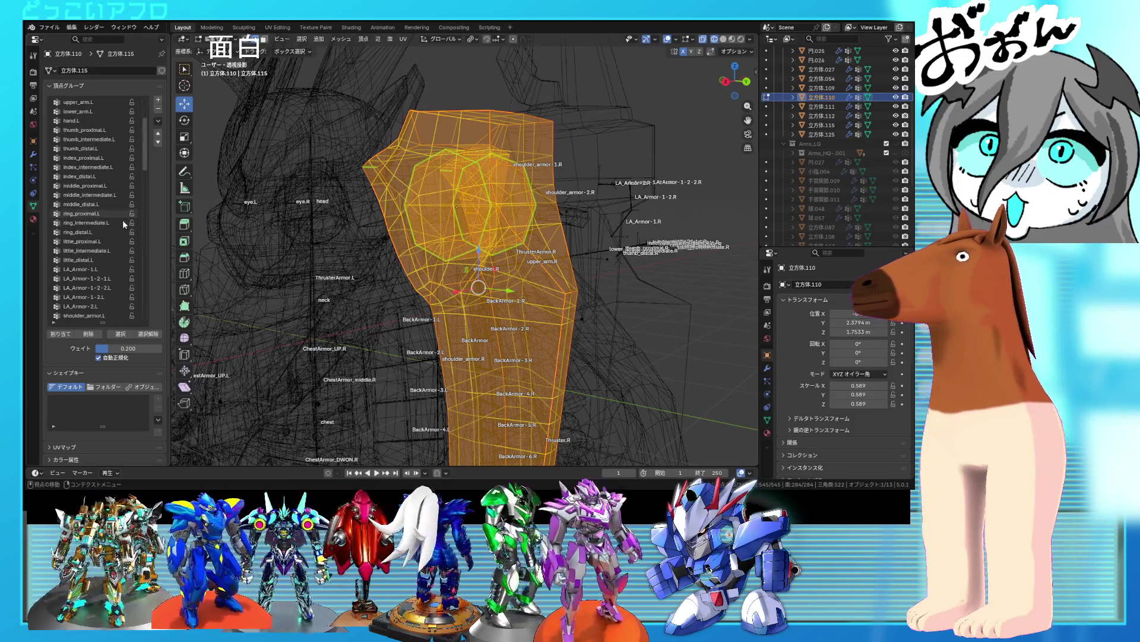
scroll(125, 224, down, 10)
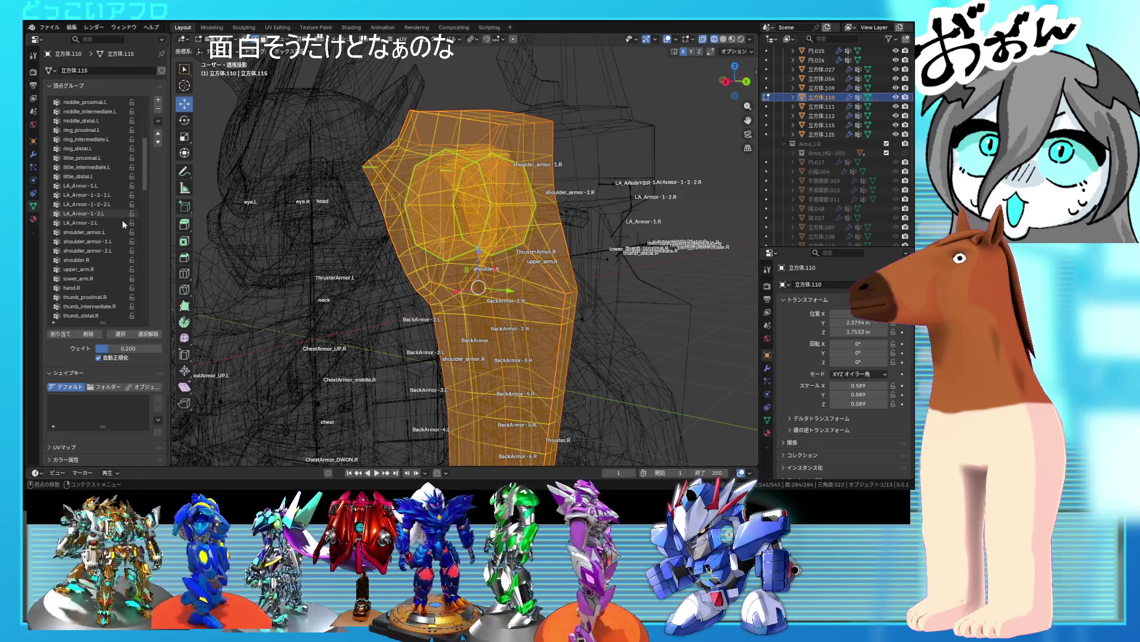
scroll(119, 226, down, 4)
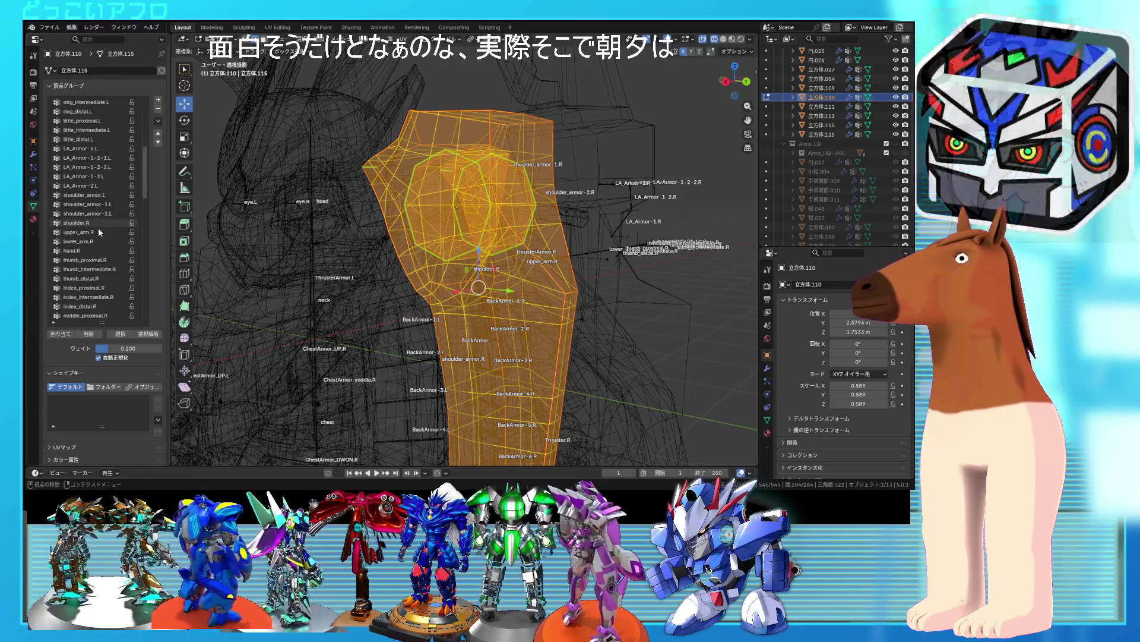
scroll(98, 229, down, 17)
scroll(98, 232, down, 12)
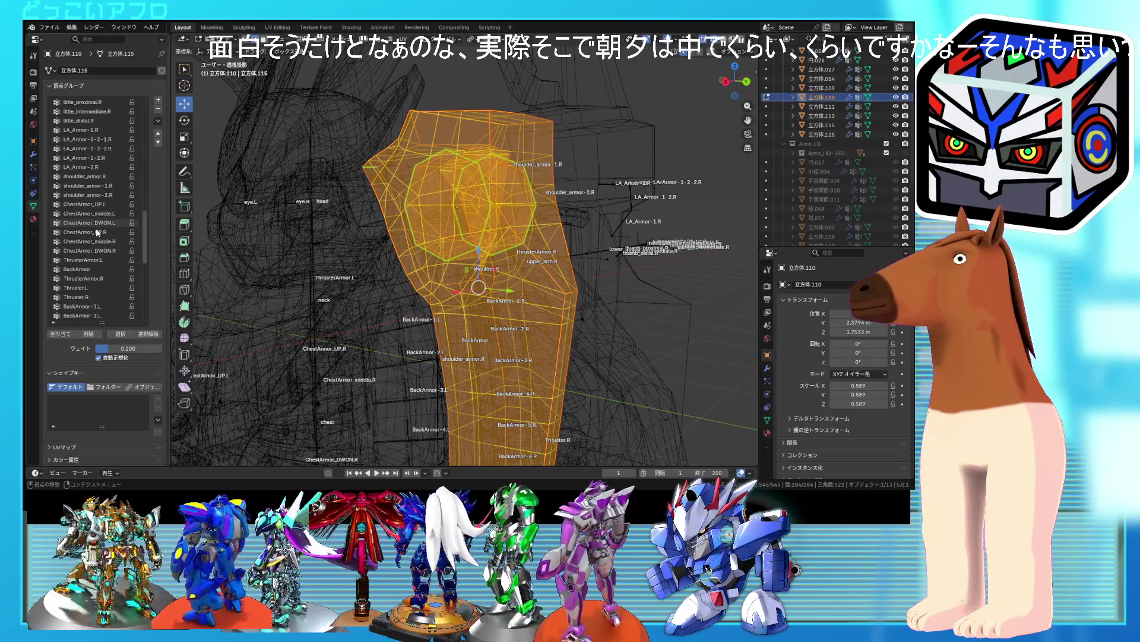
click(84, 269)
click(68, 334)
scroll(415, 249, down, 3)
middle_drag(416, 250, 356, 119)
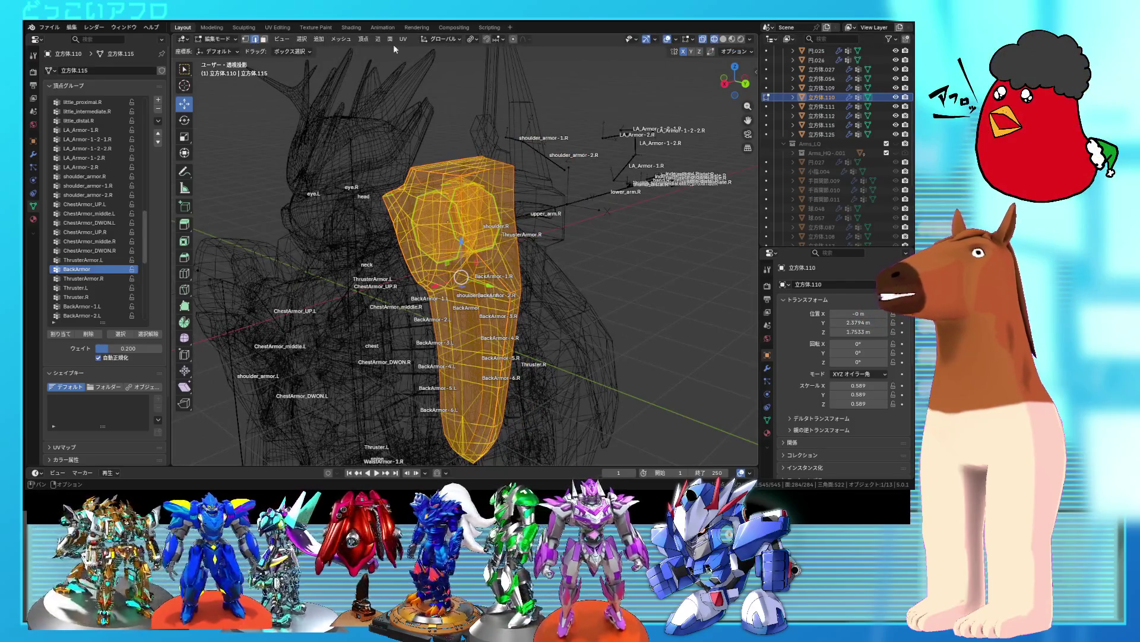
- Leave Edit Mode and put armature アーマチュア.001 into Pose Mode
key(Tab)
click(459, 257)
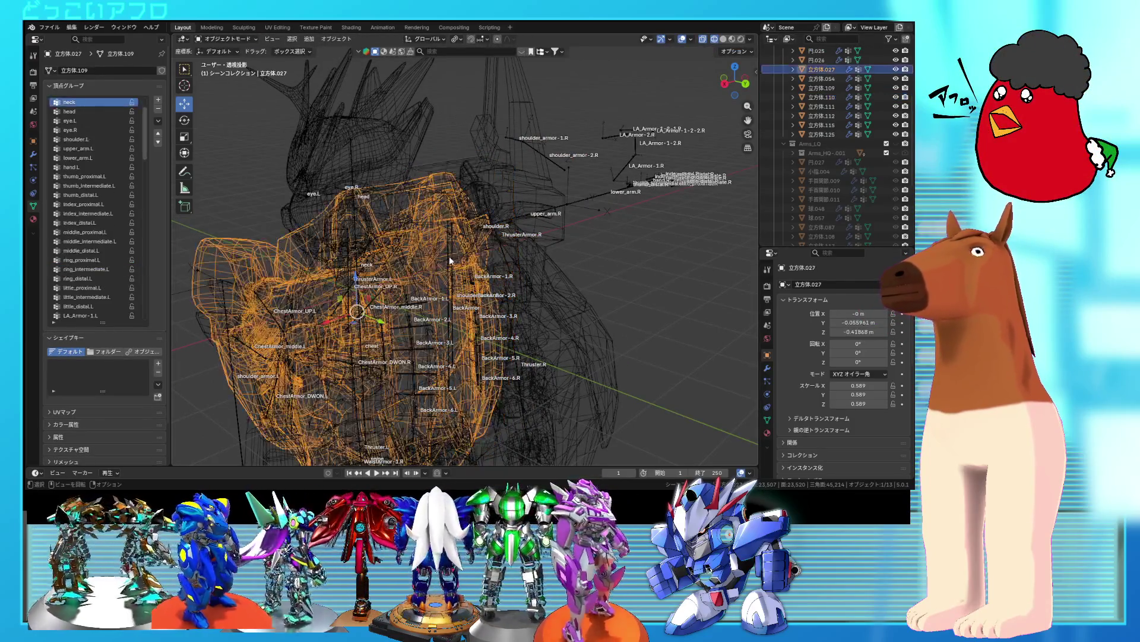
key(ctrl+Tab)
click(353, 255)
click(453, 260)
middle_drag(453, 260, 511, 244)
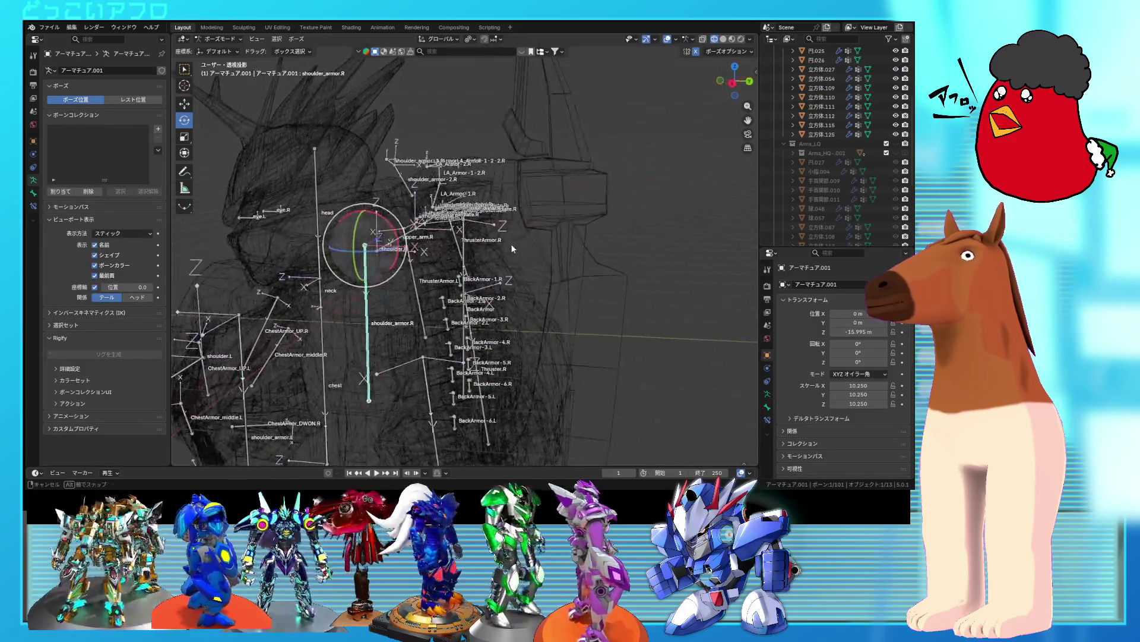
- Switch to rendered shading and test-rotate the BackArmor bone, cancelling the rotation
key(z)
click(492, 206)
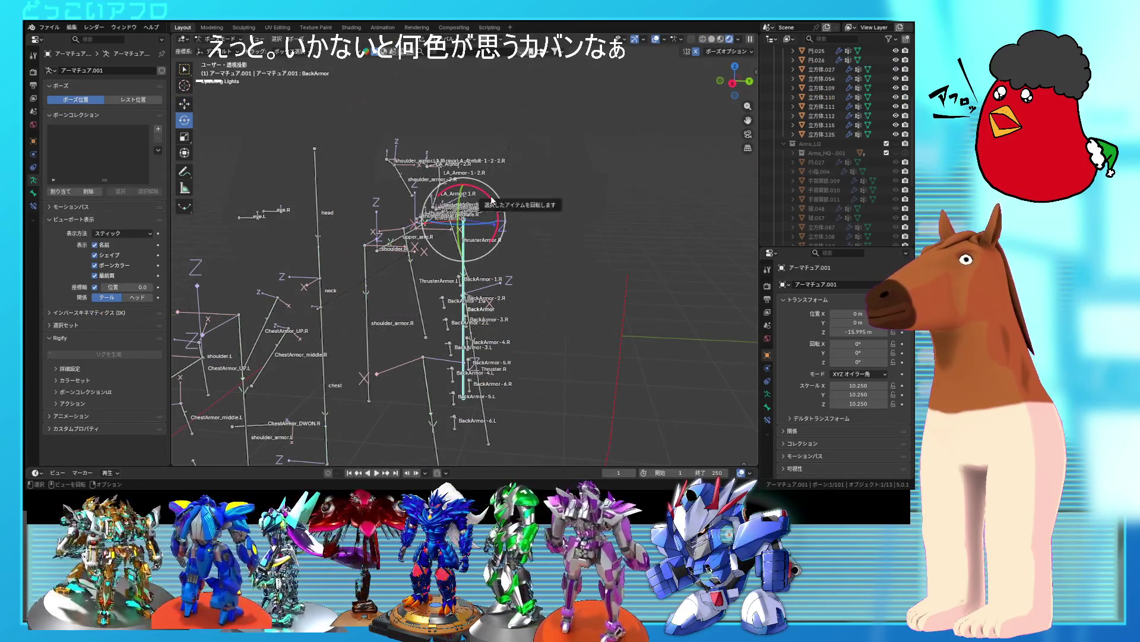
key(r)
key(Escape)
mouse_move(487, 219)
middle_down()
mouse_move(435, 204)
mouse_move(455, 208)
middle_up()
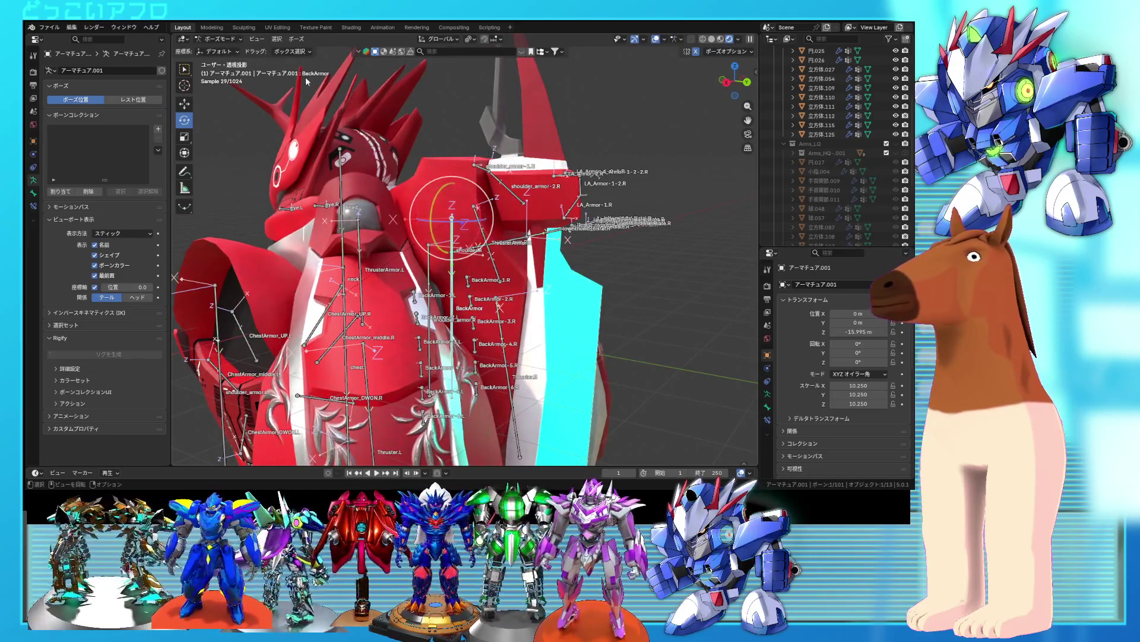
- Return to Object Mode and select an armor piece with the armature for parenting
click(225, 38)
click(221, 49)
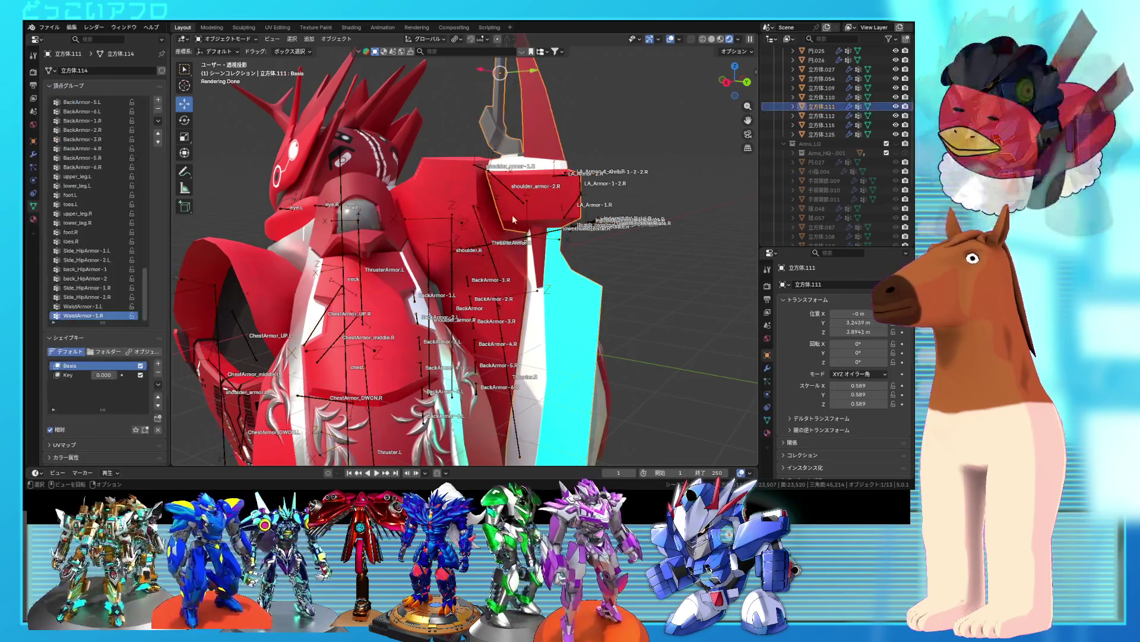
shift+click(455, 227)
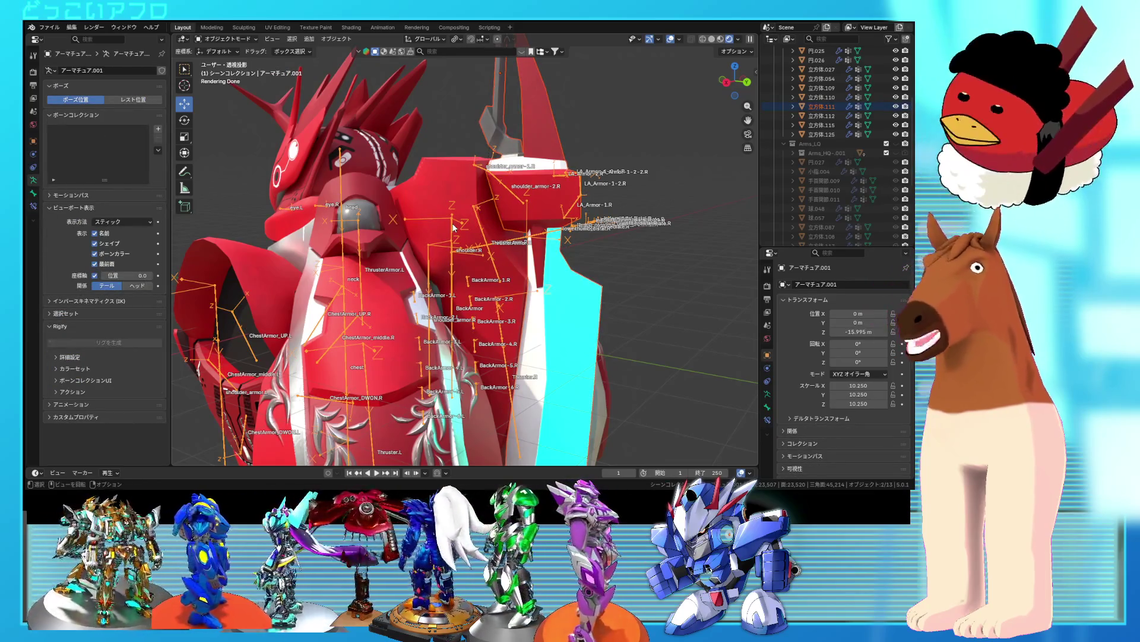
key(ctrl+p)
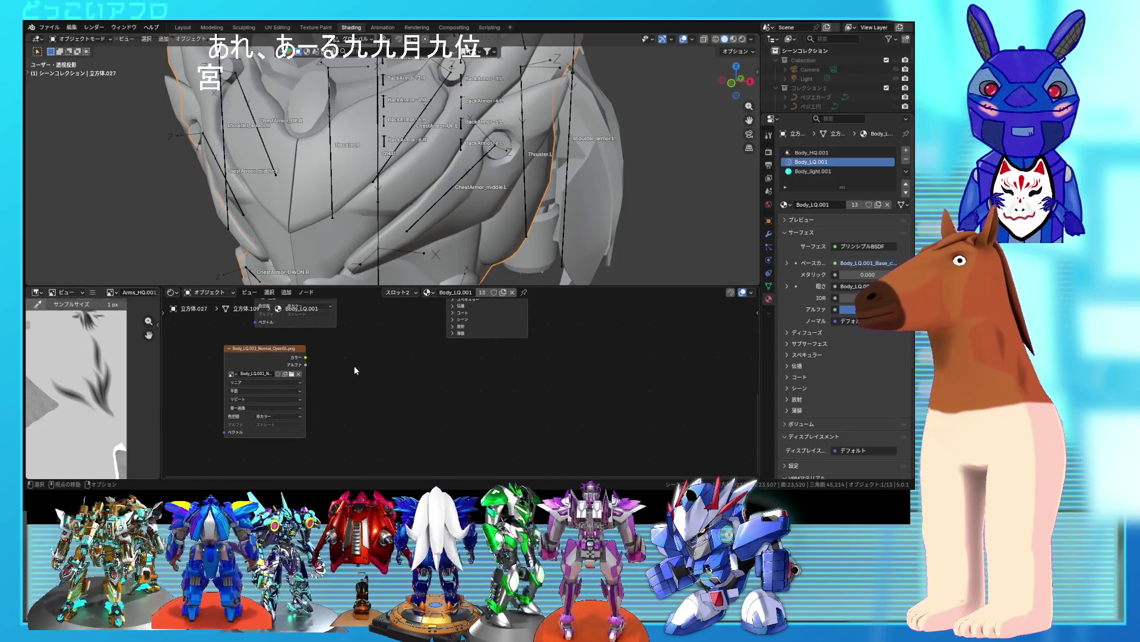
- Add a Normal Map node between the normal image's Color output and the BSDF Normal input
key(shift+a)
mouse_move(354, 365)
click(410, 385)
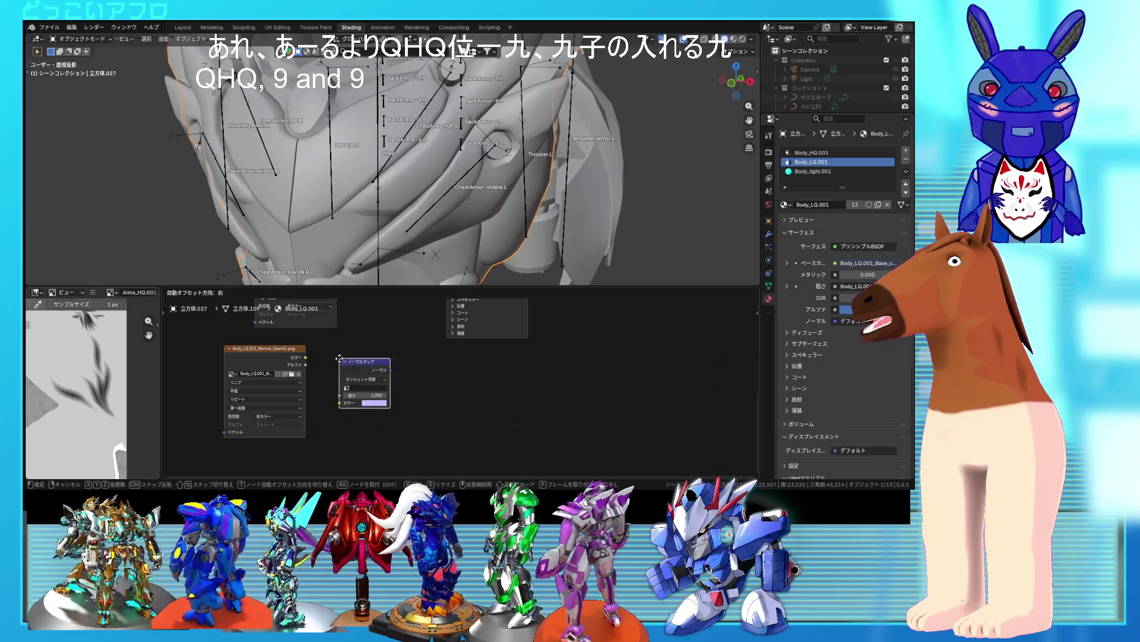
click(356, 366)
drag(306, 357, 334, 390)
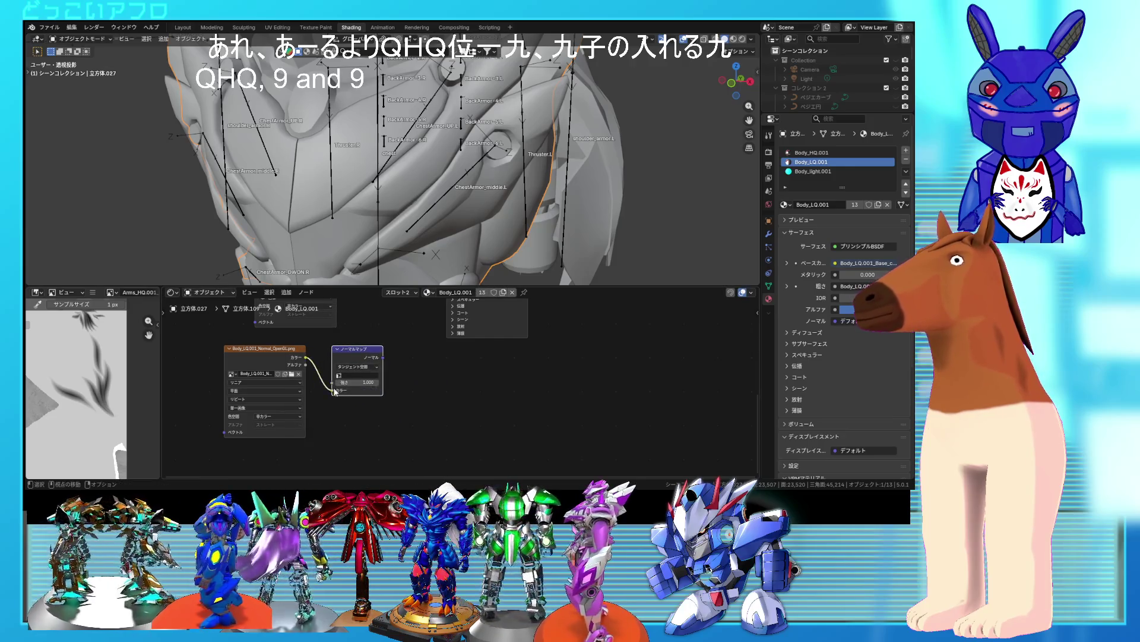
middle_drag(400, 364, 378, 406)
drag(361, 400, 425, 323)
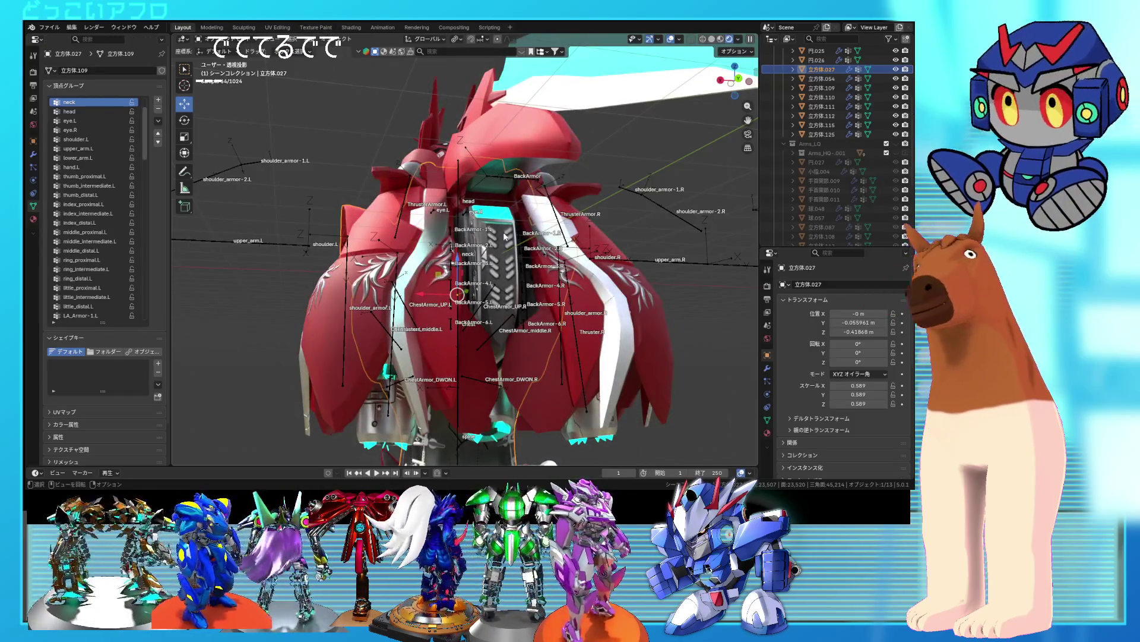
- Orbit around the robot and save the file
middle_drag(505, 243, 525, 245)
scroll(525, 245, up, 5)
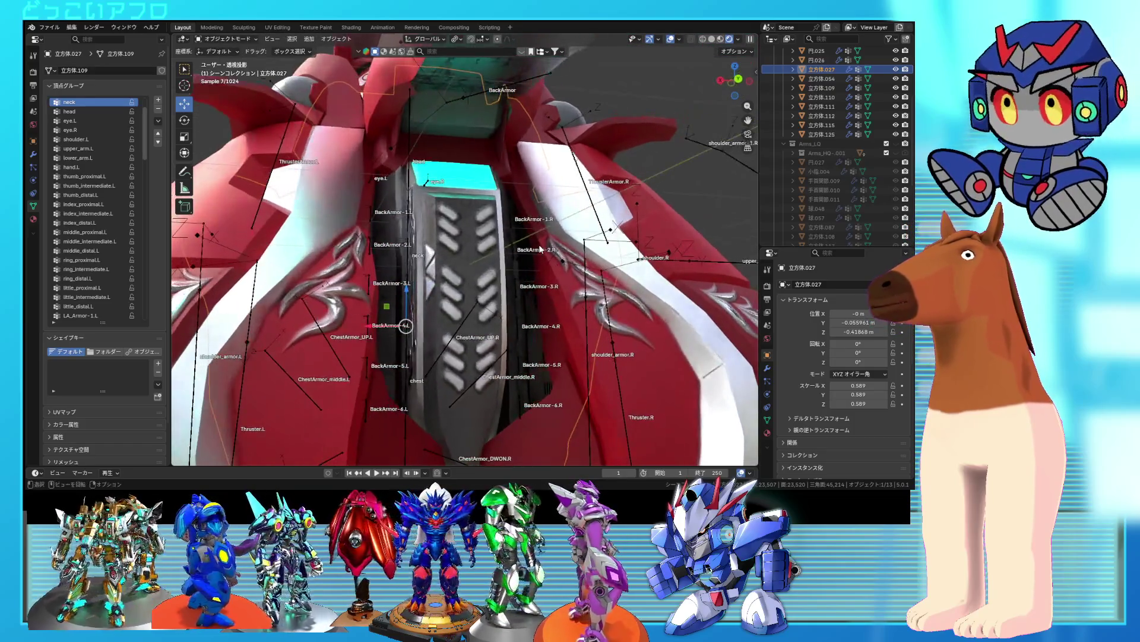
scroll(540, 250, down, 8)
mouse_move(540, 250)
middle_down()
mouse_move(537, 272)
mouse_move(611, 279)
mouse_move(560, 272)
middle_up()
key(ctrl+s)
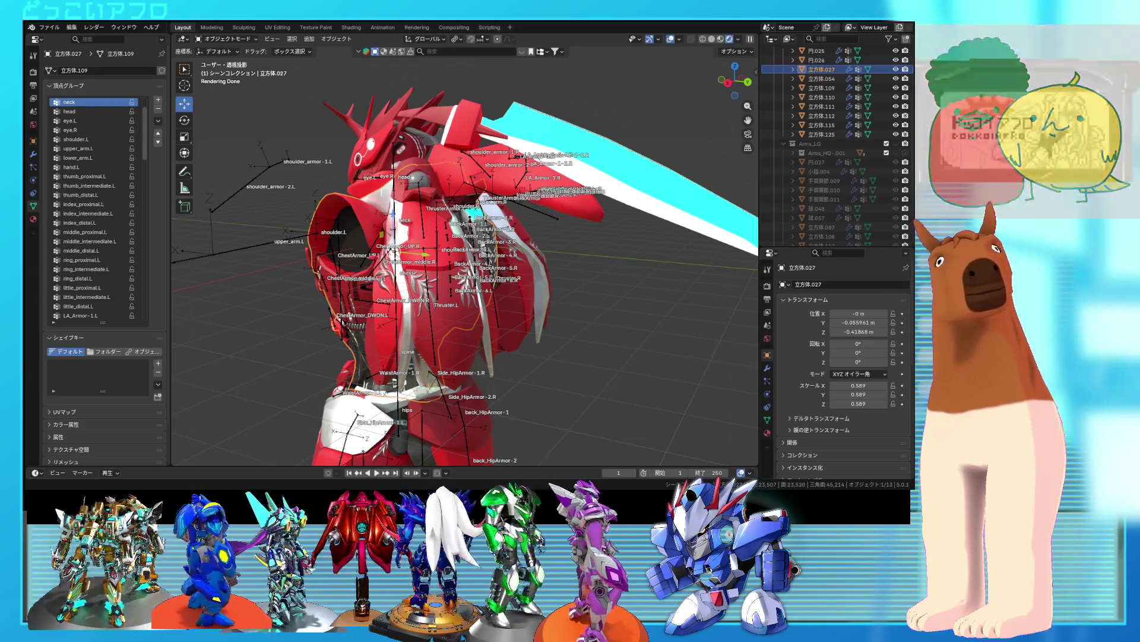
- Select the armor piece 立方体.125 and enter Edit Mode on it
mouse_move(594, 214)
middle_down()
mouse_move(536, 237)
mouse_move(518, 262)
mouse_move(586, 256)
mouse_move(586, 287)
mouse_move(533, 249)
middle_up()
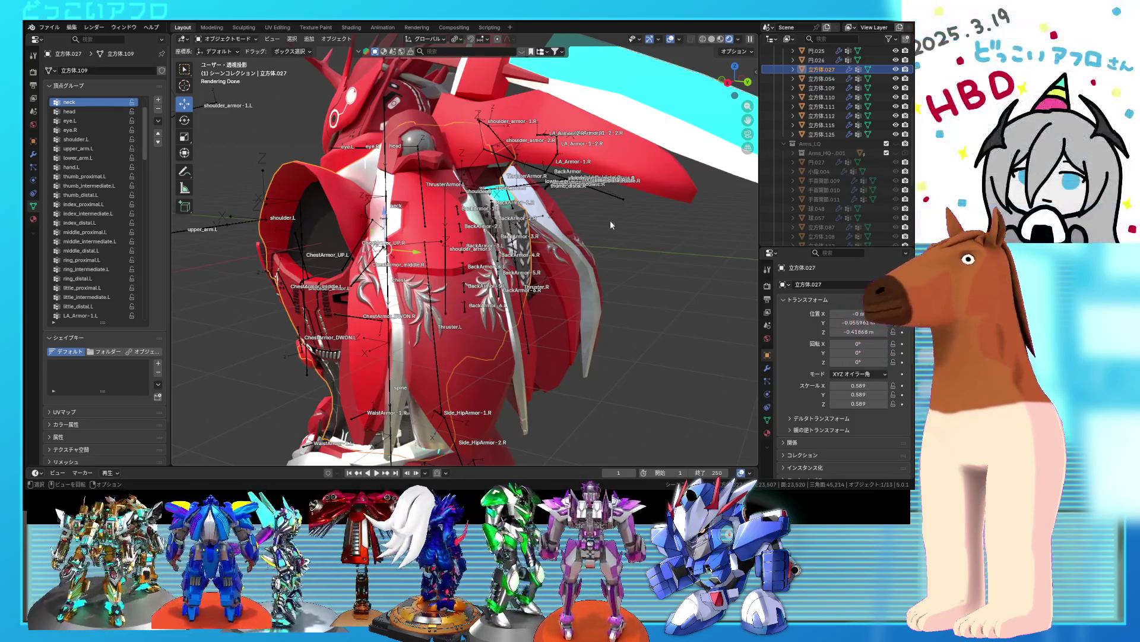
click(404, 198)
mouse_move(412, 193)
middle_down()
mouse_move(440, 210)
mouse_move(352, 94)
mouse_move(441, 90)
mouse_move(415, 160)
mouse_move(426, 185)
mouse_move(443, 170)
middle_up()
key(Tab)
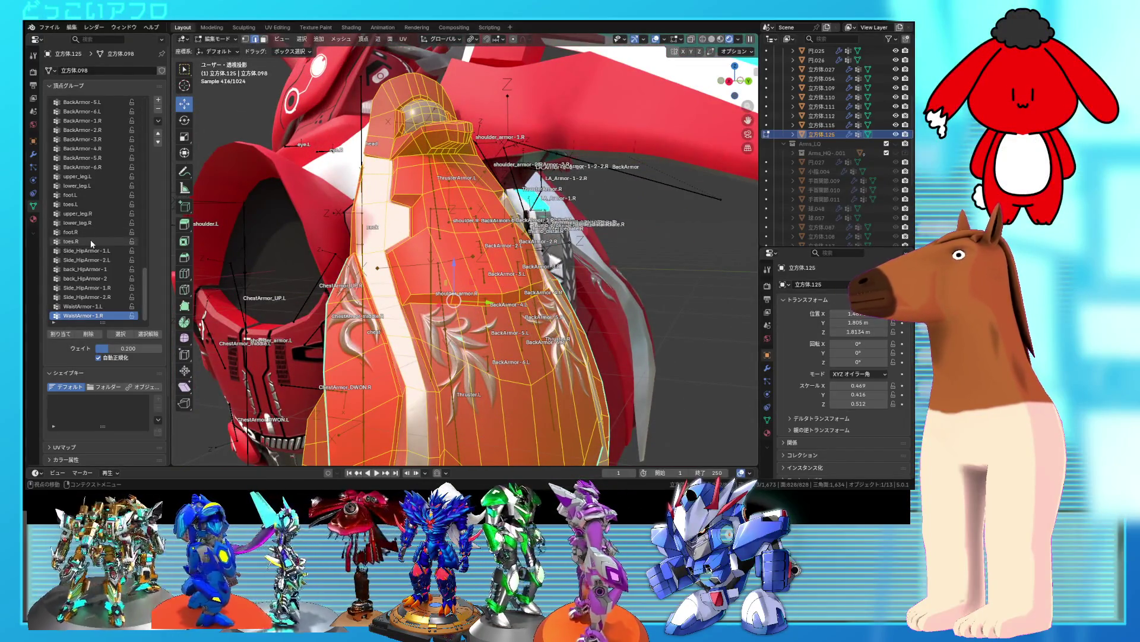
- Make ThrusterArmor.L the active vertex group on 立方体.125
scroll(107, 260, up, 4)
scroll(107, 261, up, 5)
click(95, 148)
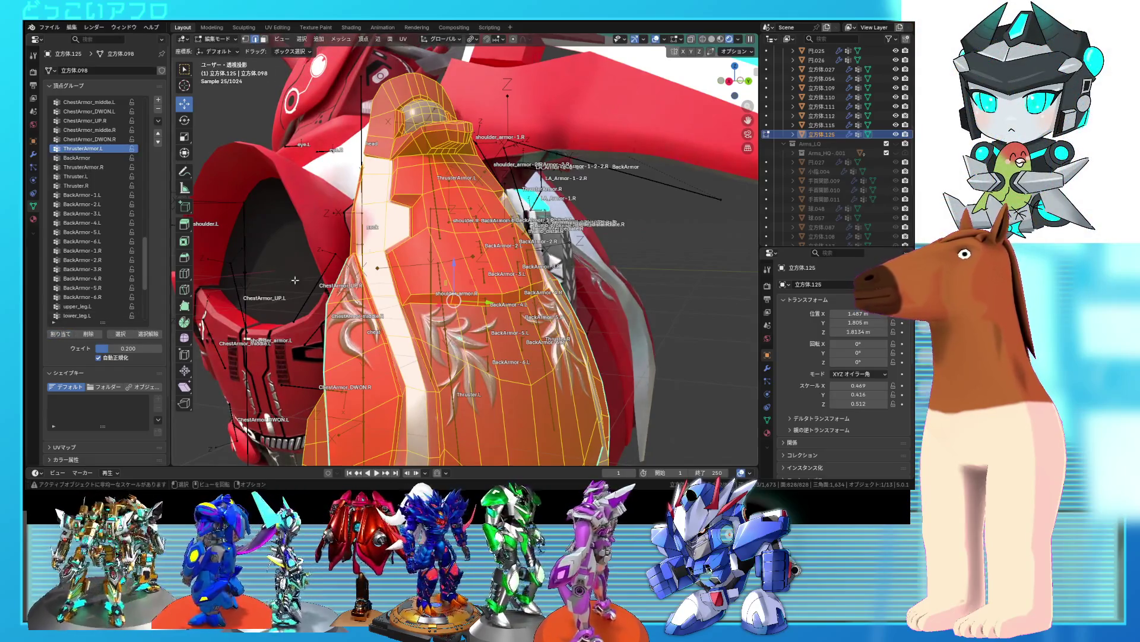
- Leave Edit Mode and put armature アーマチュア.001 into Pose Mode
key(Tab)
middle_drag(296, 279, 368, 250)
click(442, 203)
key(ctrl+Tab)
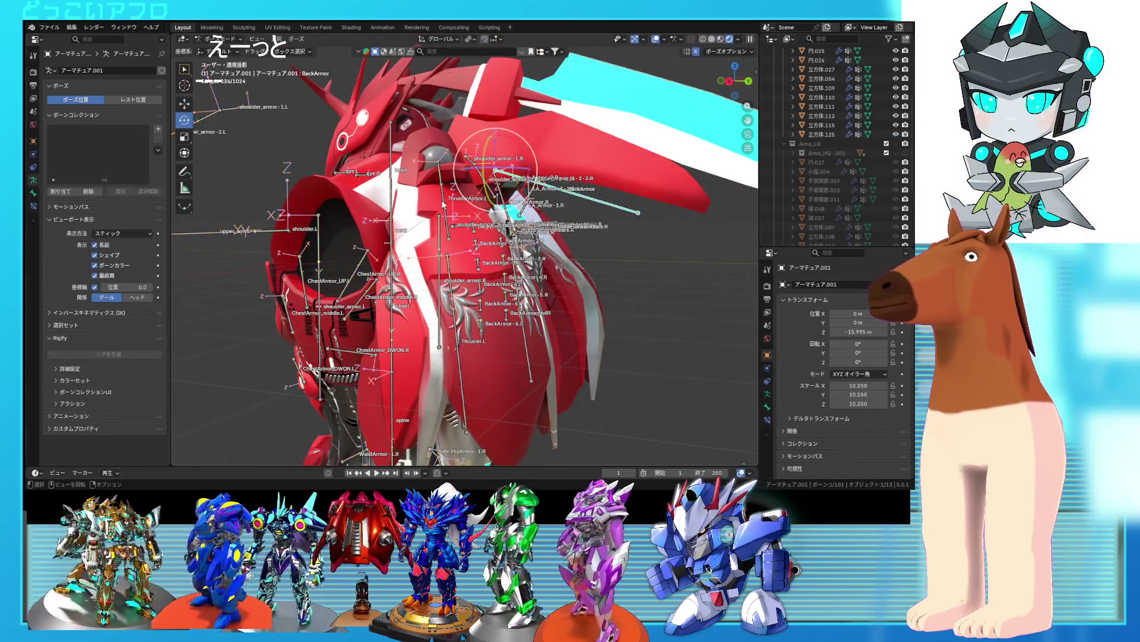
- Rotate the ThrusterArmor.L bone 78.2° about its local X axis
click(449, 186)
click(440, 39)
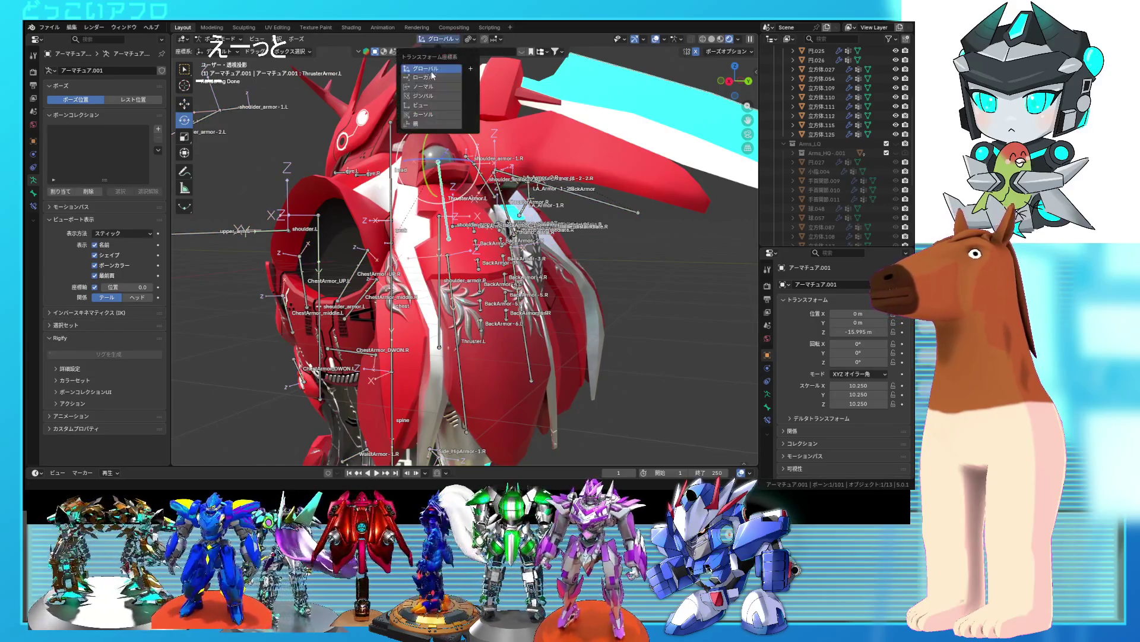
click(437, 74)
drag(453, 174, 436, 149)
mouse_move(435, 149)
middle_down()
mouse_move(331, 117)
mouse_move(438, 157)
middle_up()
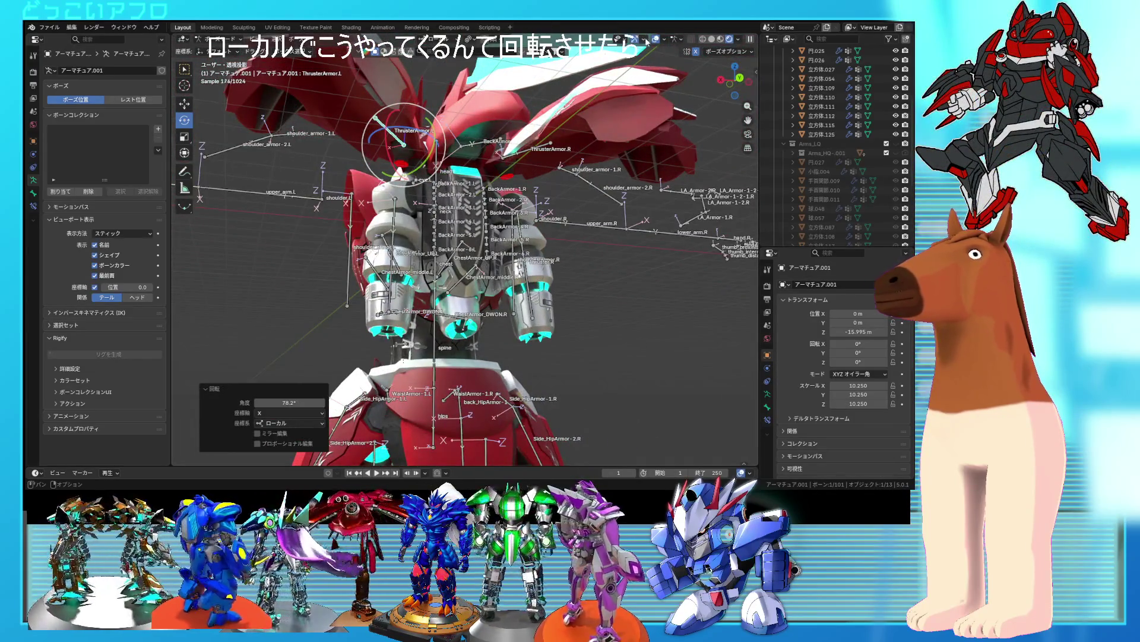
- Hide overlays to inspect the chest from below, then return to Object Mode
click(654, 39)
mouse_move(400, 196)
middle_down()
mouse_move(523, 219)
mouse_move(596, 254)
mouse_move(308, 227)
mouse_move(306, 208)
mouse_move(341, 184)
mouse_move(385, 193)
mouse_move(320, 212)
mouse_move(344, 212)
middle_up()
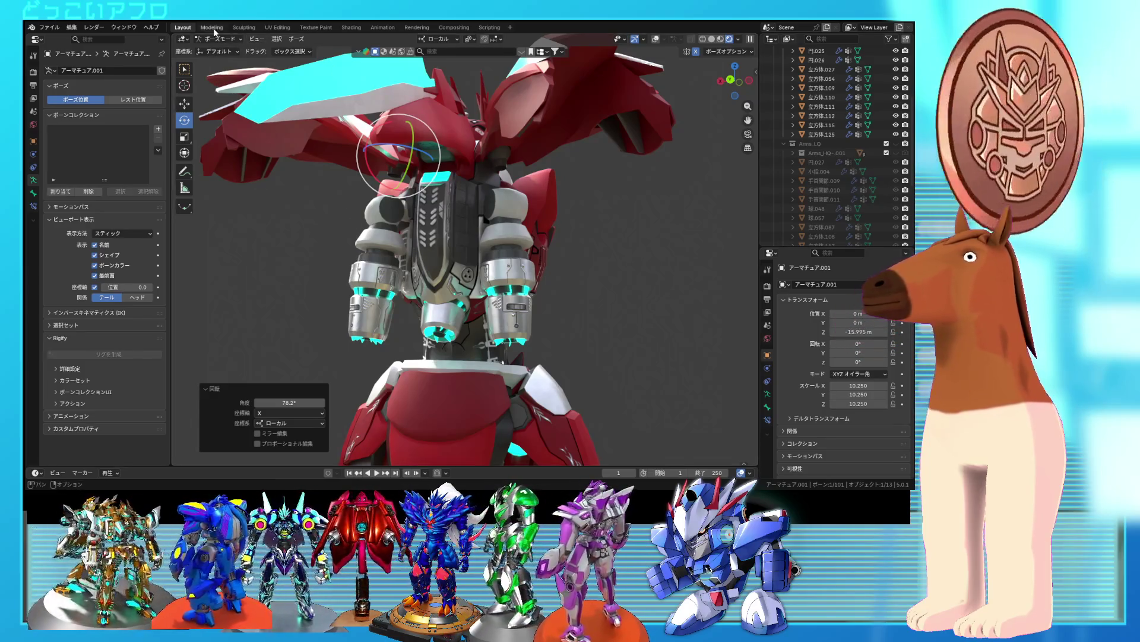
key(ctrl+Tab)
- Open the thruster cylinder 円.026 in Edit Mode, restore overlays and save the file
scroll(386, 220, up, 3)
middle_drag(386, 220, 457, 220)
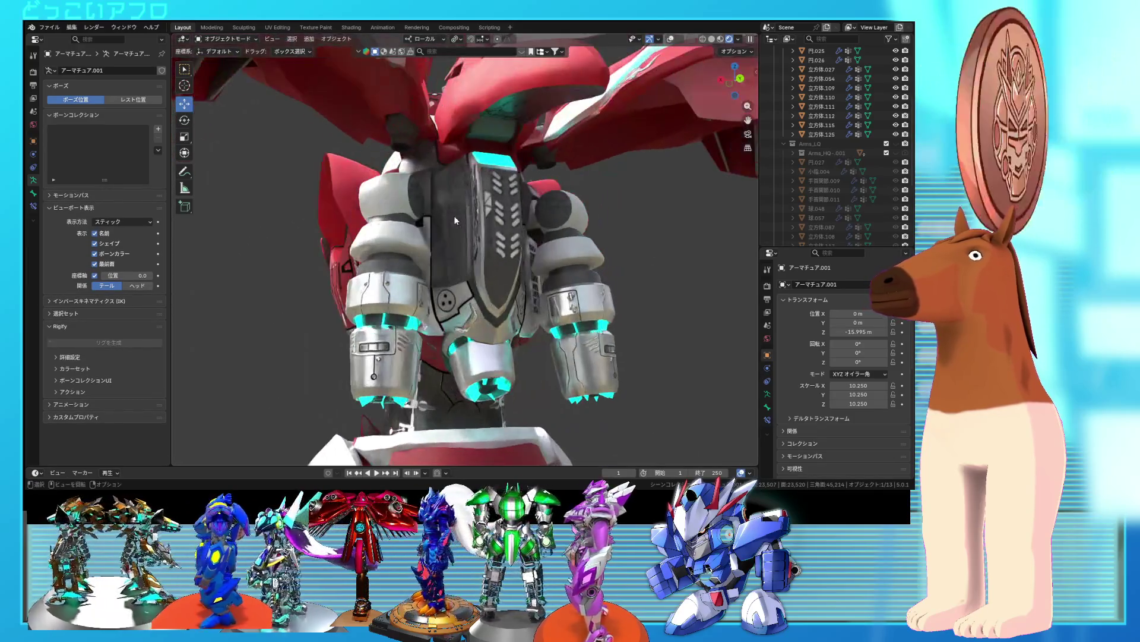
click(411, 252)
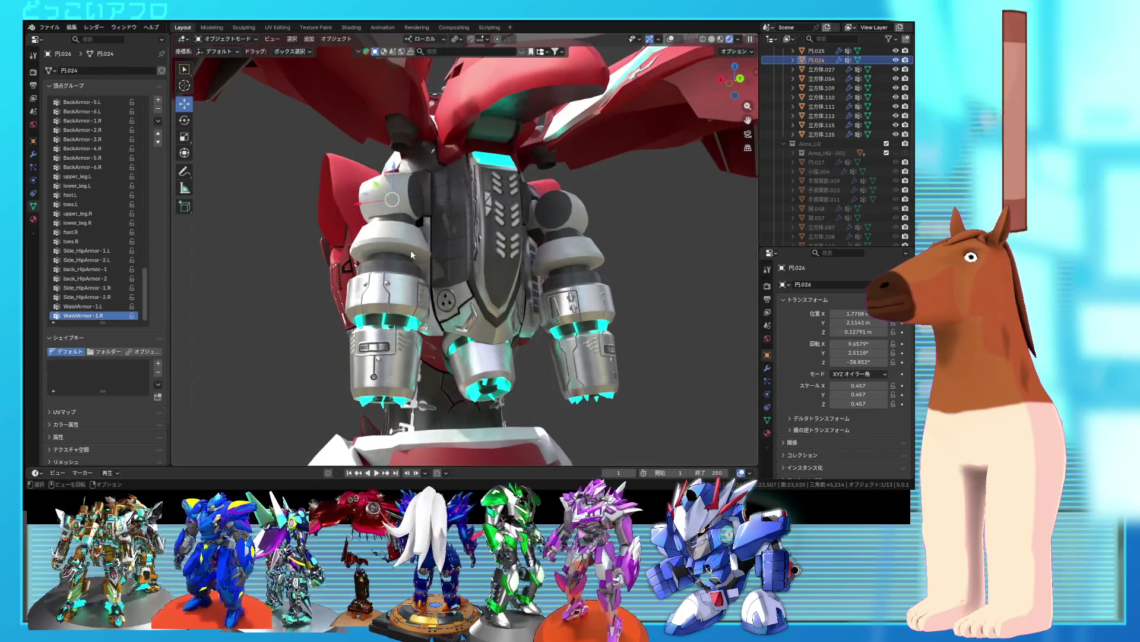
key(Tab)
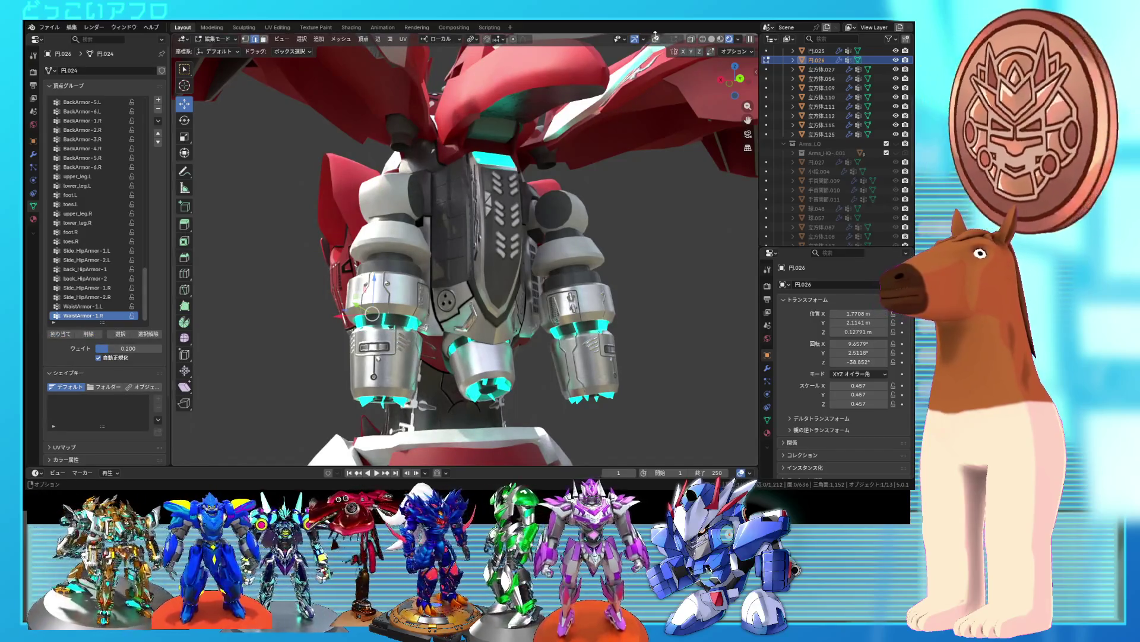
click(655, 39)
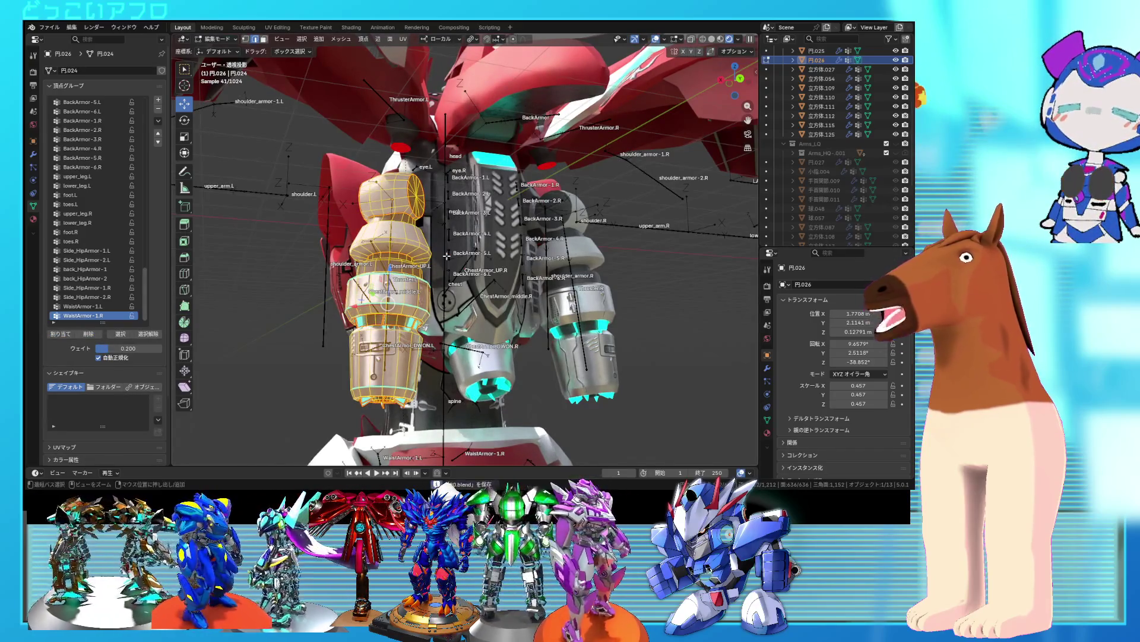
key(ctrl+s)
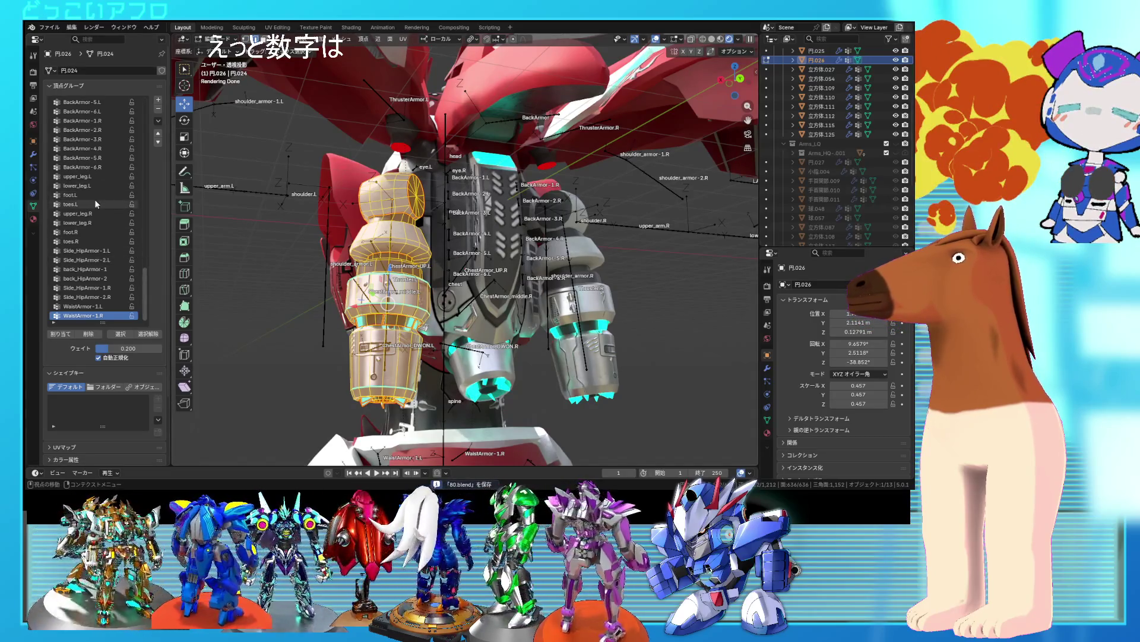
- Assign the thruster mesh to the Thruster.L vertex group
scroll(95, 209, up, 5)
click(78, 158)
click(78, 336)
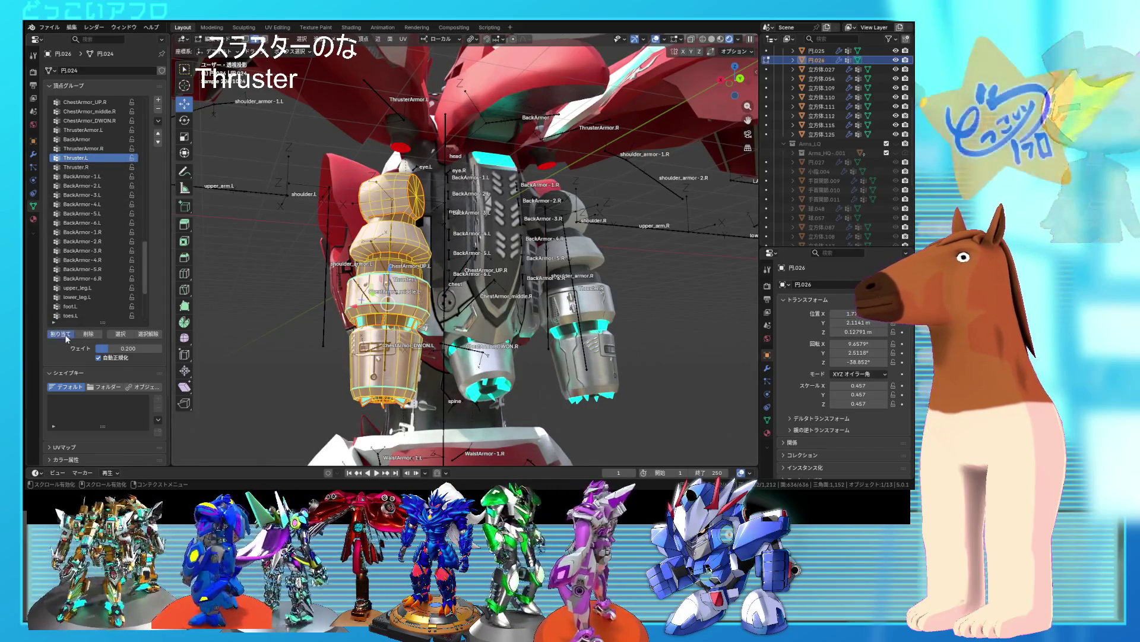
- Pose the armature and swing the Thruster.L bone upward around local X
key(Tab)
click(392, 275)
key(ctrl+Tab)
click(392, 266)
mouse_move(382, 200)
mouse_down()
mouse_move(381, 155)
mouse_move(404, 159)
mouse_move(397, 169)
mouse_up()
- Set the Thruster.L bone's rotation to -11.8° and check it from the side
mouse_move(397, 168)
middle_down()
mouse_move(585, 243)
mouse_move(590, 257)
mouse_move(504, 268)
mouse_move(317, 226)
middle_up()
drag(361, 200, 367, 216)
mouse_move(367, 217)
middle_down()
mouse_move(539, 232)
mouse_move(598, 190)
mouse_move(589, 208)
middle_up()
- Rotate the ThrusterArmor.L bone to test how the thruster armor deforms
click(583, 197)
click(561, 173)
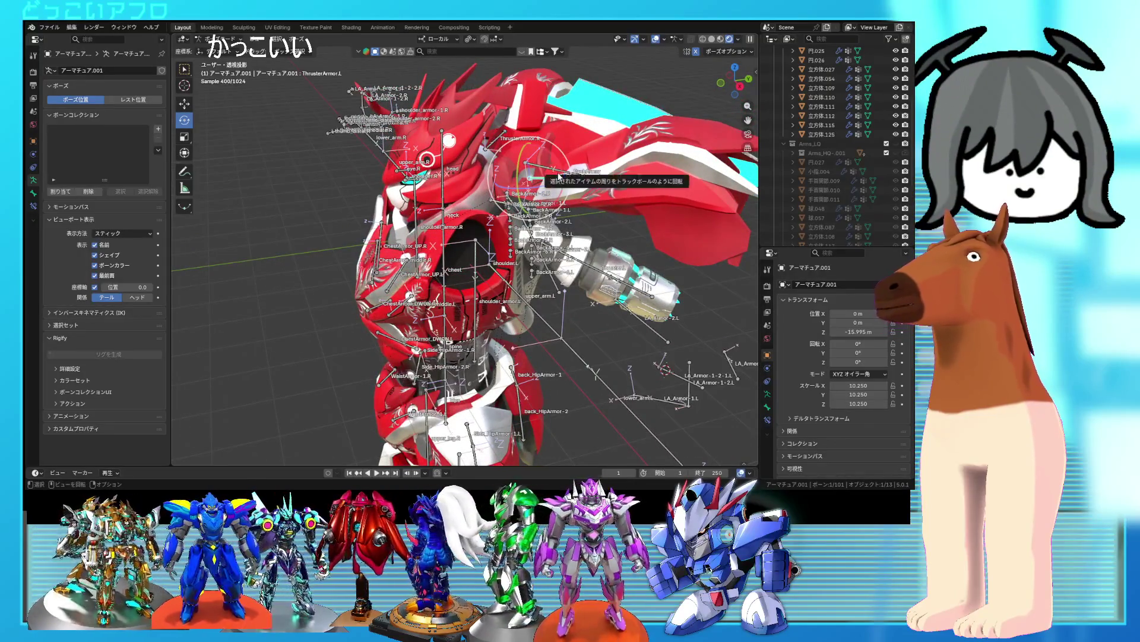
drag(560, 173, 651, 243)
mouse_move(651, 243)
middle_down()
mouse_move(441, 212)
mouse_move(537, 206)
mouse_move(512, 226)
middle_up()
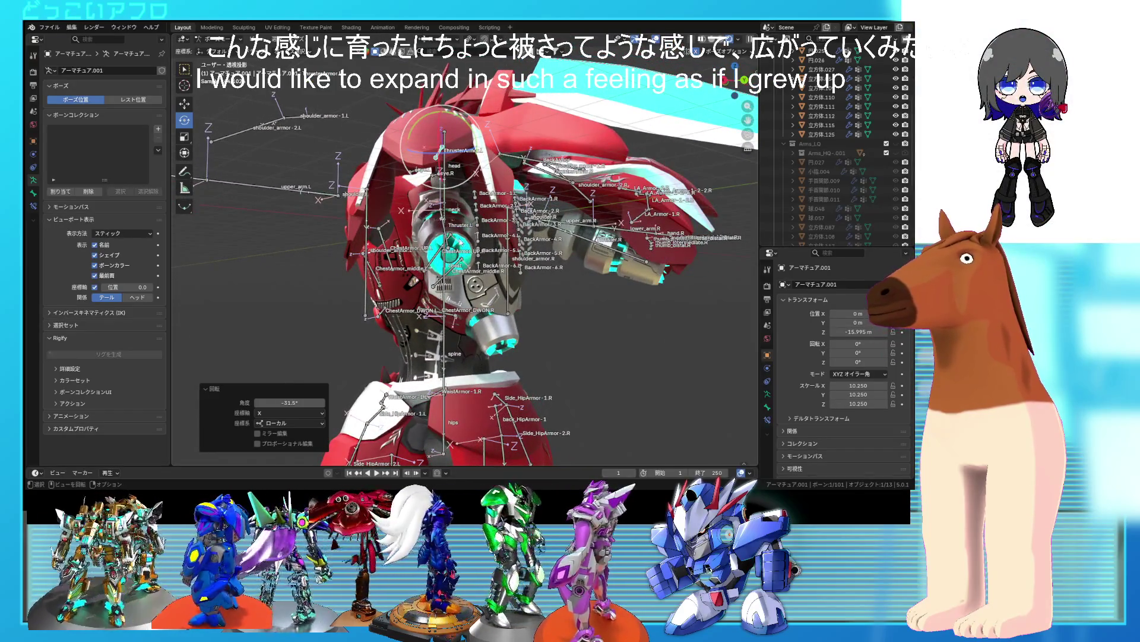
- Turn the neck bone about its local Z, then hide overlays to inspect the result
click(450, 243)
drag(466, 217, 463, 223)
middle_drag(463, 223, 530, 297)
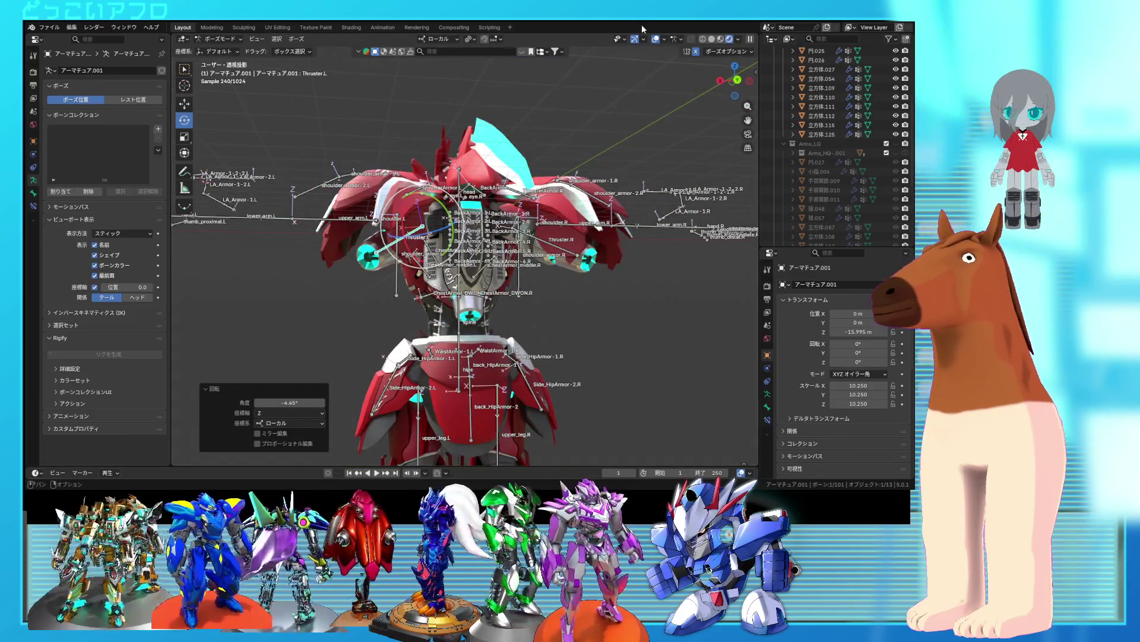
click(656, 41)
mouse_move(486, 224)
middle_down()
mouse_move(554, 345)
mouse_move(640, 327)
mouse_move(664, 288)
mouse_move(633, 263)
mouse_move(491, 255)
mouse_move(341, 319)
mouse_move(512, 300)
middle_up()
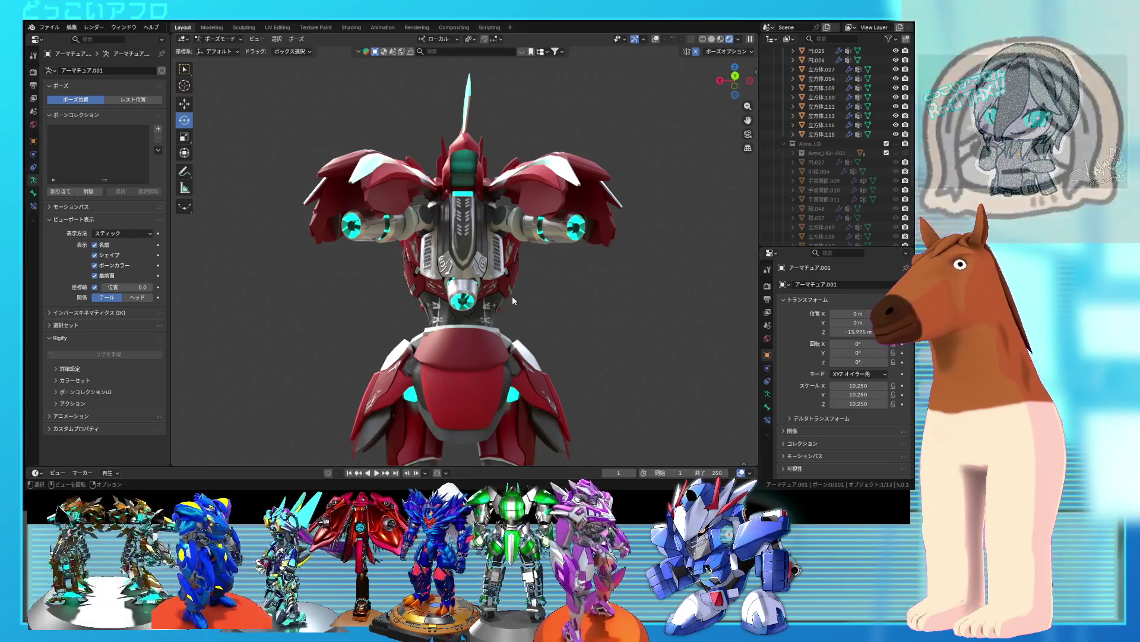
mouse_move(512, 297)
middle_down()
mouse_move(356, 315)
mouse_move(541, 309)
mouse_move(688, 331)
middle_up()
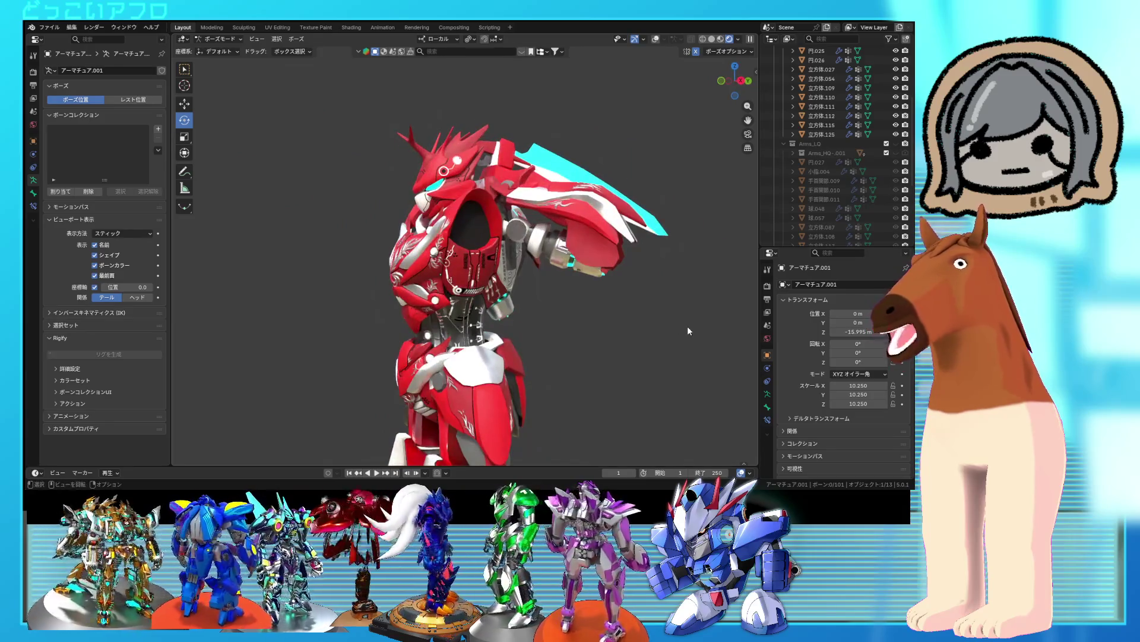
- Inspect the side shoulder joint, show overlays again and return to Object Mode
scroll(526, 298, up, 6)
middle_drag(558, 304, 558, 304)
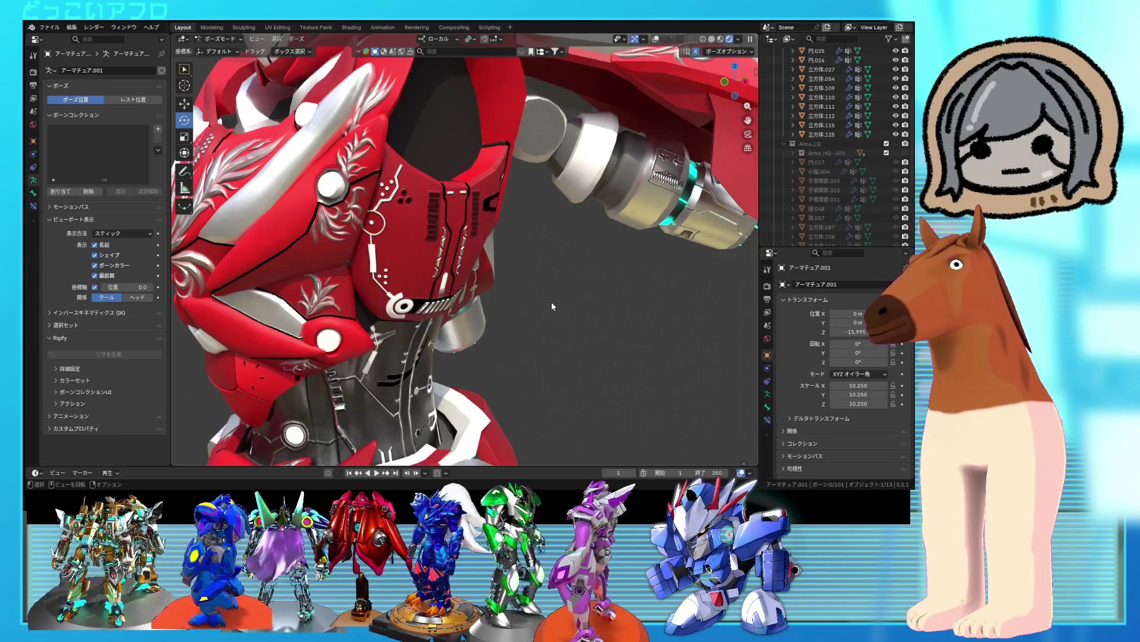
scroll(552, 306, down, 3)
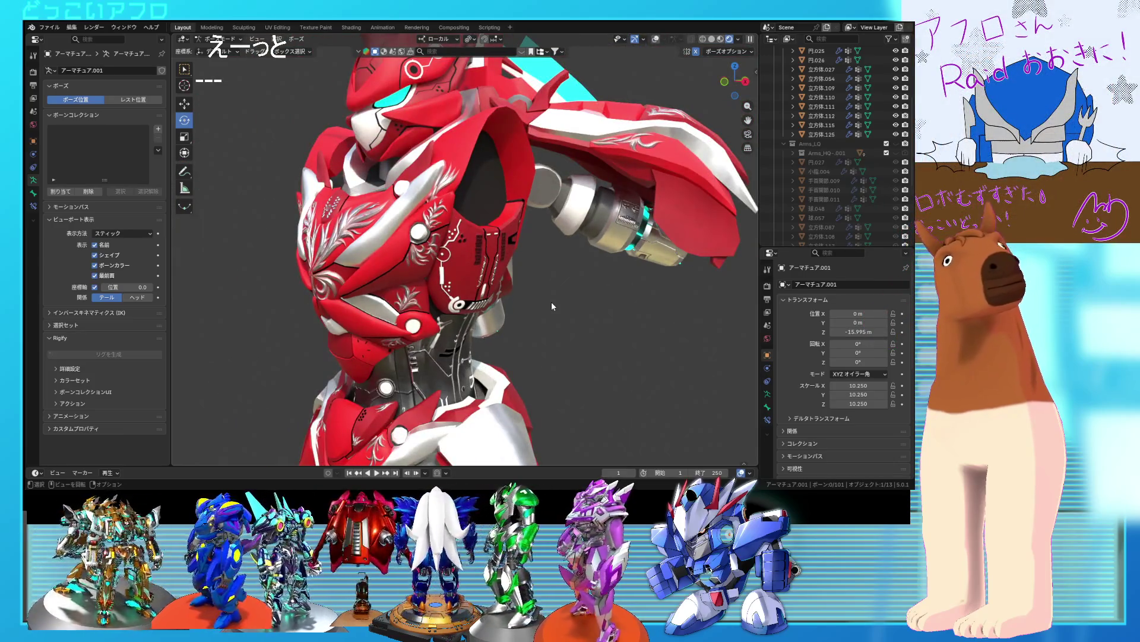
scroll(545, 305, up, 2)
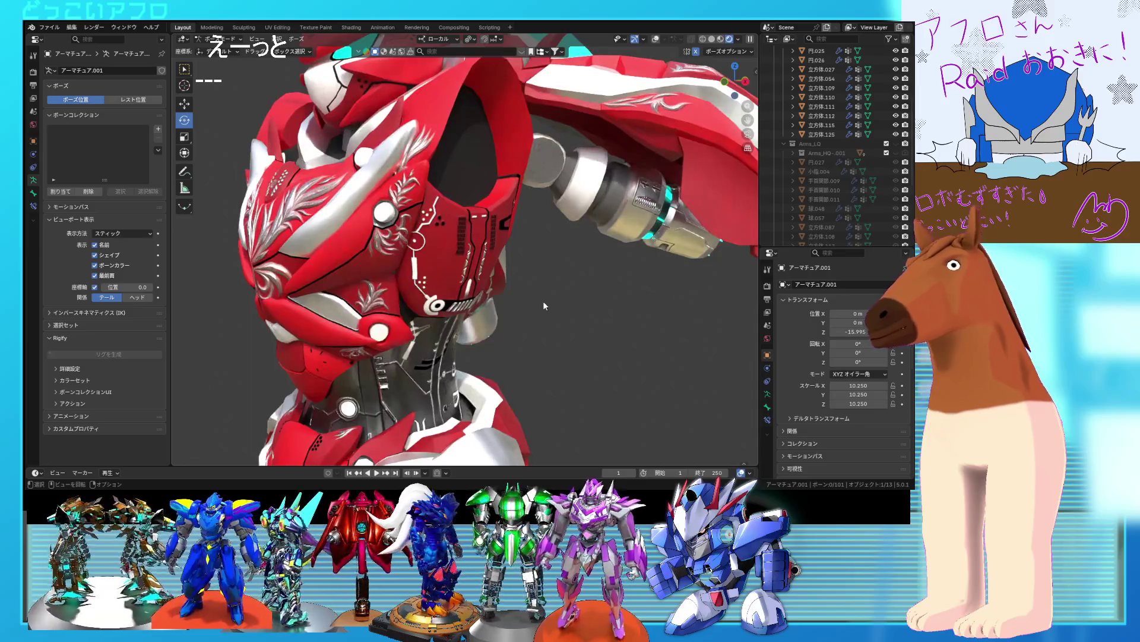
middle_drag(545, 305, 418, 282)
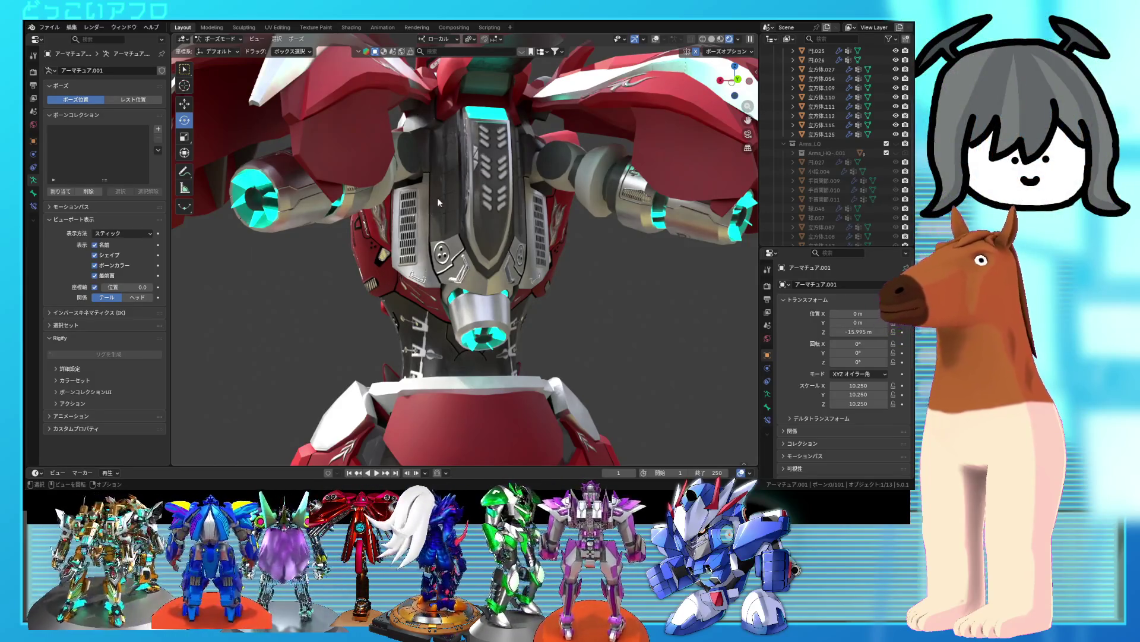
click(656, 39)
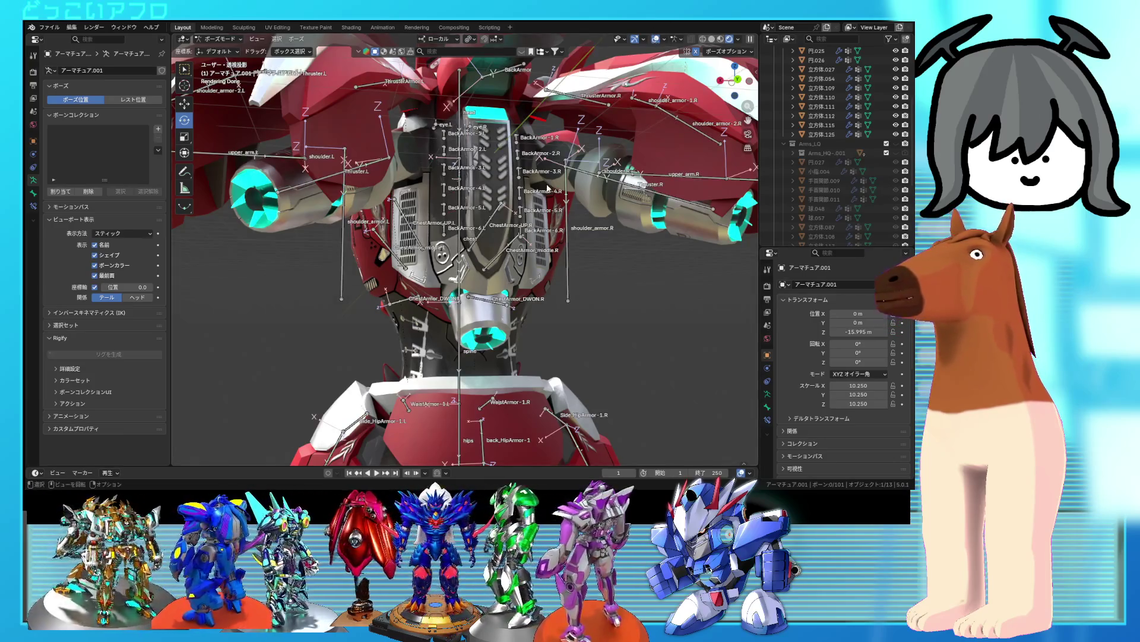
key(ctrl+Tab)
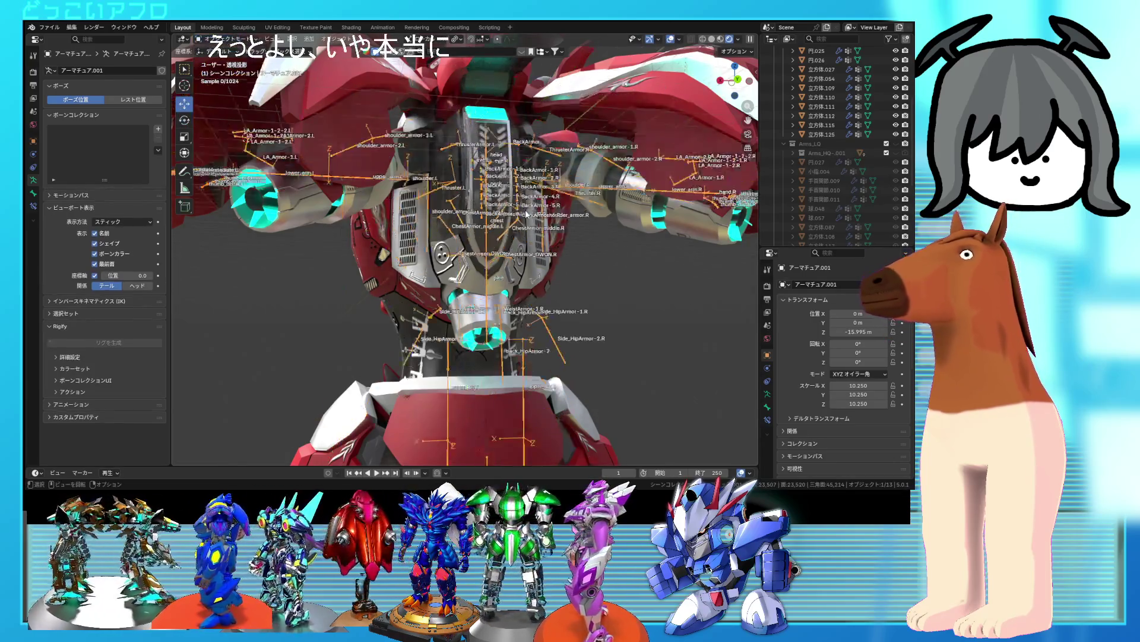
- Select the back-armor panel mesh 立方体.109 and enter Edit Mode
scroll(620, 290, down, 3)
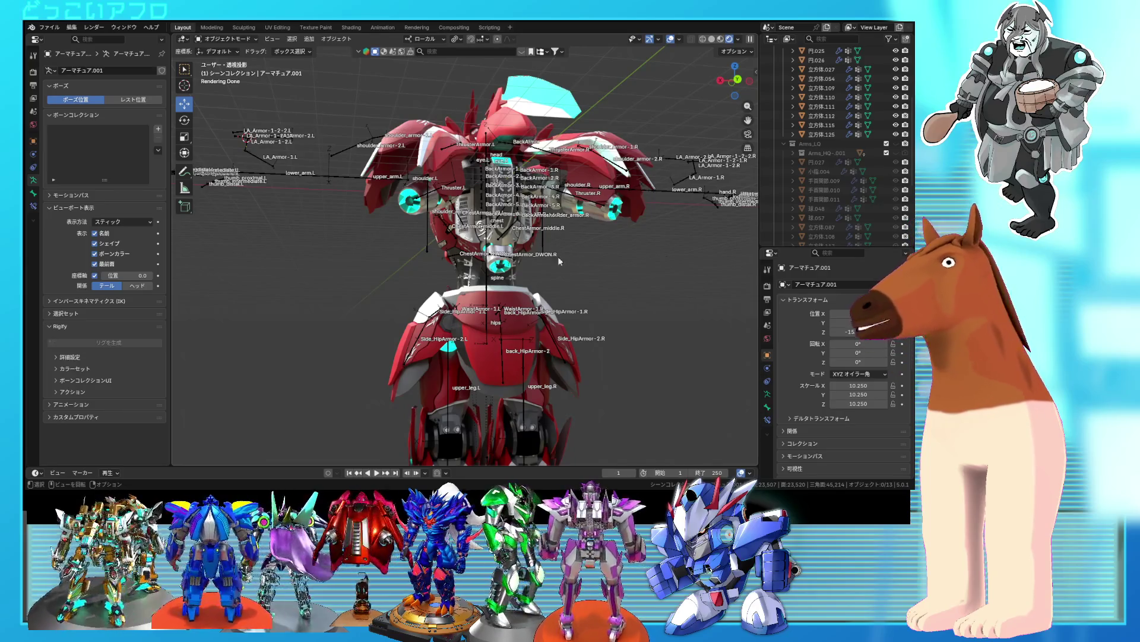
scroll(553, 256, up, 2)
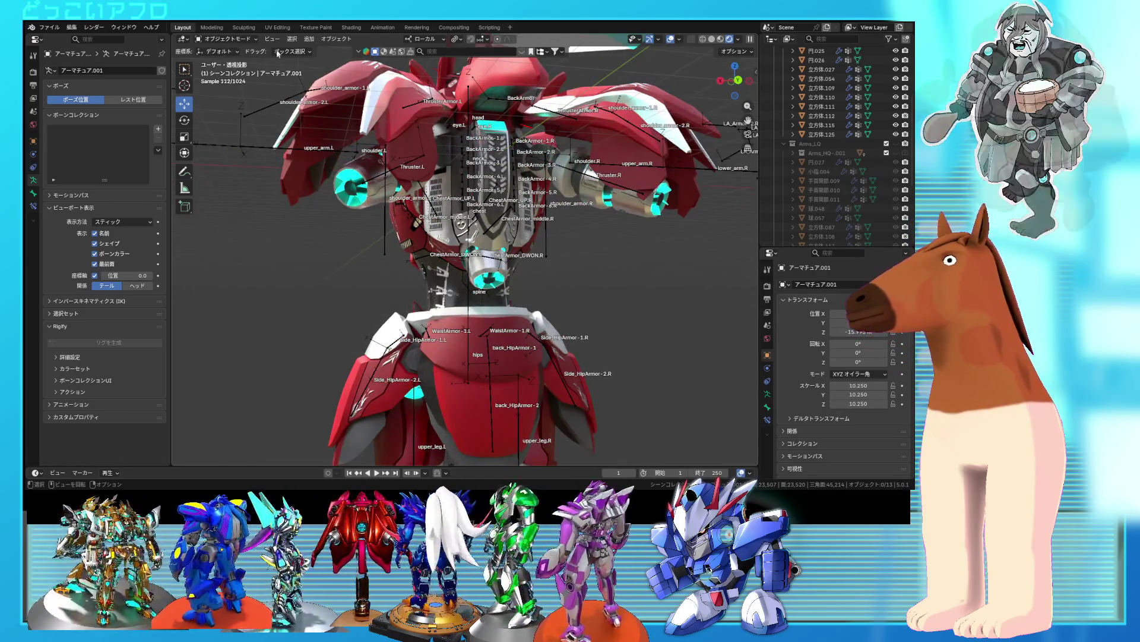
scroll(439, 254, up, 3)
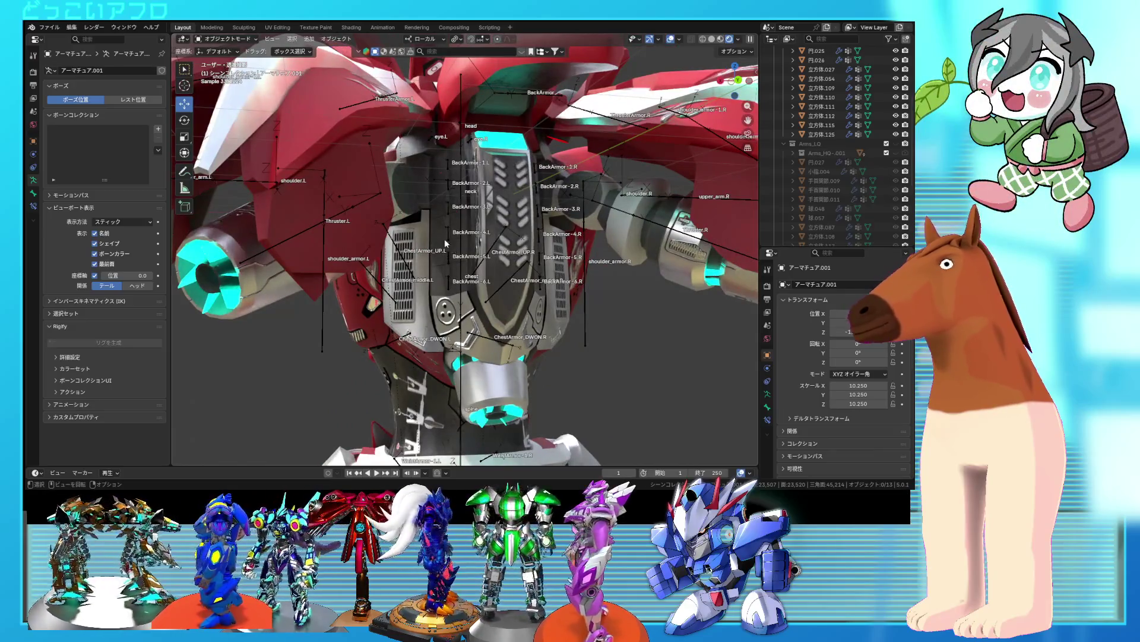
click(447, 240)
key(Tab)
- Assign the top three back plates to BackArmor-1.L, BackArmor-2.L and BackArmor-3.L
key(a)
click(449, 159)
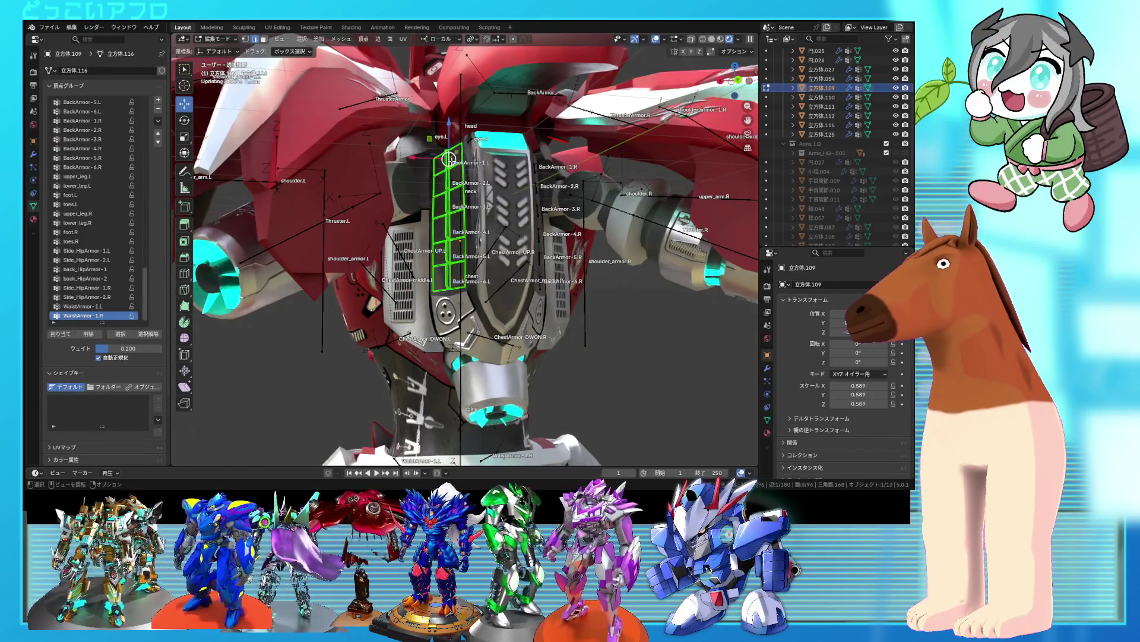
key(l)
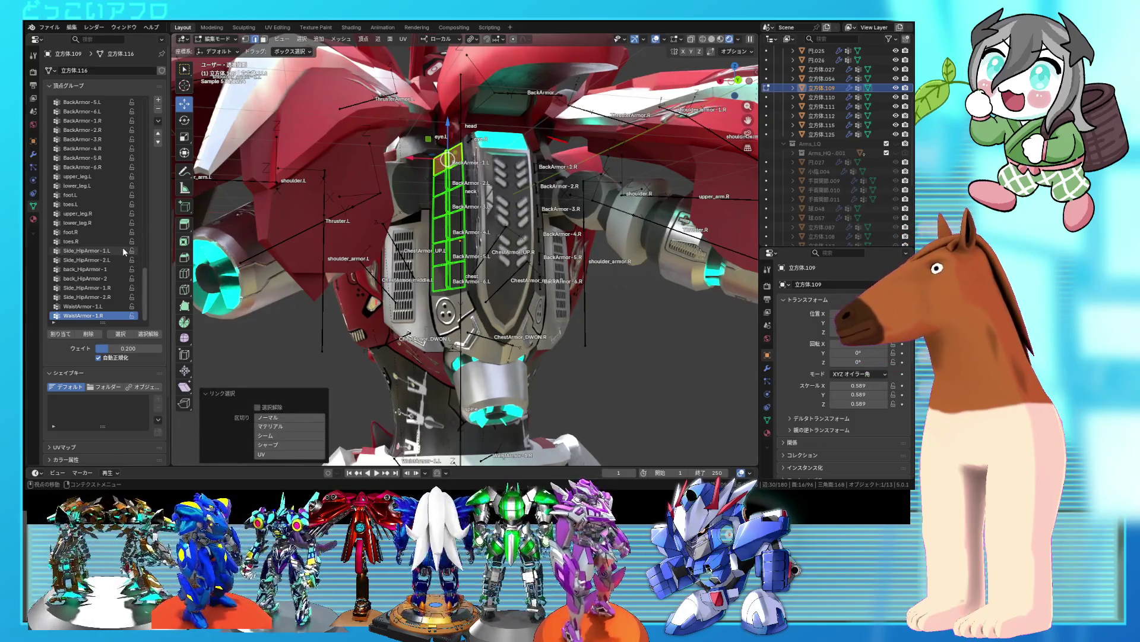
scroll(122, 247, up, 5)
click(101, 158)
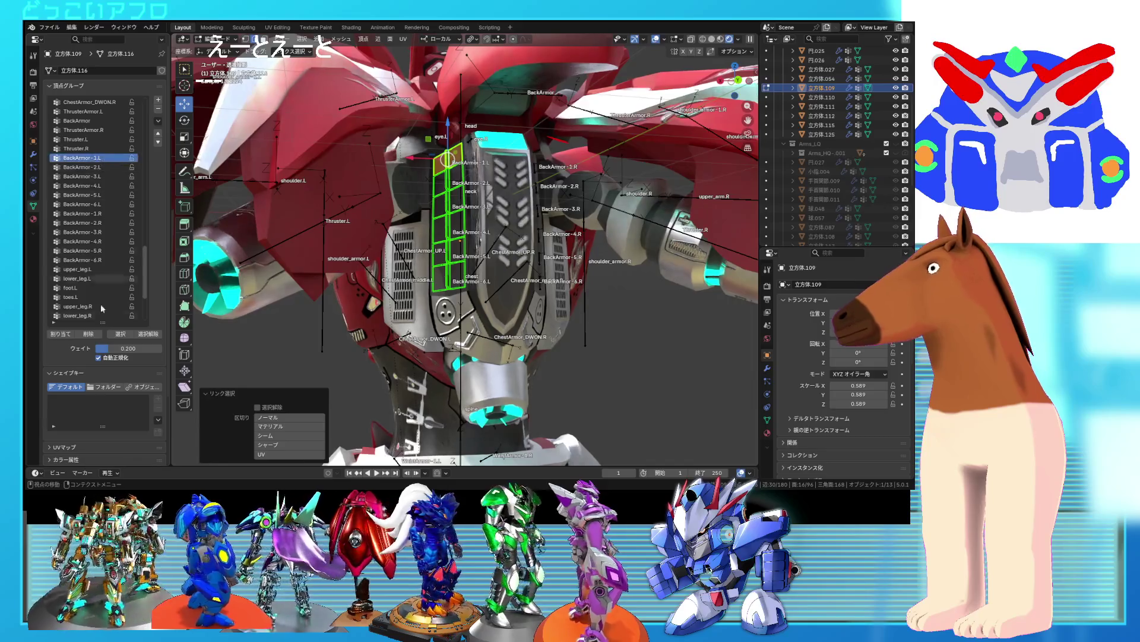
click(62, 334)
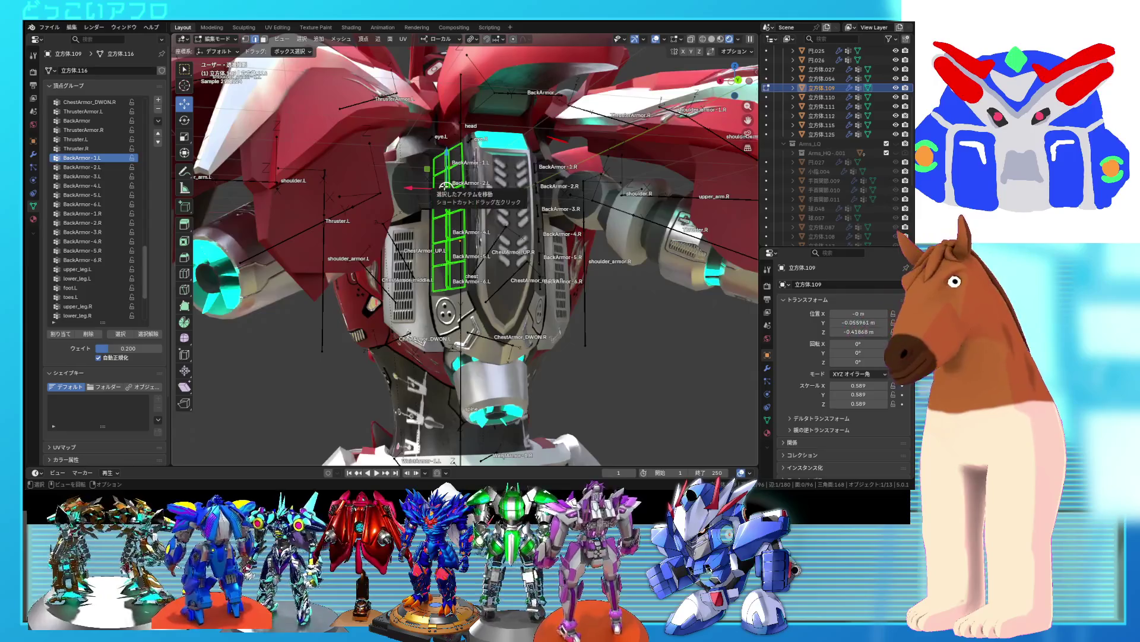
key(l)
click(119, 169)
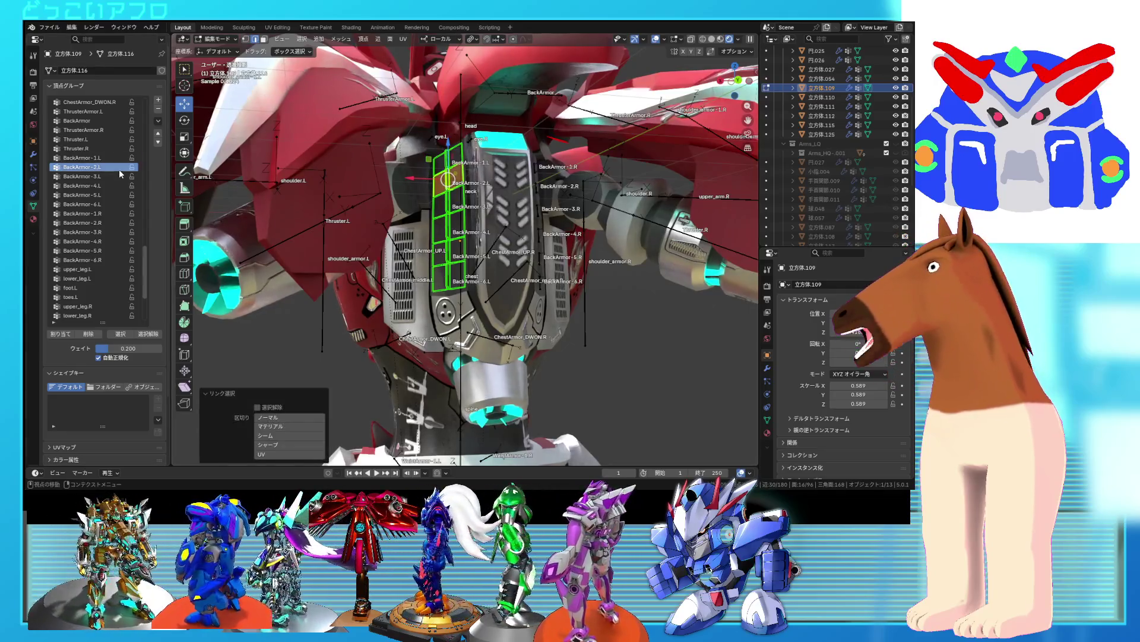
click(68, 336)
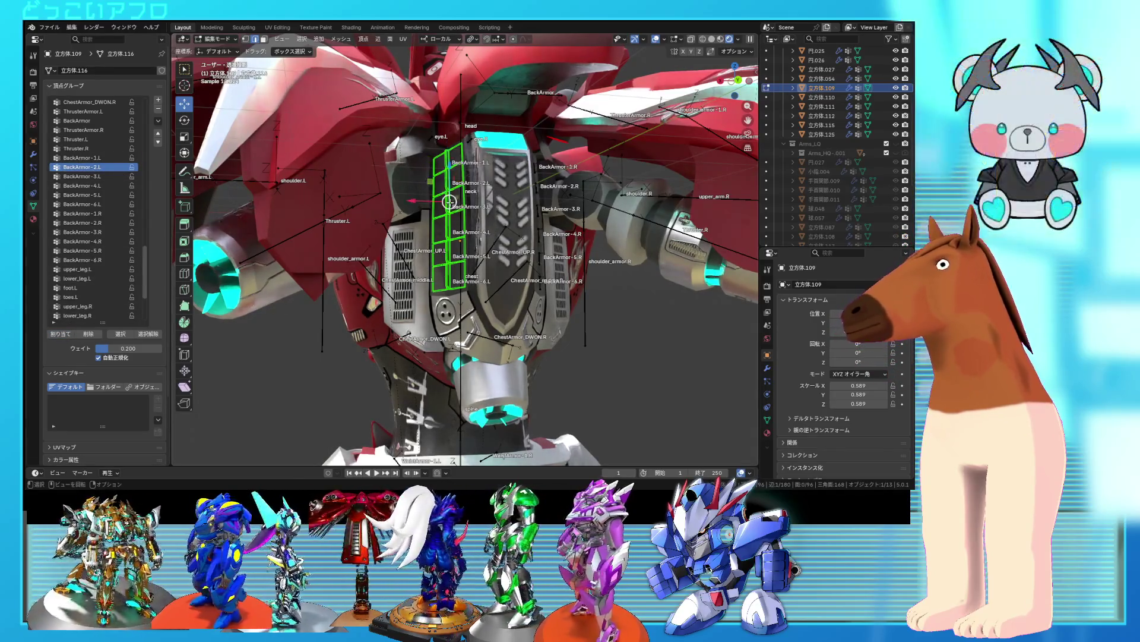
click(109, 176)
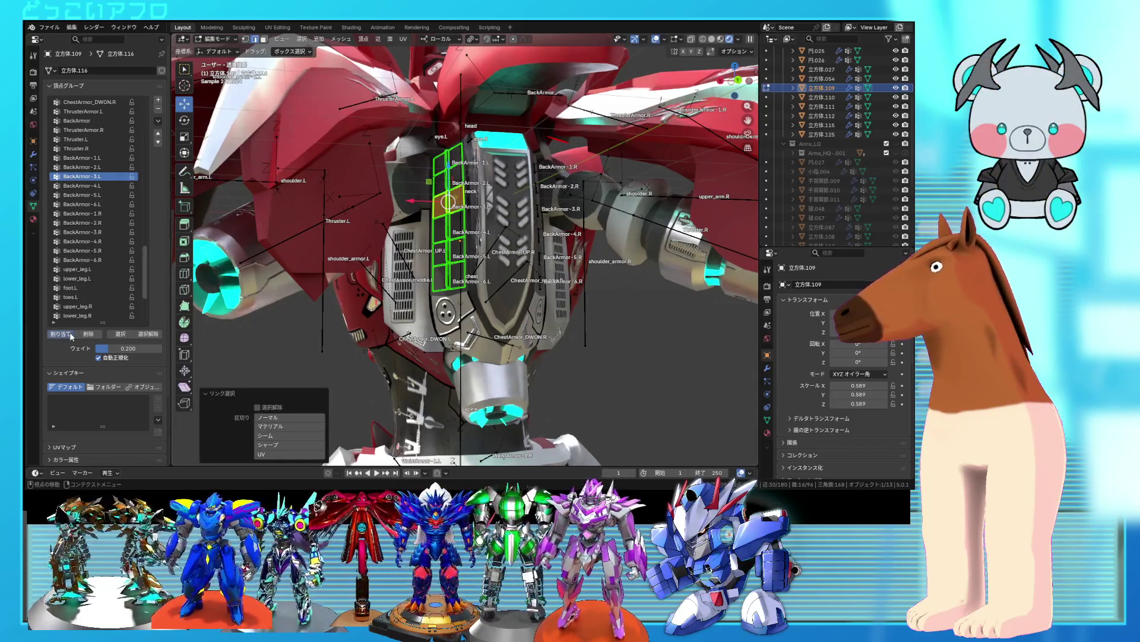
click(70, 334)
- Assign the fourth, fifth and lowest plates to BackArmor-4.L, BackArmor-5.L and BackArmor-6.L
click(449, 227)
key(l)
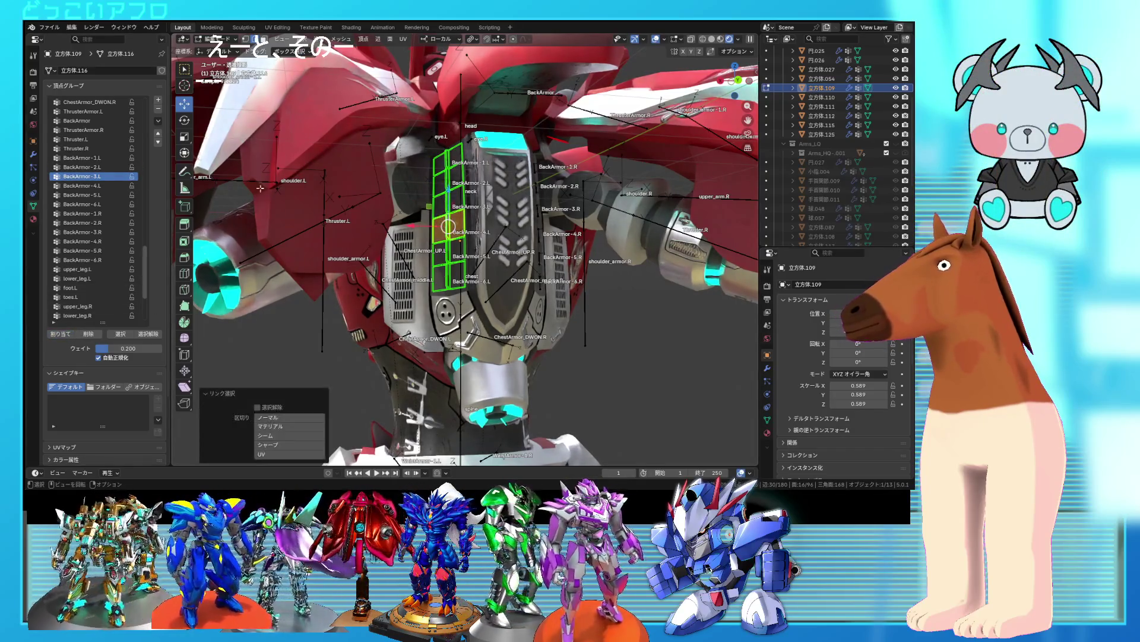
click(98, 186)
click(67, 334)
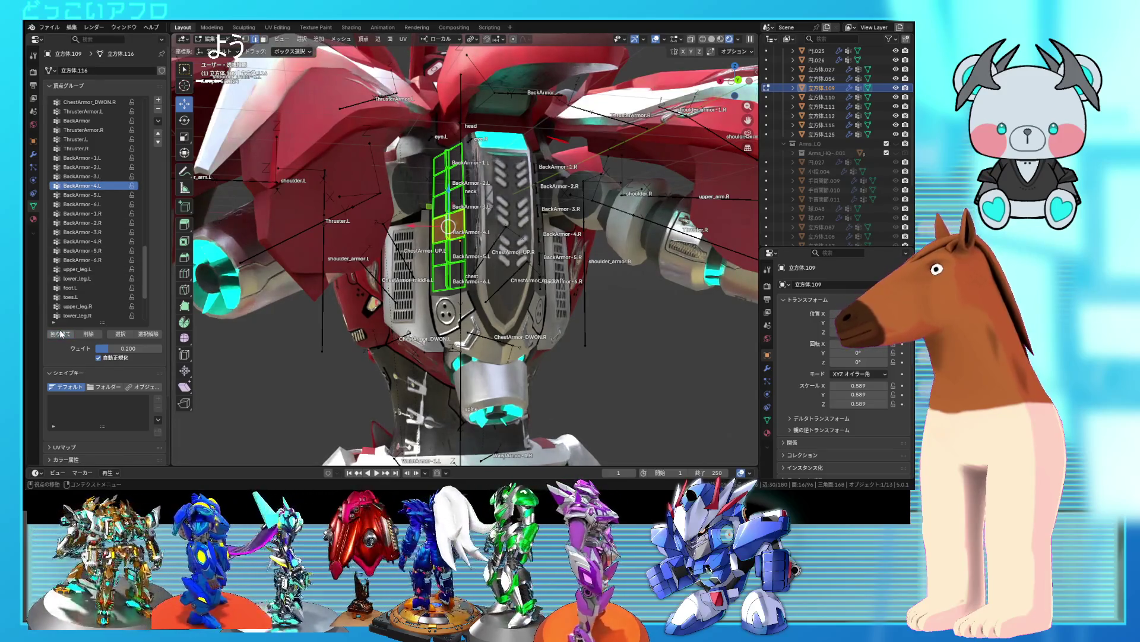
click(449, 251)
key(l)
click(89, 195)
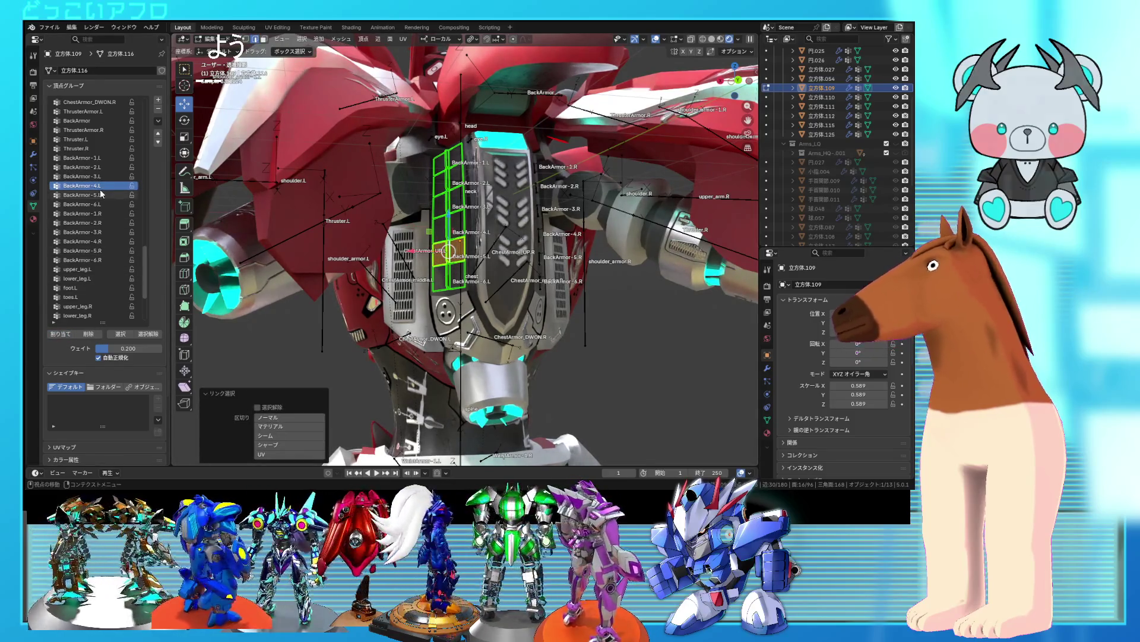
click(60, 333)
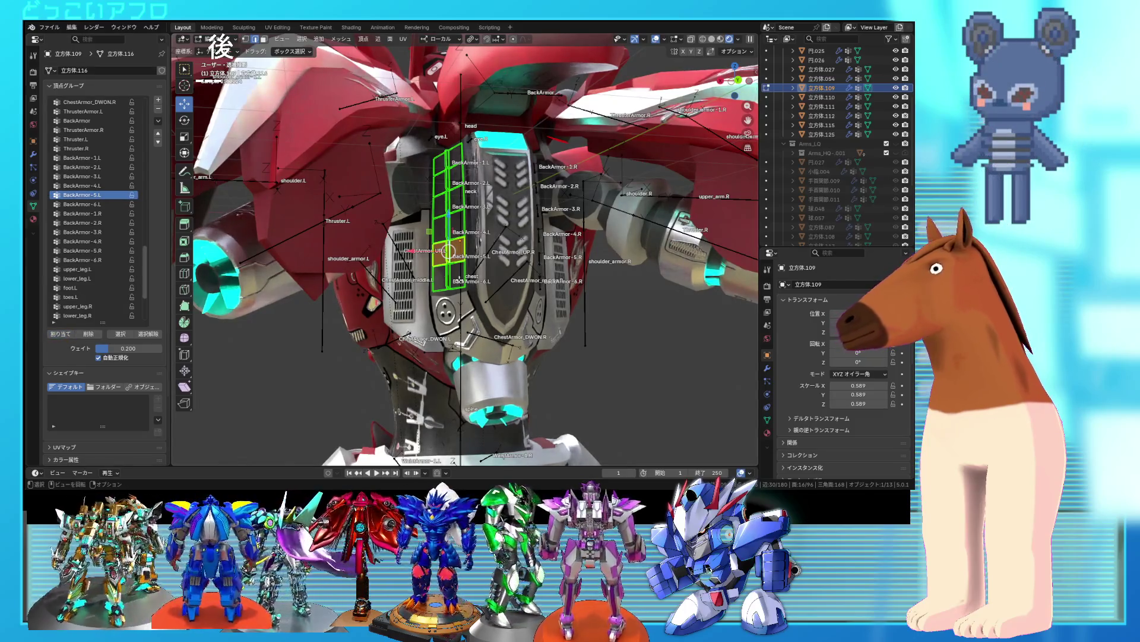
click(450, 276)
key(l)
click(89, 204)
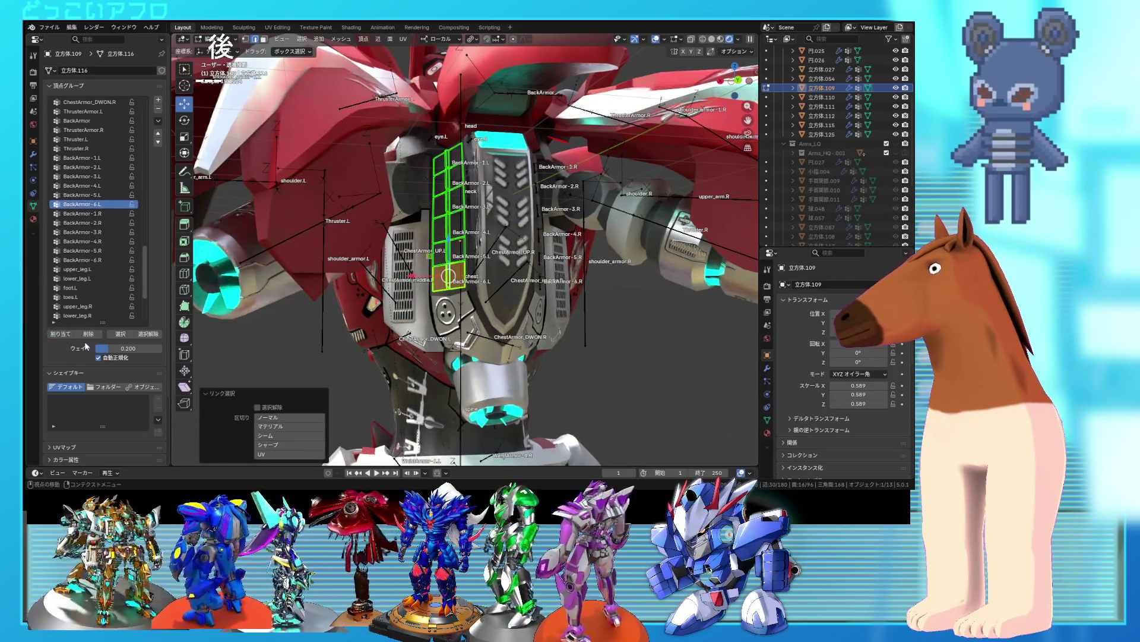
click(59, 334)
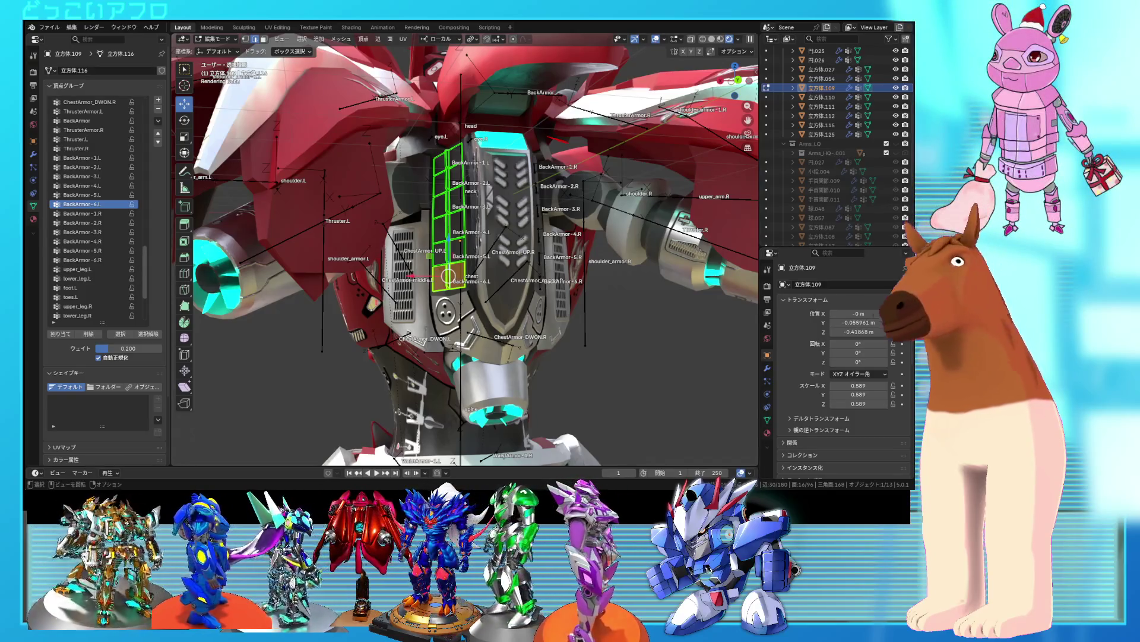
middle_drag(484, 225, 512, 224)
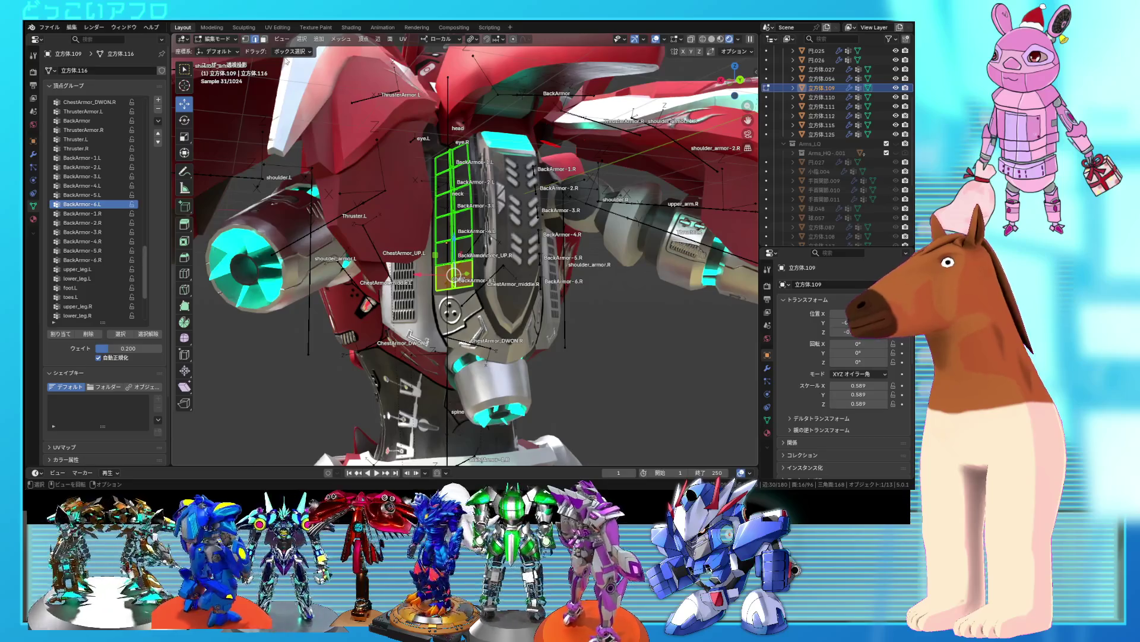
- Leave Edit Mode, select the armature and pick the BackArmor-3.L bone
key(Tab)
scroll(451, 209, up, 1)
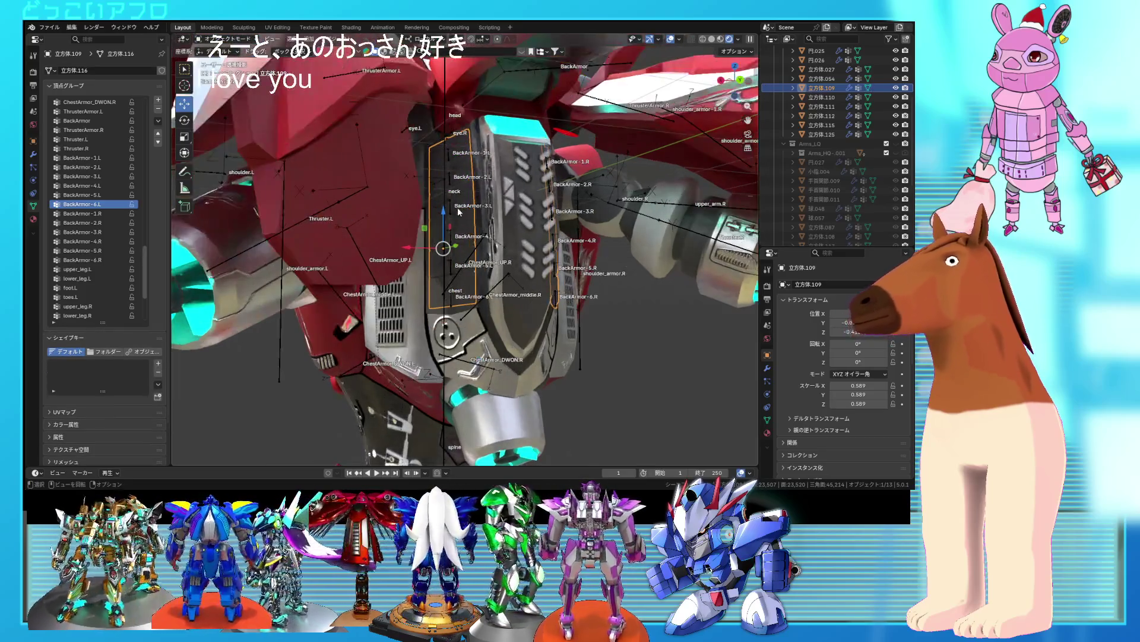
click(451, 209)
click(453, 210)
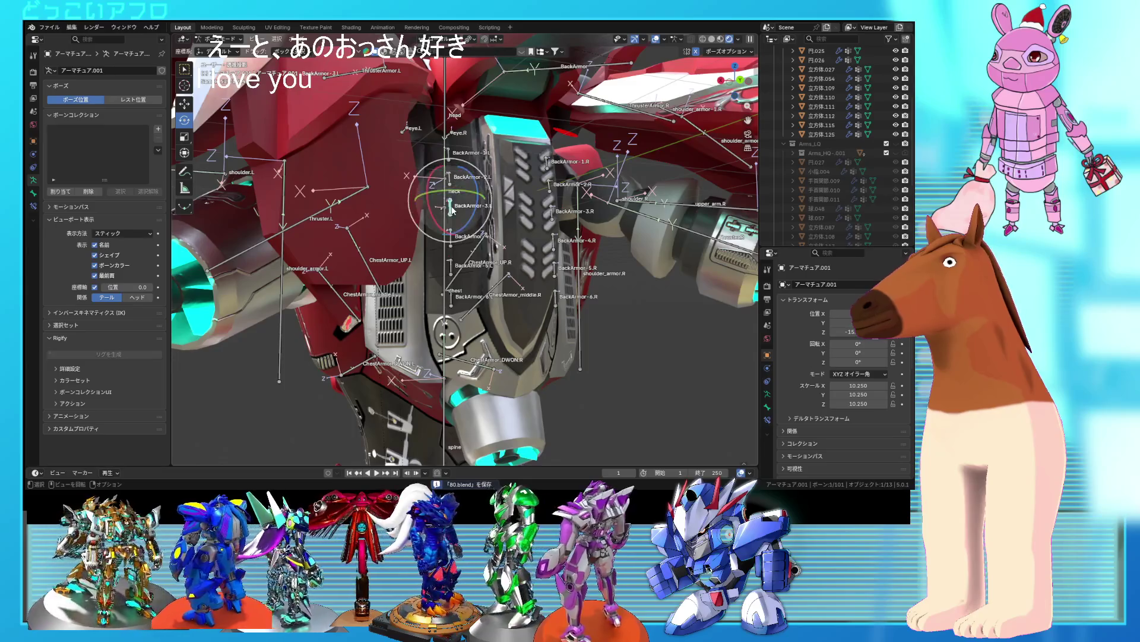
key(i)
key(Return)
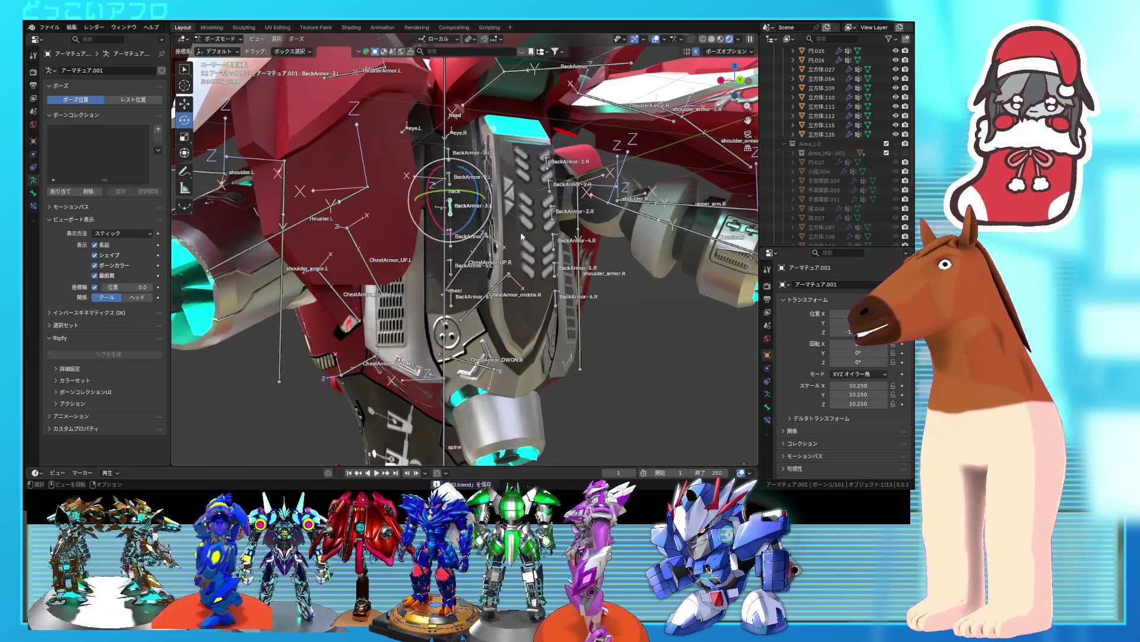
- Add the other left back-armor bones to the selection and rotate them 45.8°
shift+click(451, 252)
shift+click(452, 294)
shift+click(450, 209)
shift+click(450, 159)
shift+click(450, 178)
middle_drag(450, 179, 419, 205)
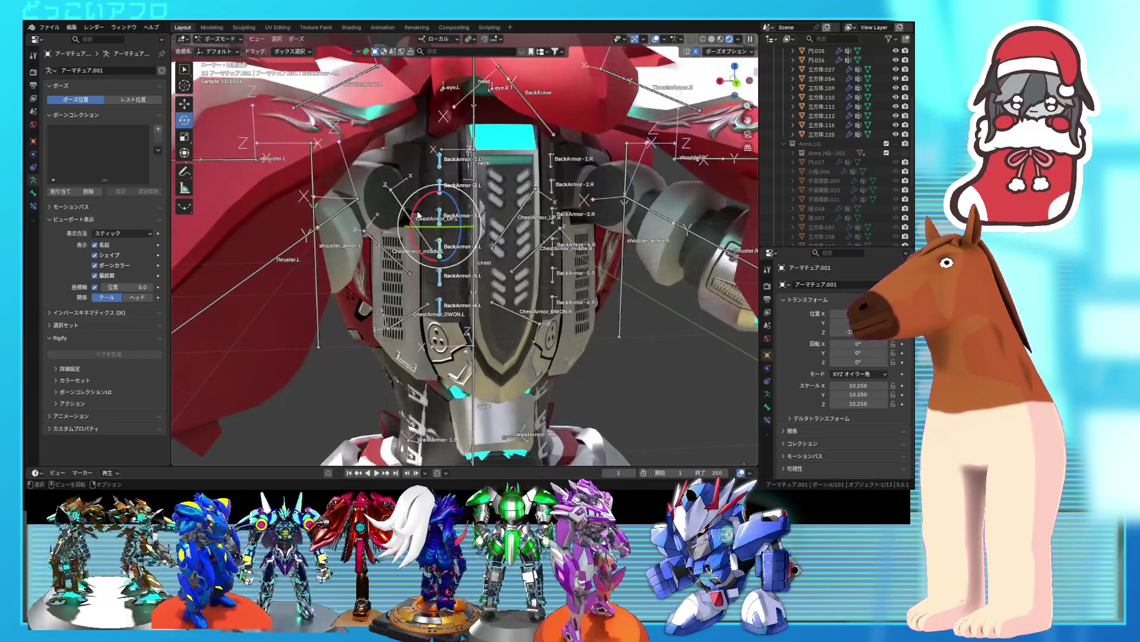
key(r)
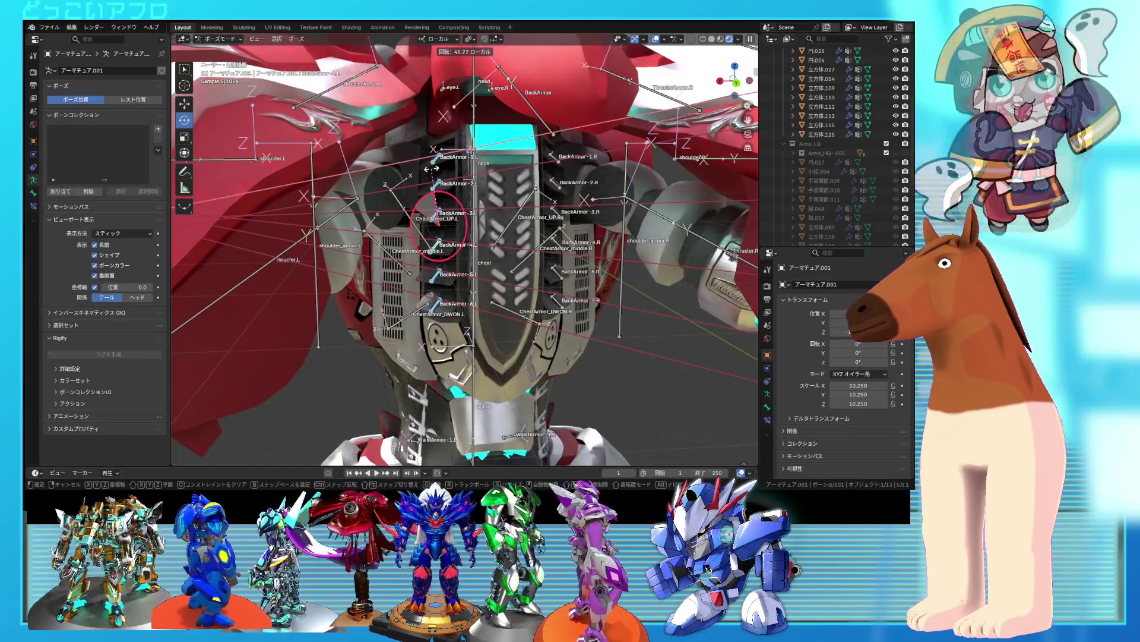
click(431, 172)
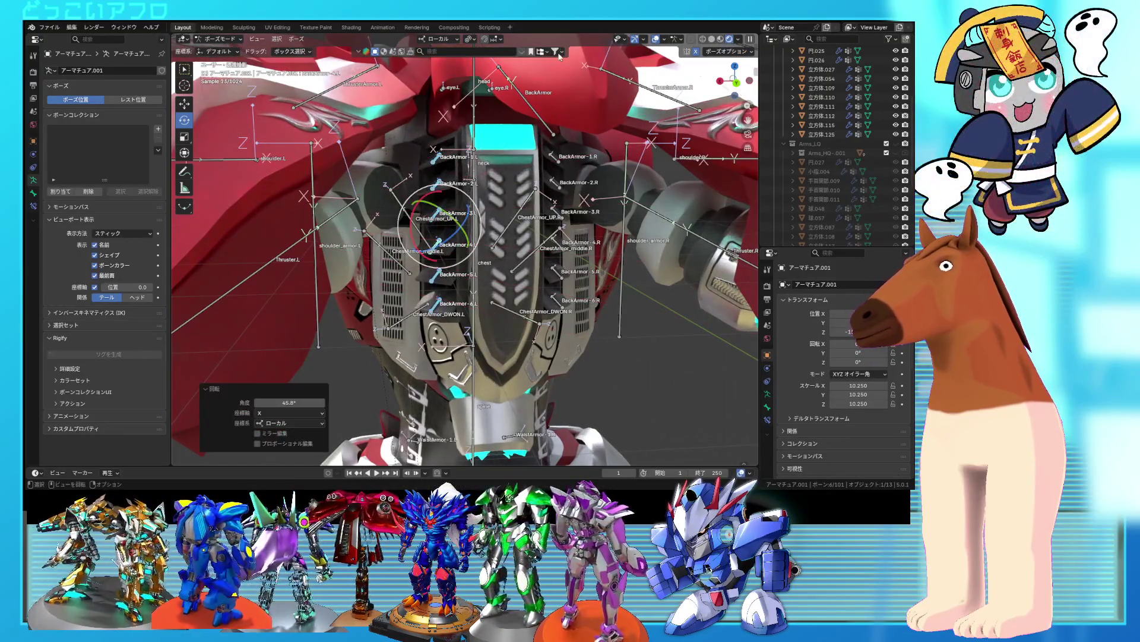
- Hide the bones, tilt the selection about X, and inspect how the armor plates follow
click(655, 39)
scroll(509, 181, up, 3)
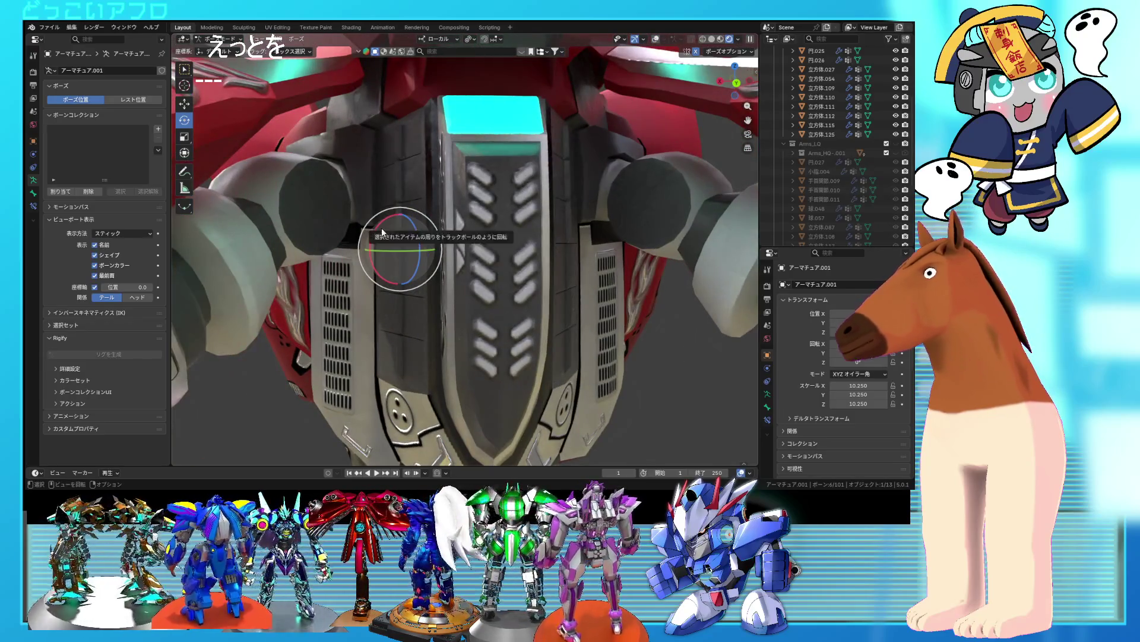
mouse_move(441, 208)
middle_down()
mouse_move(469, 194)
mouse_move(445, 193)
middle_up()
mouse_move(388, 224)
mouse_down()
mouse_move(406, 197)
mouse_move(413, 223)
mouse_move(397, 237)
mouse_move(410, 178)
mouse_up()
scroll(414, 142, down, 3)
mouse_move(425, 137)
middle_down()
mouse_move(436, 296)
mouse_move(417, 300)
mouse_move(433, 295)
mouse_move(441, 234)
mouse_move(491, 205)
middle_up()
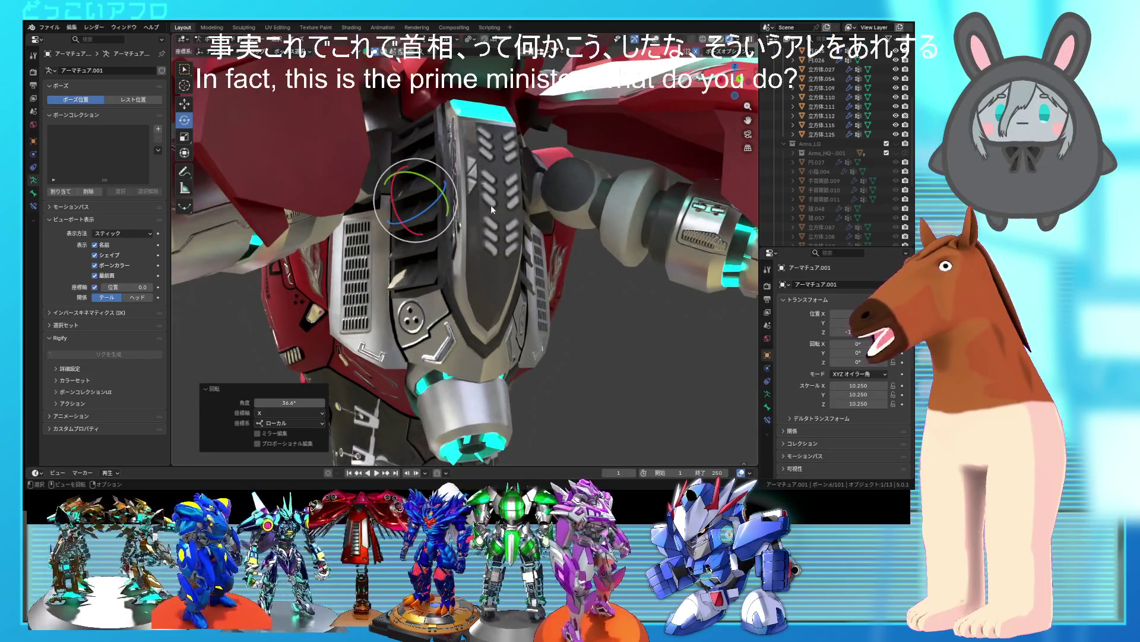
scroll(491, 205, up, 2)
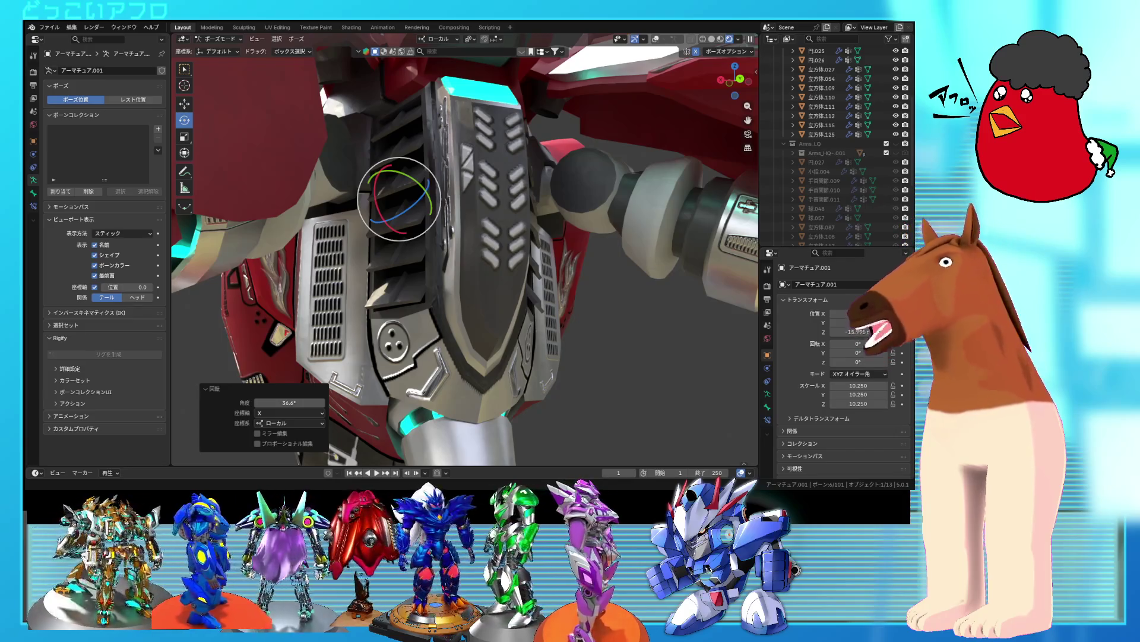
- Undo the rotation, show the bones again, and tilt the back-armor bones 26.6° about X
key(ctrl+z)
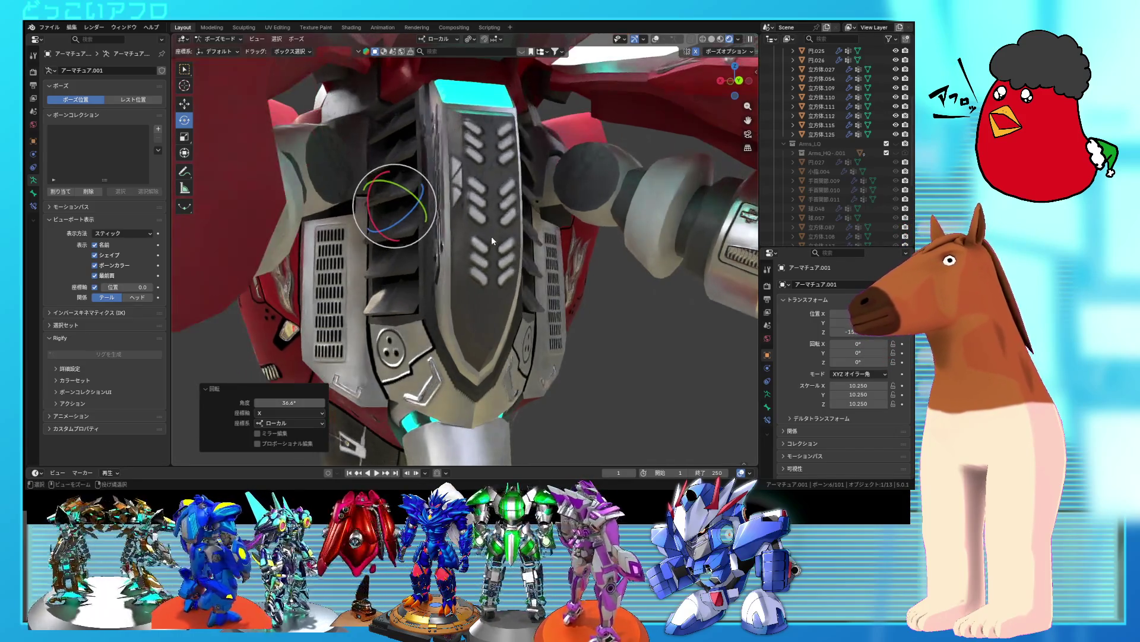
key(ctrl+z)
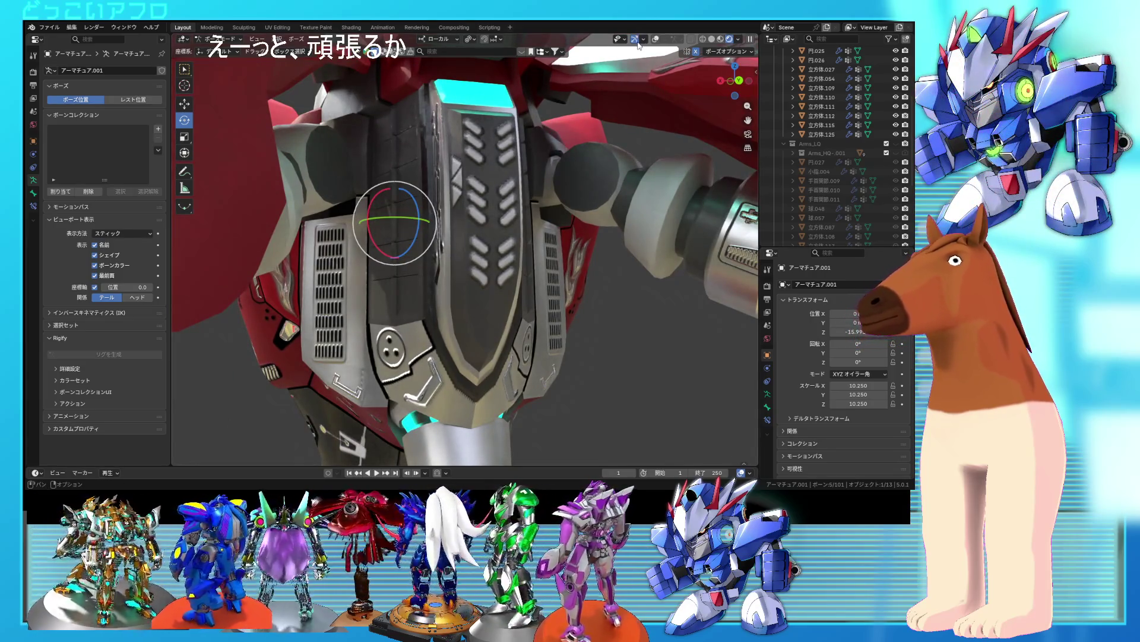
click(655, 39)
shift+click(374, 198)
drag(374, 198, 375, 168)
scroll(375, 168, down, 6)
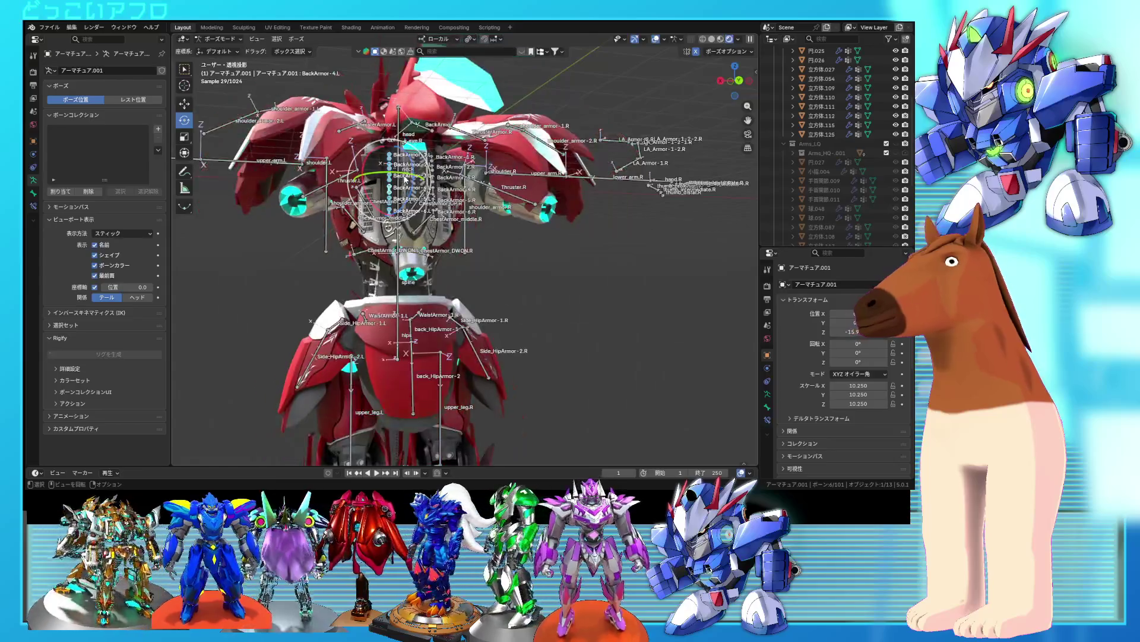
- Return to Object Mode and view the robot from the side
key(ctrl+Tab)
mouse_move(511, 262)
middle_down()
mouse_move(565, 248)
mouse_move(518, 245)
mouse_move(542, 250)
mouse_move(408, 277)
mouse_move(515, 227)
mouse_move(547, 242)
mouse_move(448, 255)
mouse_move(524, 180)
middle_up()
scroll(524, 179, down, 5)
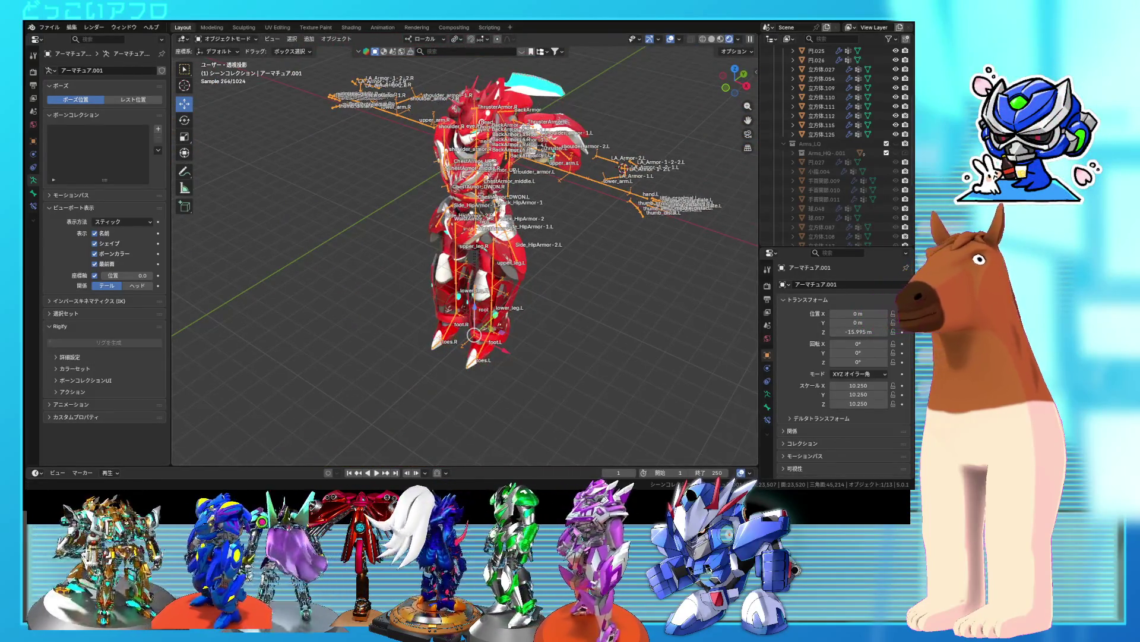
scroll(600, 231, up, 5)
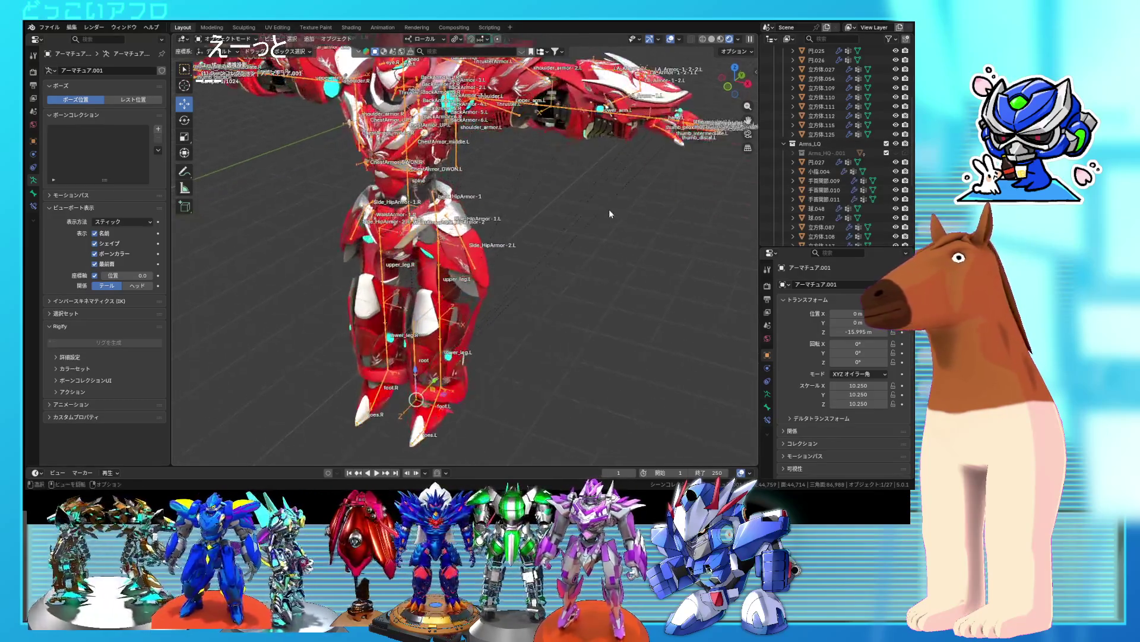
ctrl+middle_drag(610, 213, 601, 225)
- In Pose Mode, grab the root bone to test the rig, then cancel the move
key(ctrl+Tab)
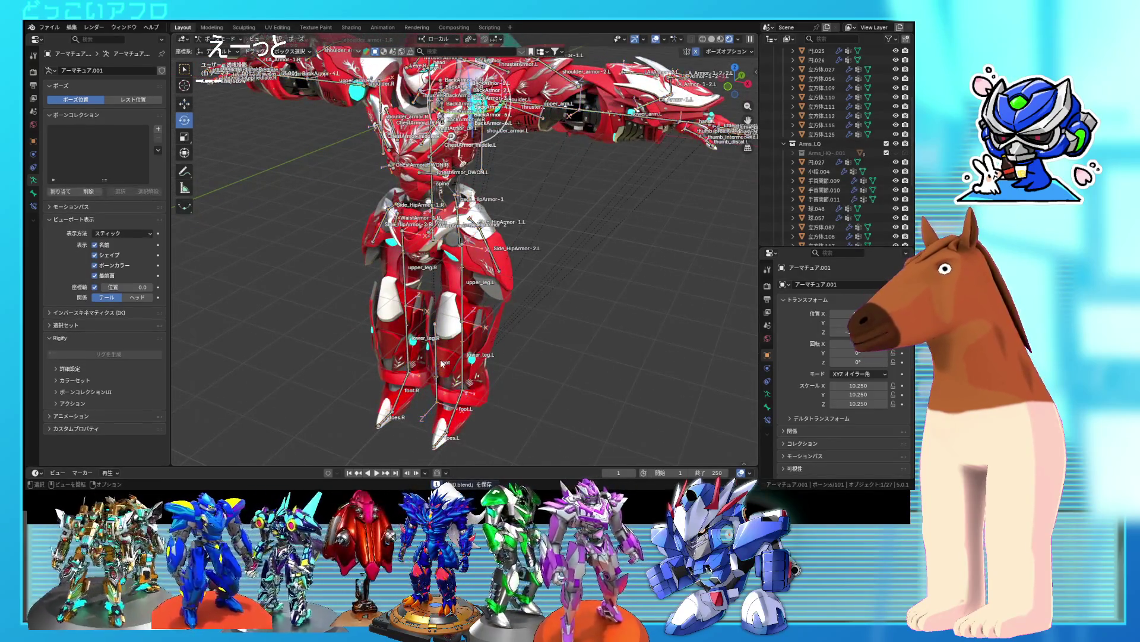
click(436, 384)
key(g)
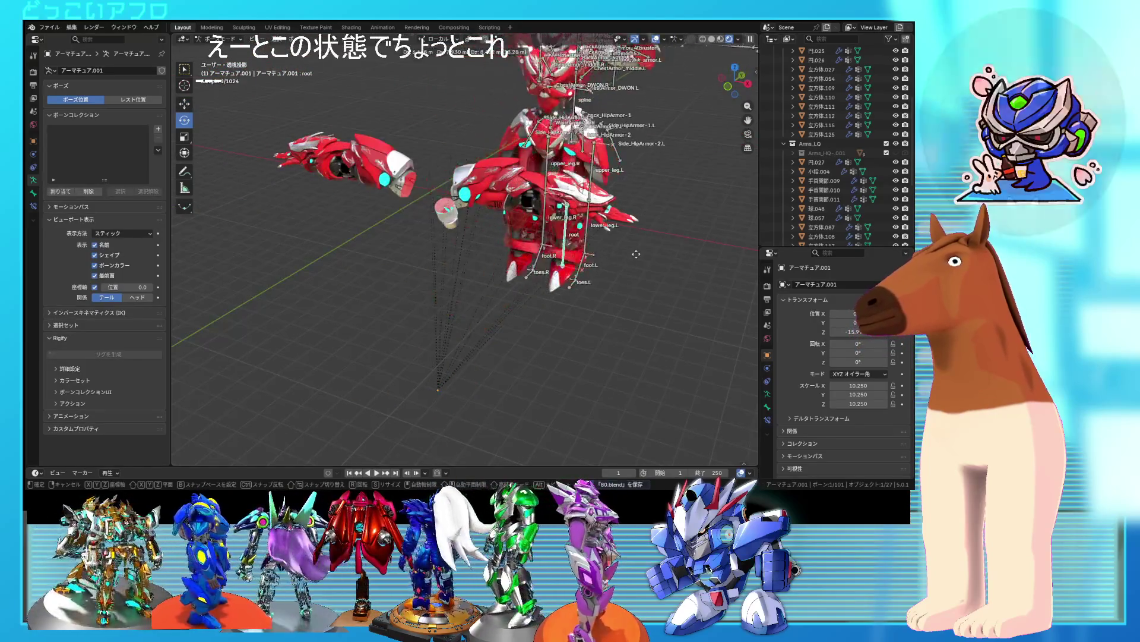
key(Escape)
mouse_move(647, 250)
middle_down()
mouse_move(644, 263)
mouse_move(502, 263)
mouse_move(612, 334)
mouse_move(474, 292)
middle_up()
scroll(480, 286, up, 4)
- Select all vertices of chest piece 円025 and assign them to the chest group
key(ctrl+Tab)
click(523, 275)
scroll(522, 275, up, 3)
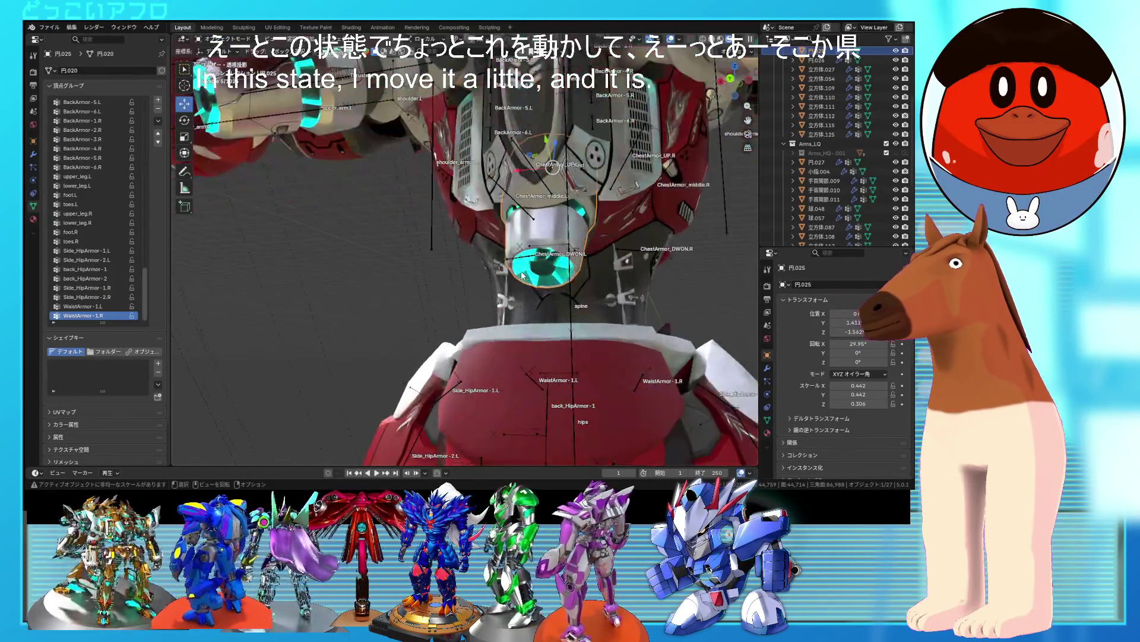
key(Tab)
key(a)
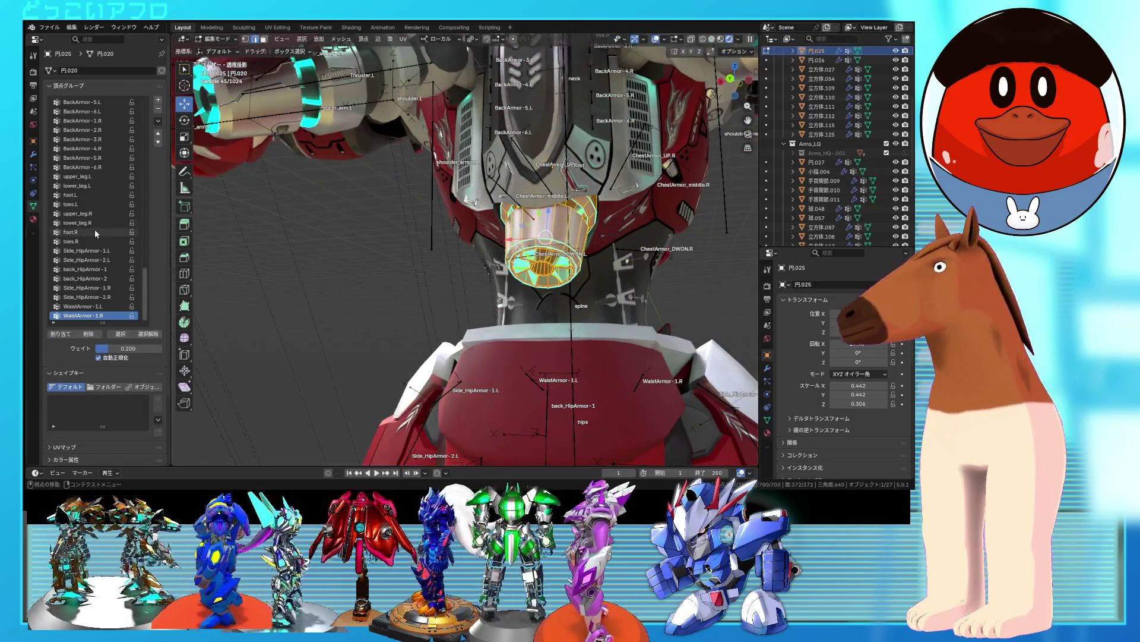
scroll(95, 229, up, 10)
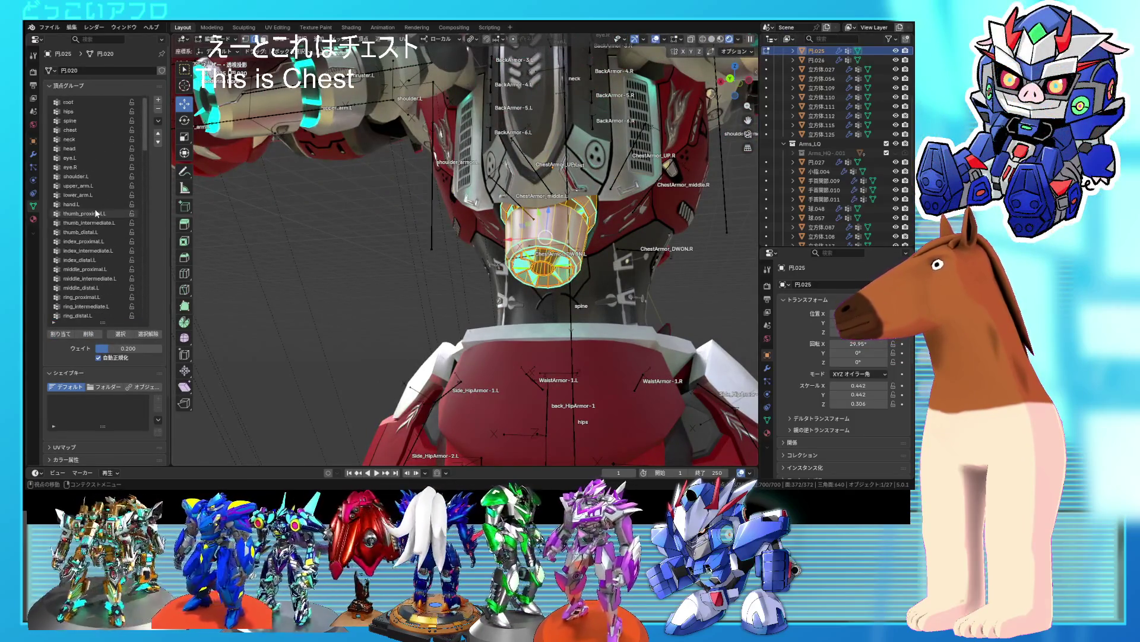
click(81, 129)
click(60, 334)
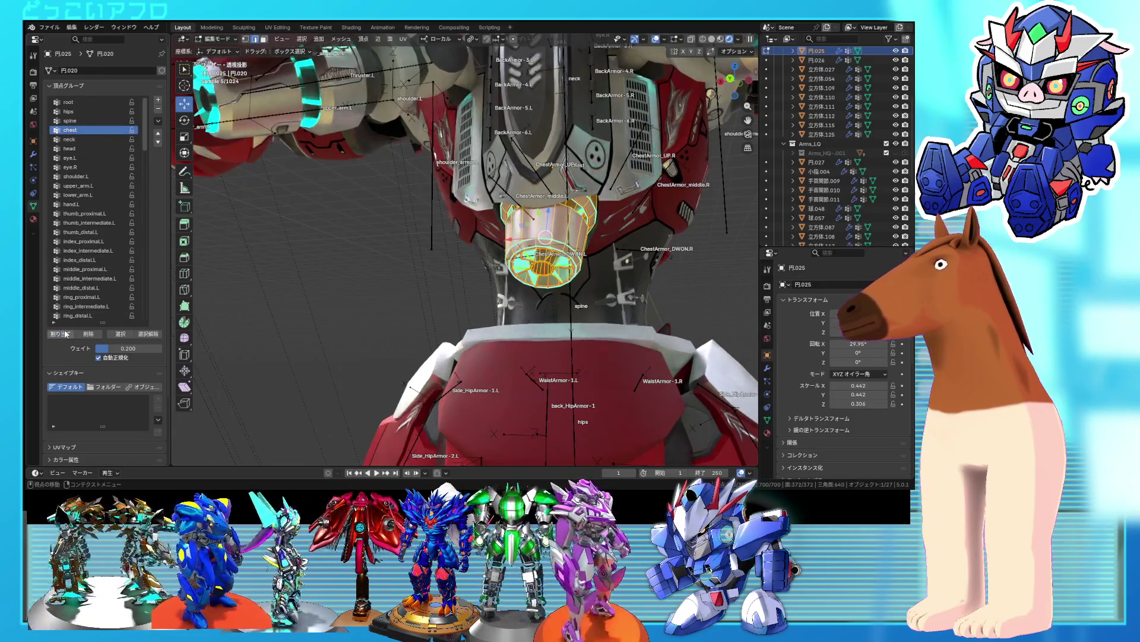
mouse_move(390, 305)
middle_down()
mouse_move(632, 293)
mouse_move(493, 280)
mouse_move(590, 277)
mouse_move(615, 304)
mouse_move(586, 290)
mouse_move(632, 302)
mouse_move(563, 306)
mouse_move(654, 333)
mouse_move(608, 316)
mouse_move(706, 332)
mouse_move(632, 297)
middle_up()
key(Tab)
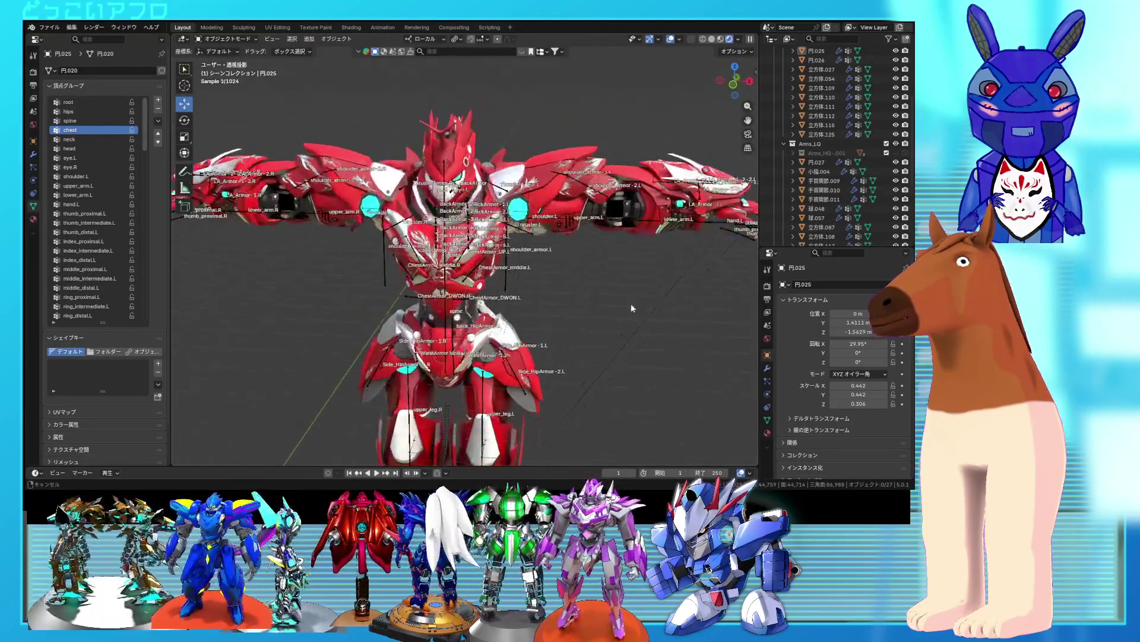
- Select the left shoulder and upper arm armor pieces and check them in wireframe
scroll(631, 309, up, 3)
mouse_move(519, 226)
middle_down()
mouse_move(535, 223)
mouse_move(495, 202)
mouse_move(448, 211)
mouse_move(458, 217)
middle_up()
click(541, 192)
click(467, 262)
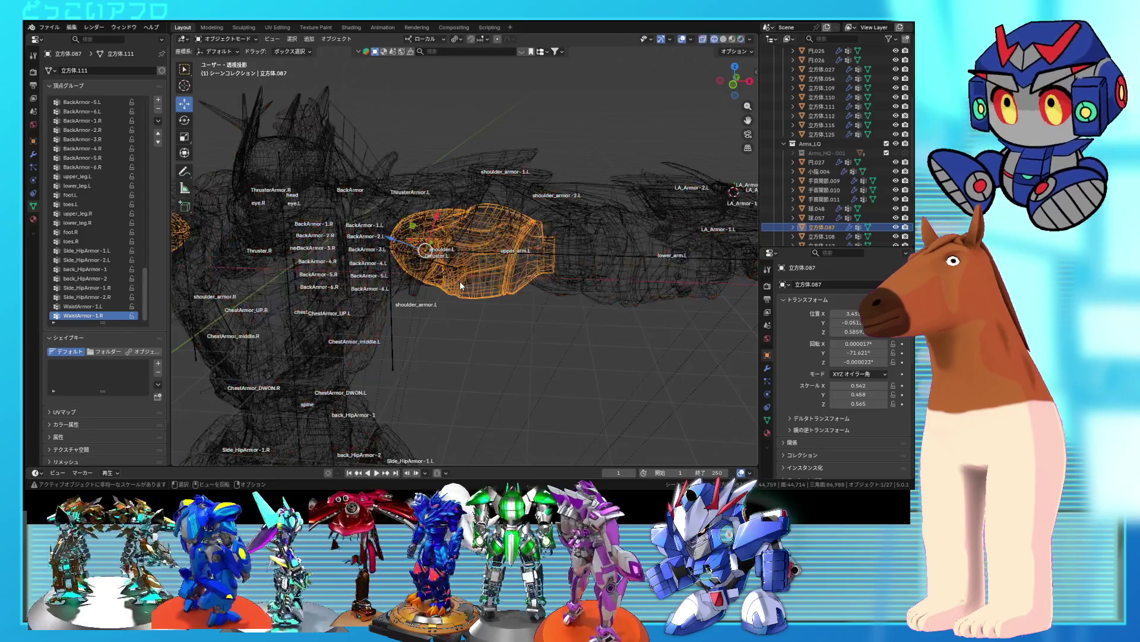
key(shift+z)
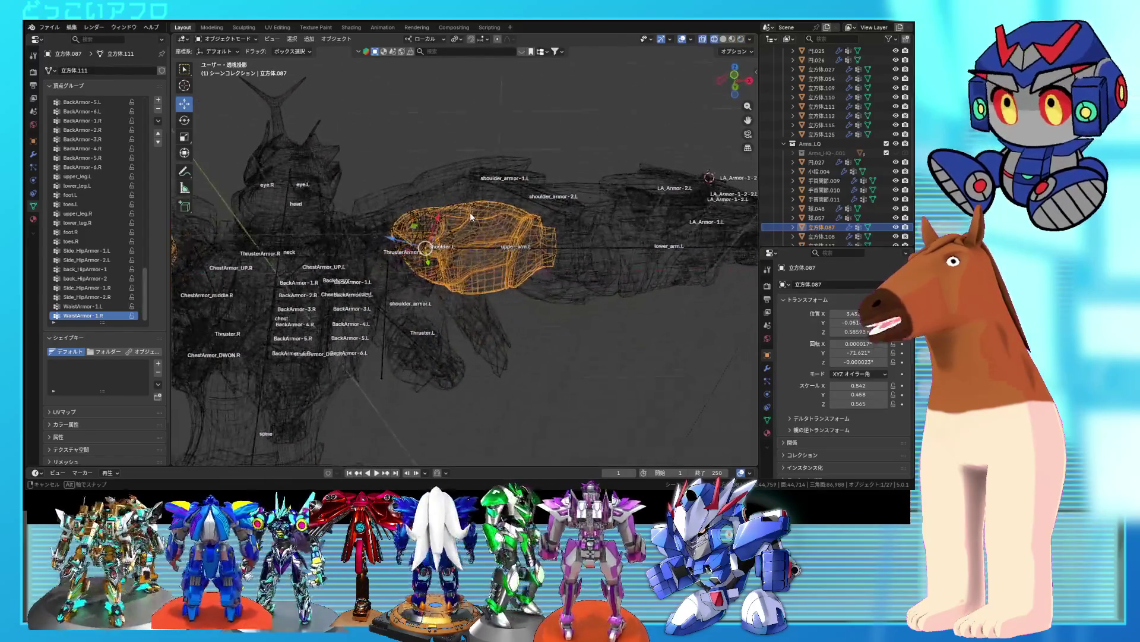
key(shift+z)
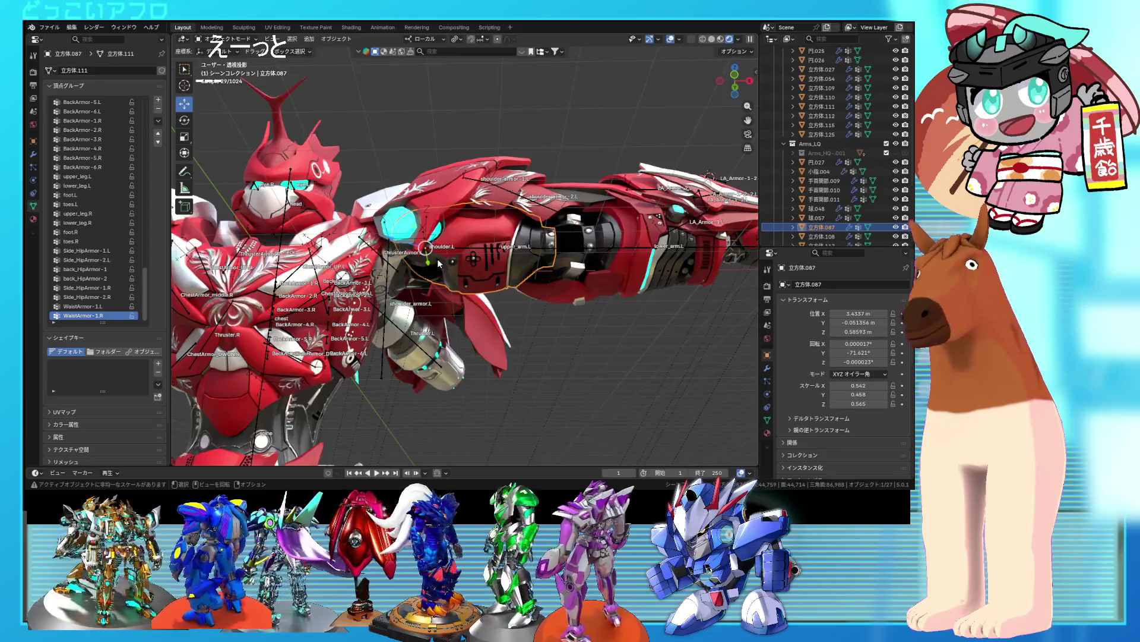
- Save the blend file, then close in on the left shoulder and select its armor plate
middle_drag(454, 272, 465, 233)
key(ctrl+s)
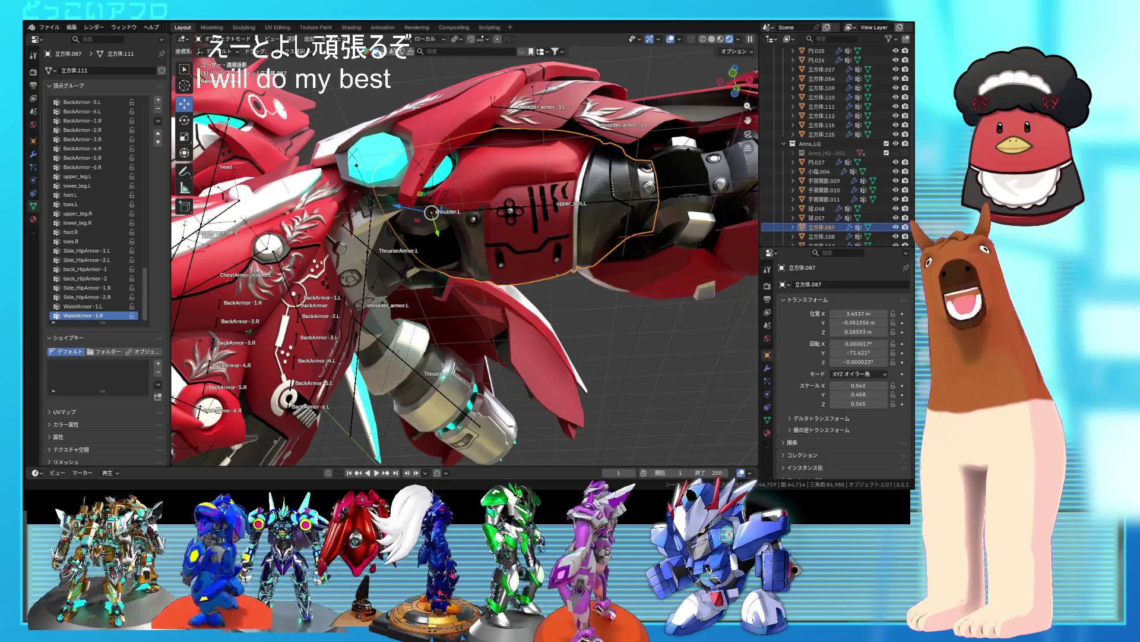
middle_drag(463, 268, 482, 236)
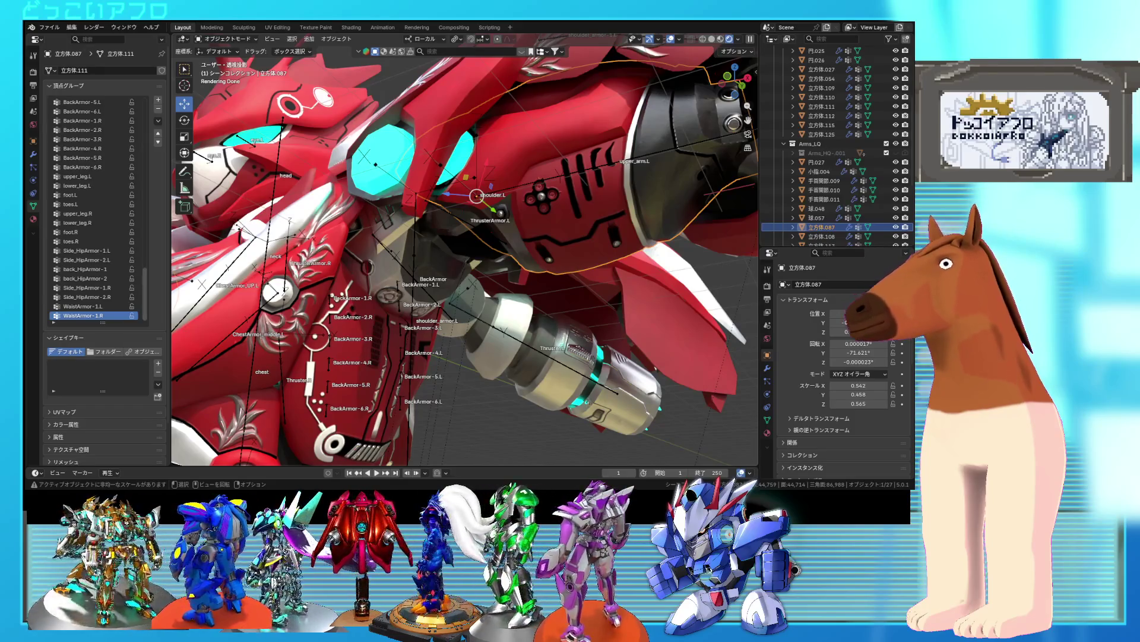
mouse_move(443, 255)
middle_down()
mouse_move(472, 251)
mouse_move(465, 259)
mouse_move(490, 240)
mouse_move(482, 279)
mouse_move(455, 158)
mouse_move(457, 251)
middle_up()
click(455, 158)
- In Edit Mode, select the linked shoulder plate and try it with the shoulder_armor.L group
key(Tab)
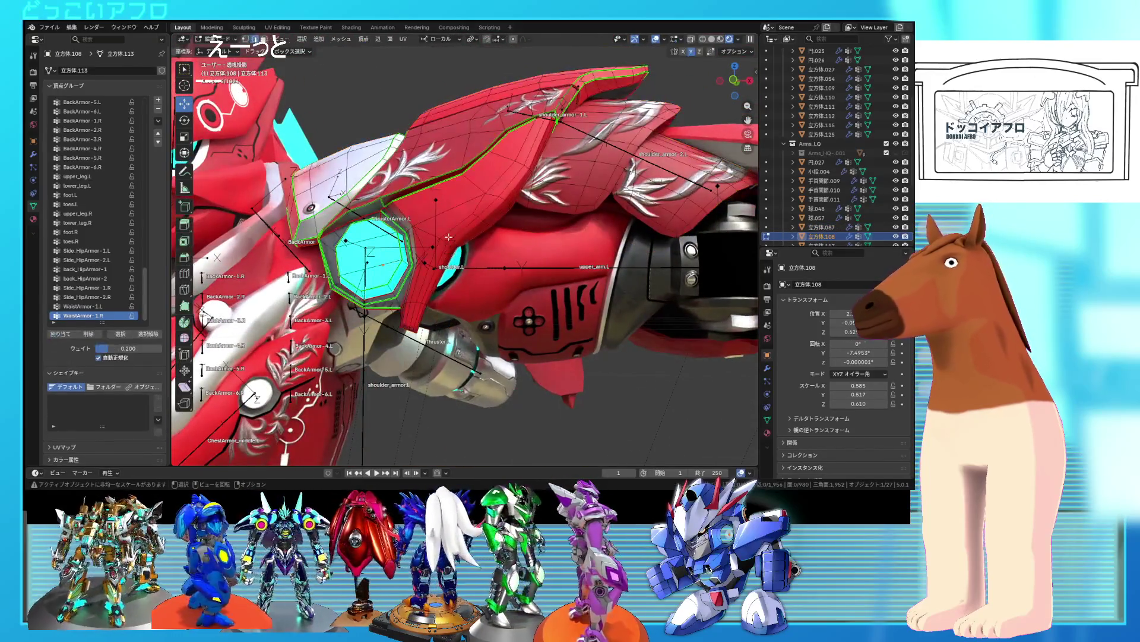
key(l)
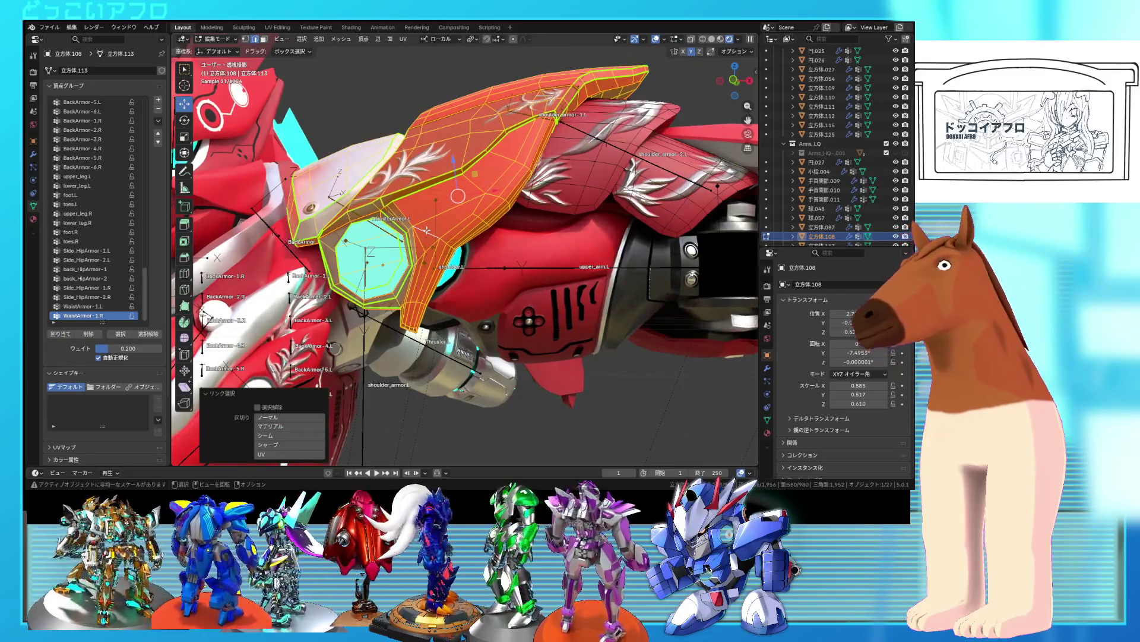
middle_drag(427, 230, 461, 238)
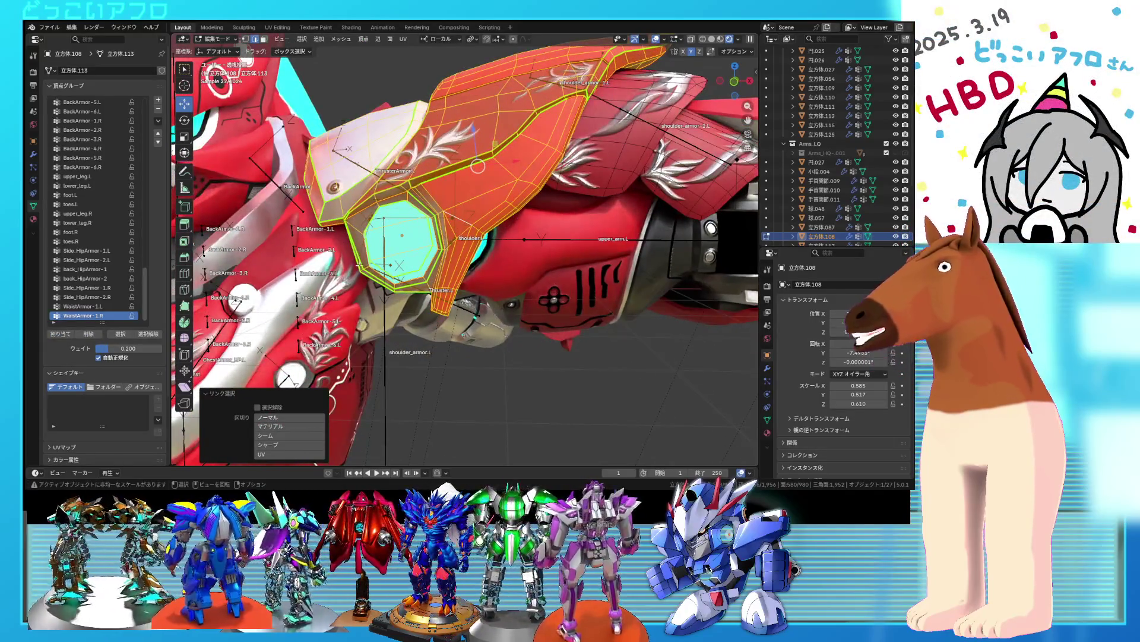
scroll(369, 246, down, 5)
scroll(114, 234, up, 15)
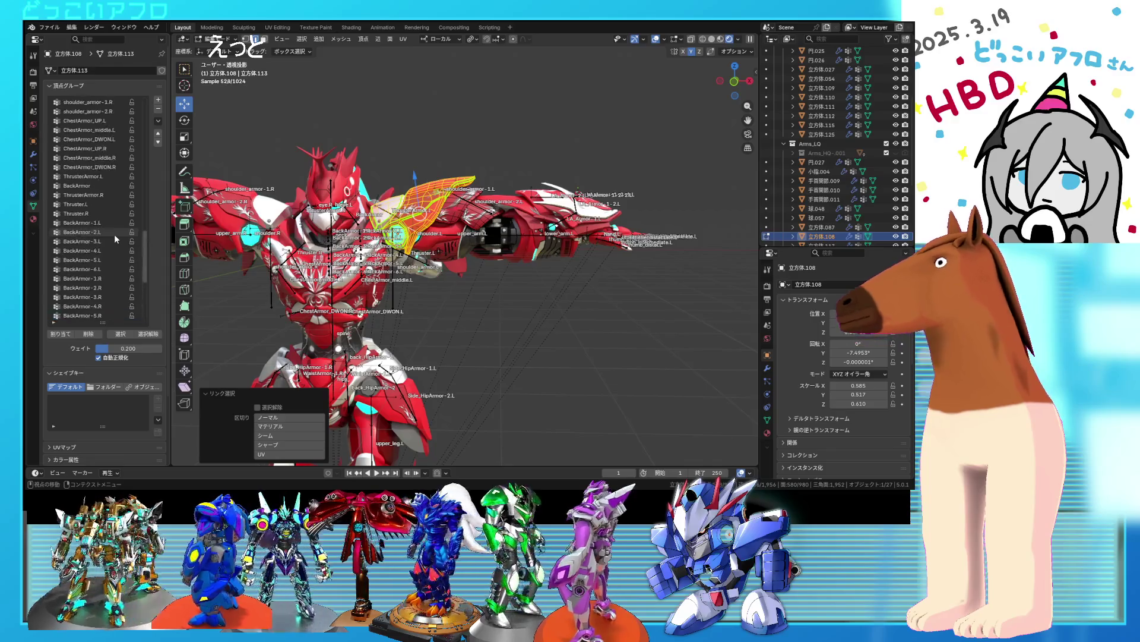
scroll(114, 234, down, 3)
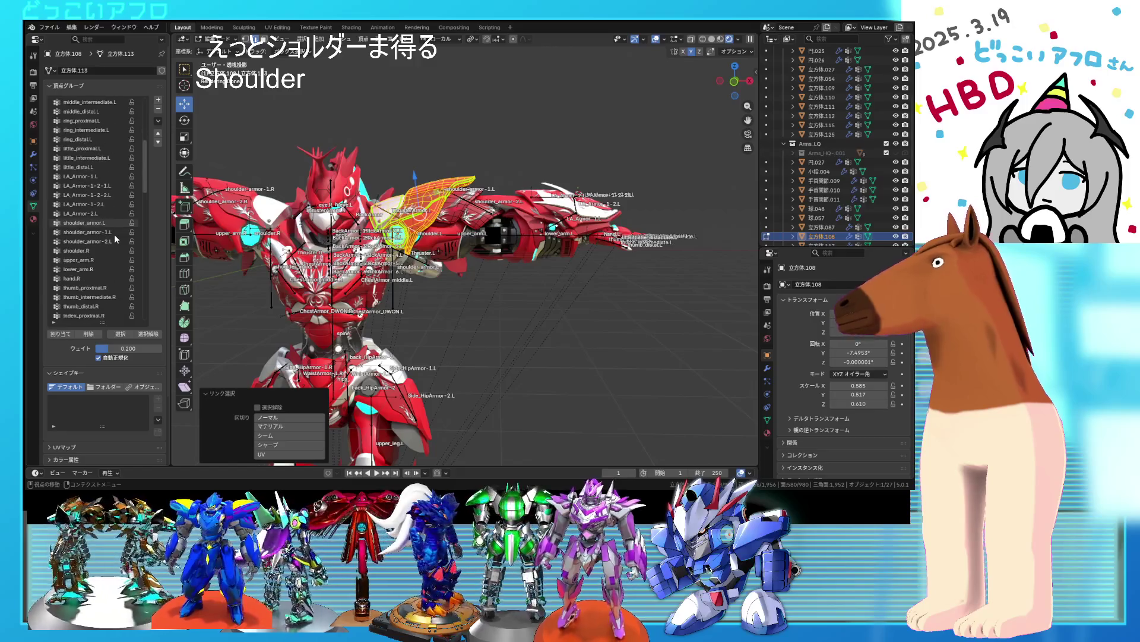
scroll(114, 234, down, 5)
click(98, 196)
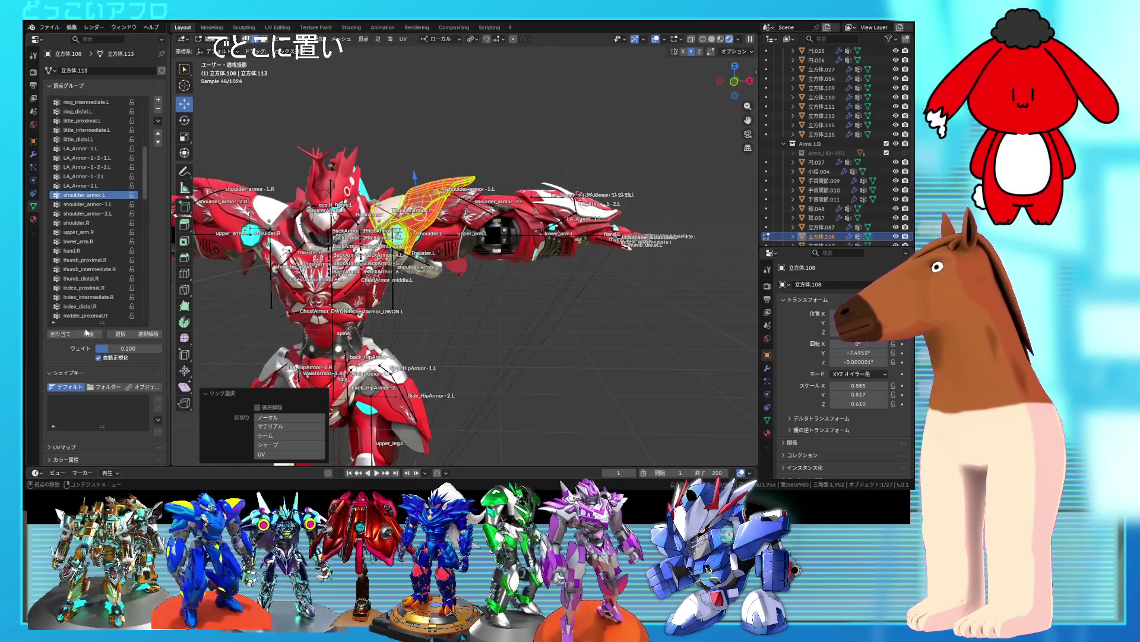
click(66, 335)
click(144, 337)
click(125, 337)
click(456, 205)
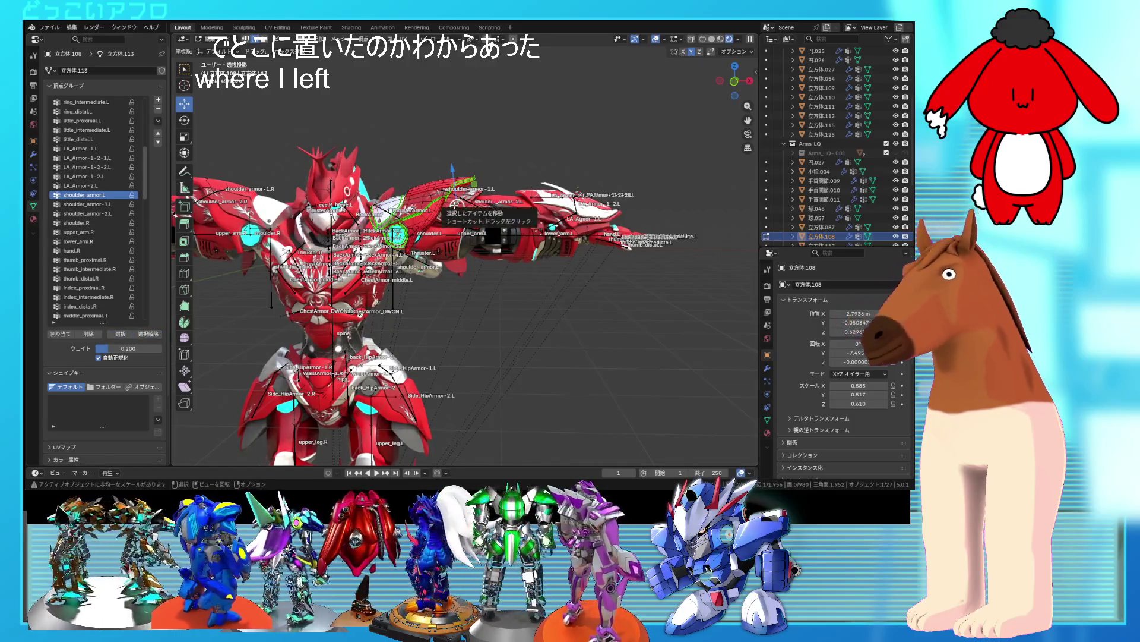
- Assign the linked shoulder plate to shoulder_armor-1.L and shoulder_armor-2.L, then return to Object Mode
key(l)
click(86, 204)
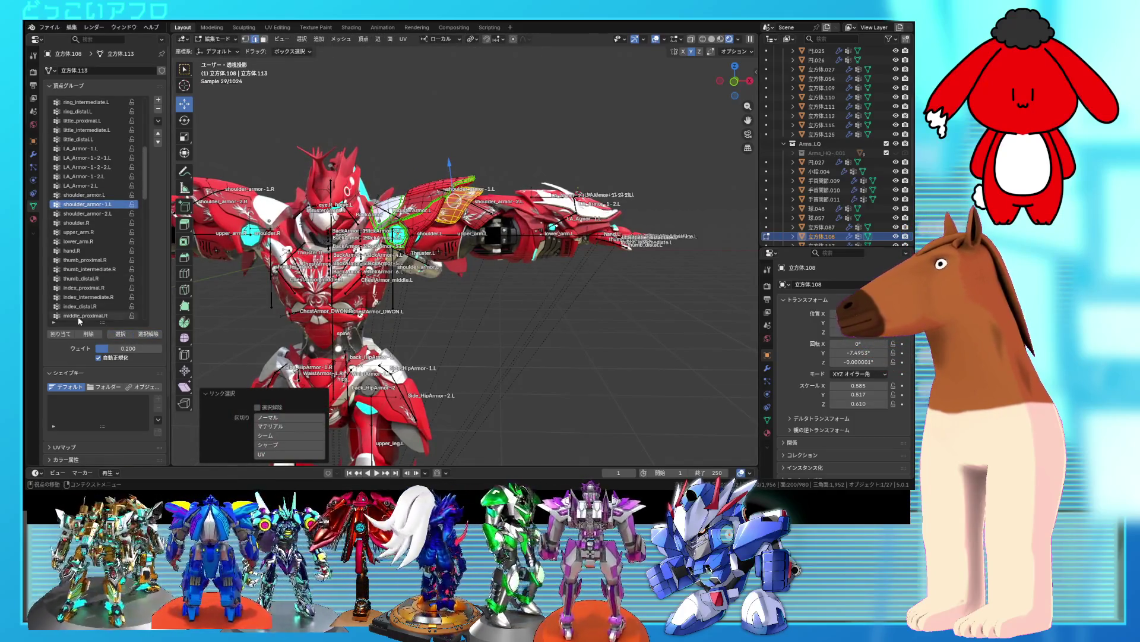
click(63, 333)
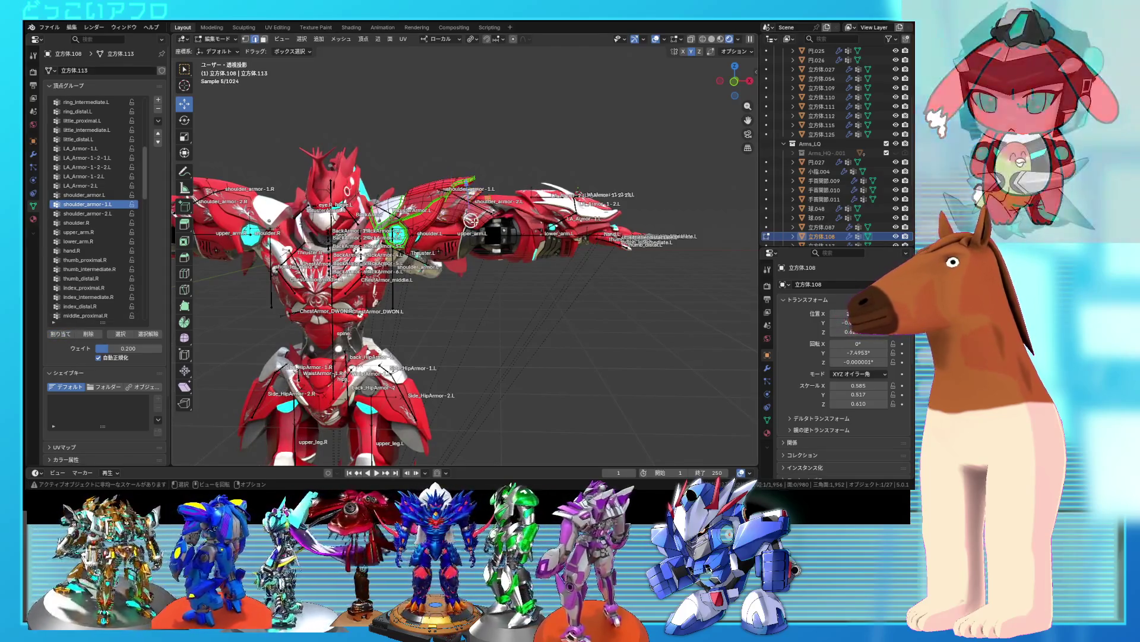
click(112, 215)
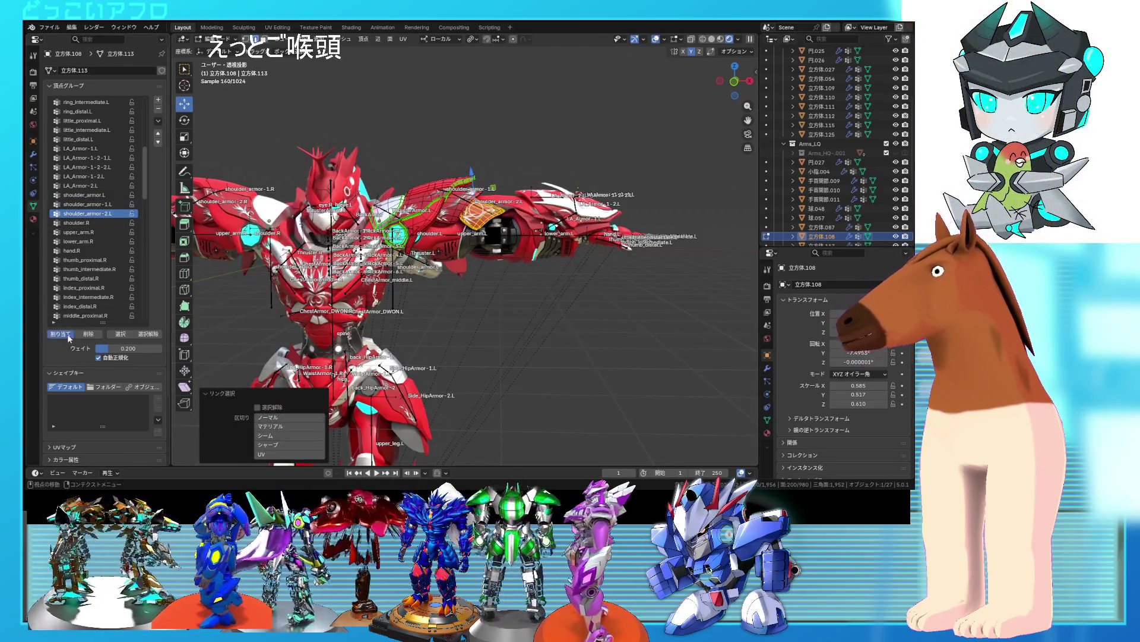
click(68, 336)
key(Tab)
scroll(497, 223, up, 2)
mouse_move(587, 158)
middle_down()
mouse_move(497, 223)
mouse_move(444, 202)
middle_up()
scroll(466, 201, up, 3)
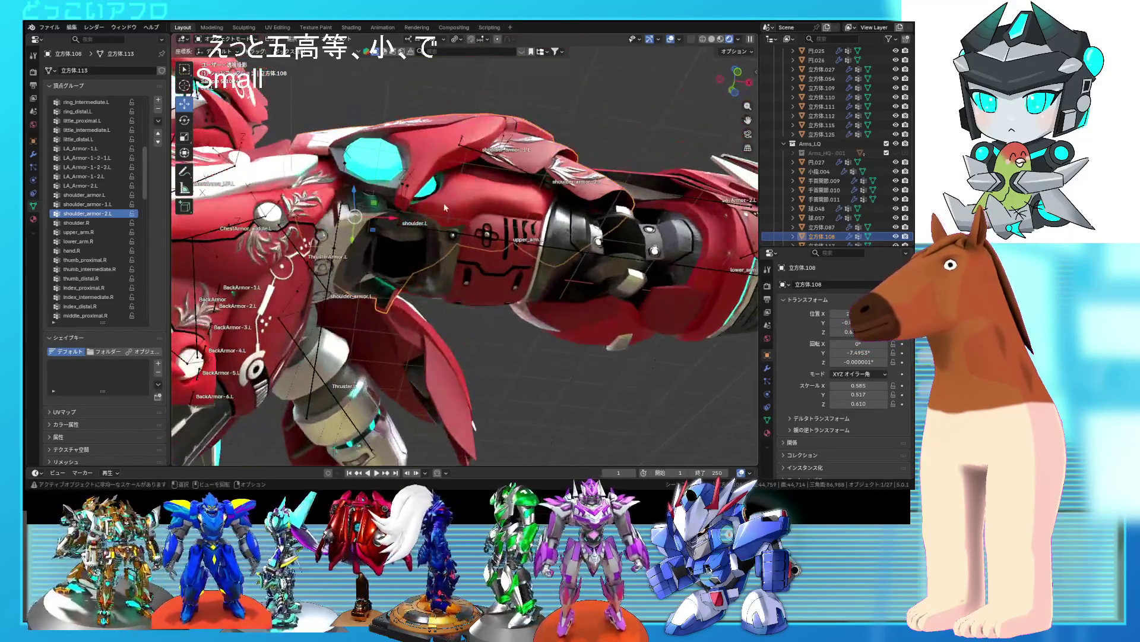
- Assign the thruster armor piece behind the left shoulder to the chest group
click(389, 232)
click(359, 279)
key(Tab)
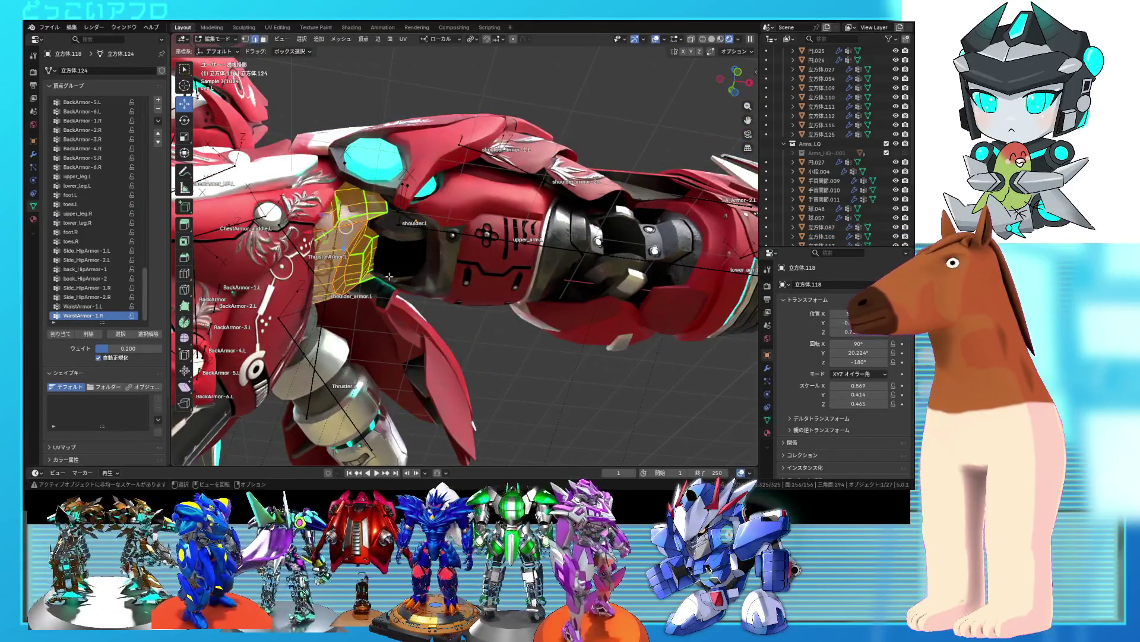
scroll(109, 228, up, 15)
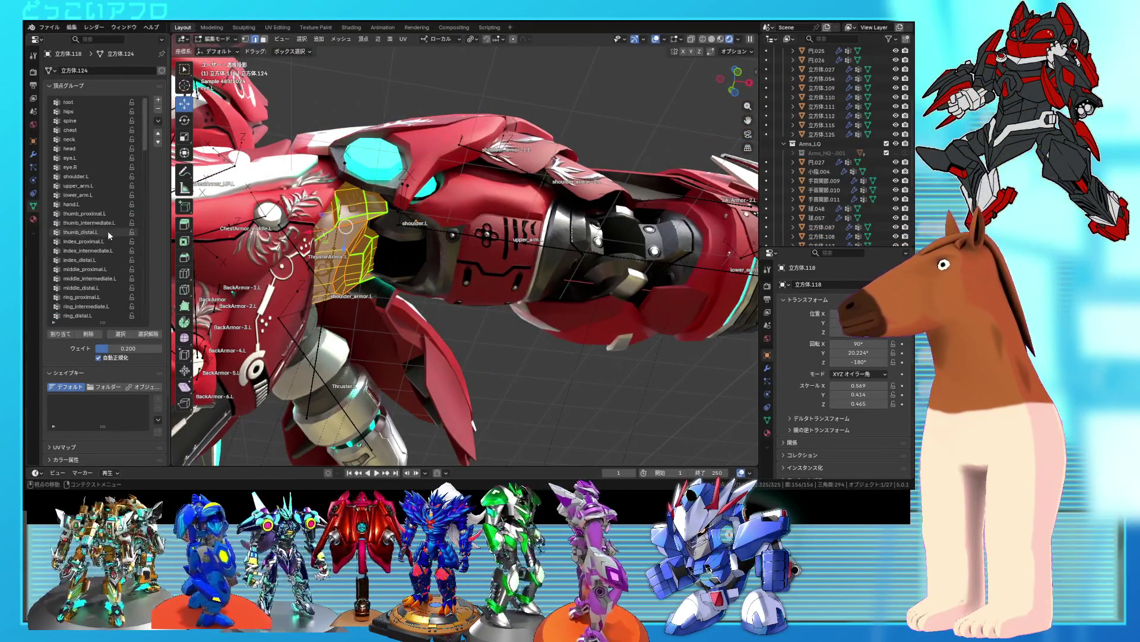
click(83, 131)
click(61, 334)
key(Tab)
- Pick upper_arm.L on shoulder joint 肩関節.001, then open the upper arm armor in Edit Mode
click(390, 271)
key(Tab)
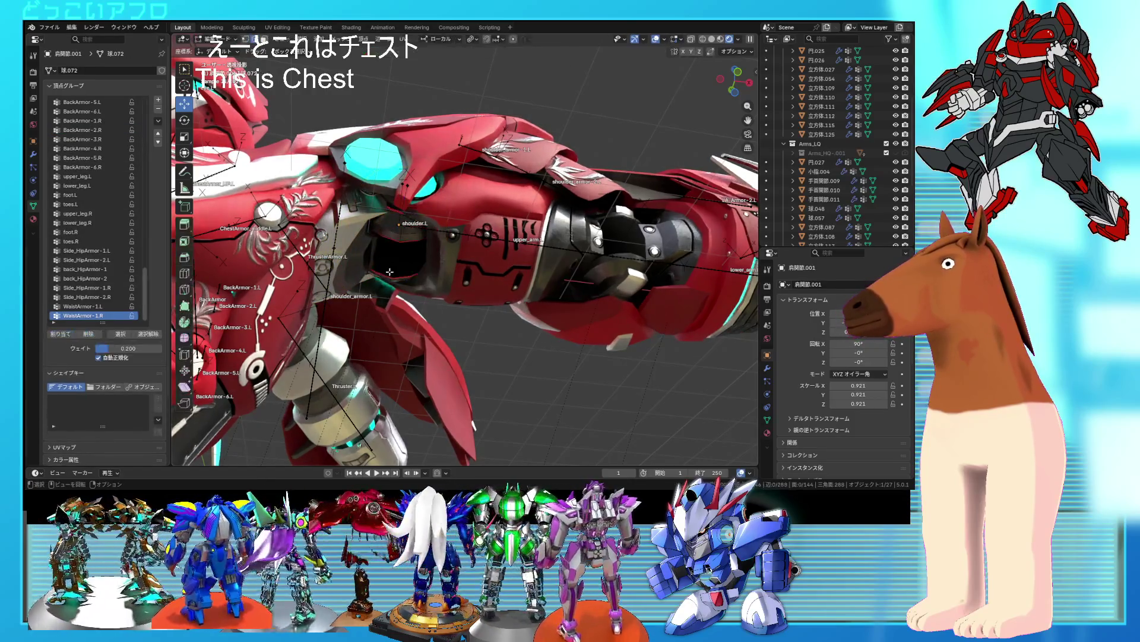
scroll(89, 202, up, 10)
scroll(88, 213, up, 10)
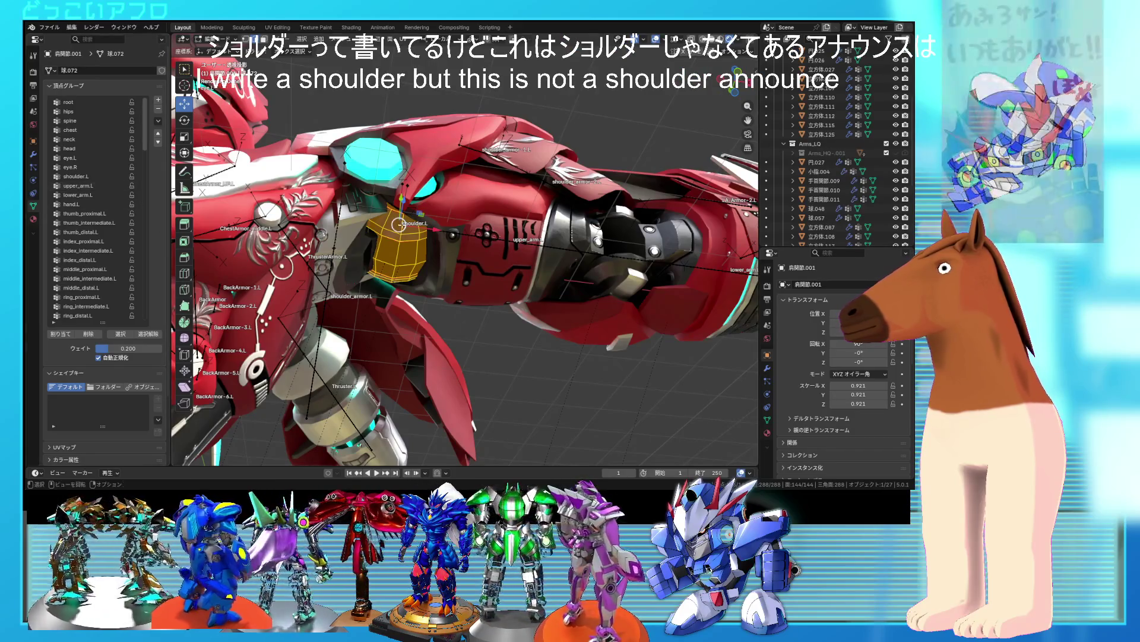
middle_drag(399, 224, 369, 275)
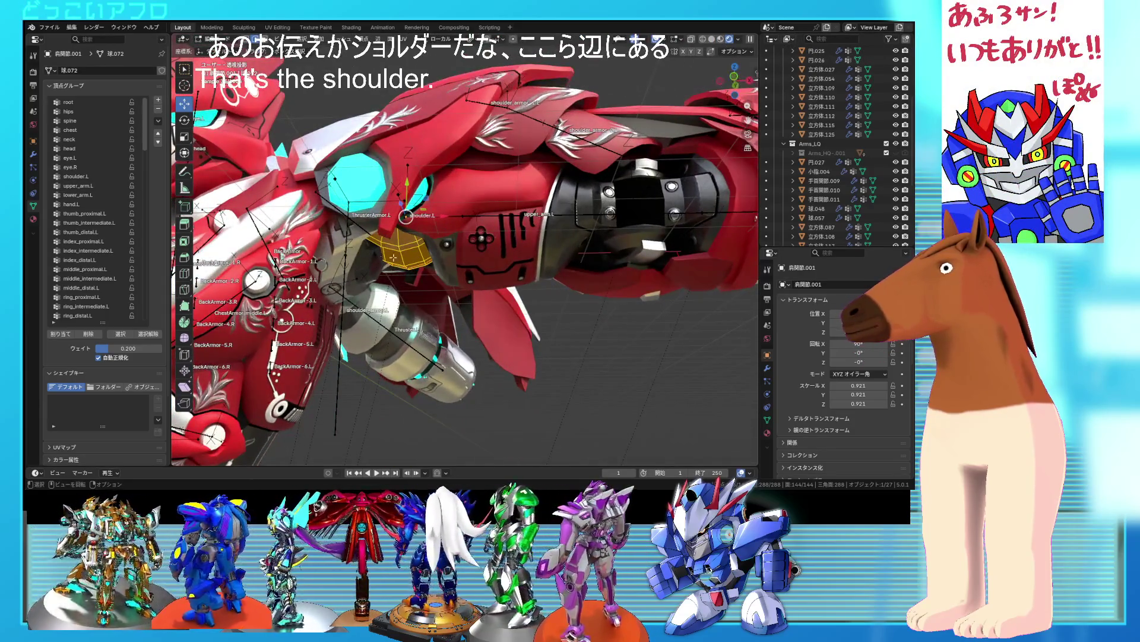
click(98, 185)
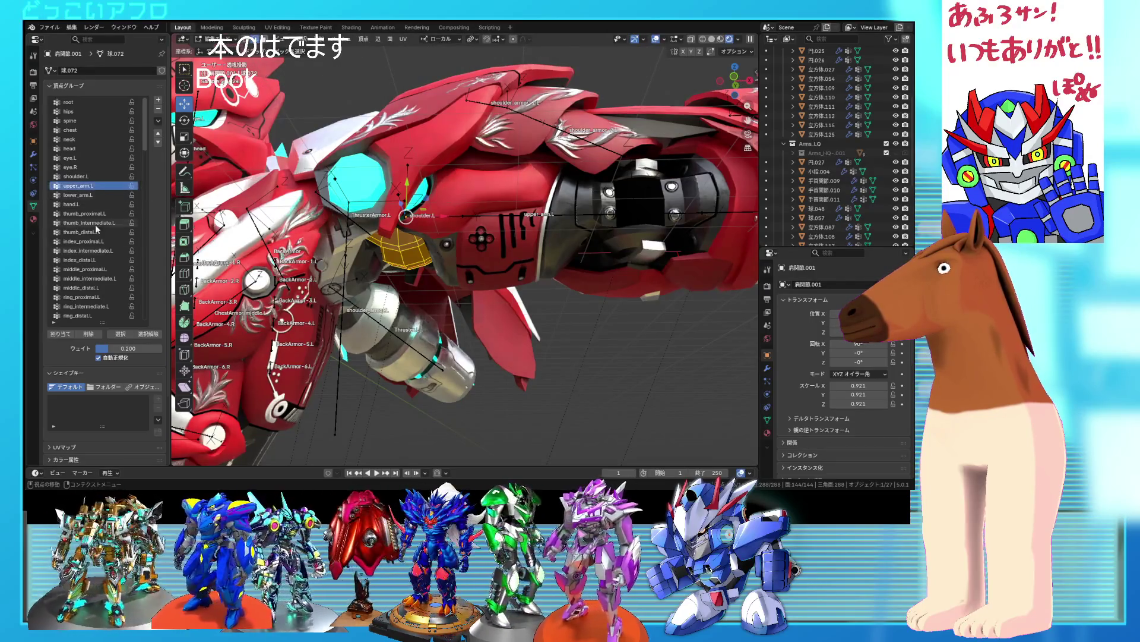
middle_drag(431, 254, 453, 236)
click(454, 236)
key(Tab)
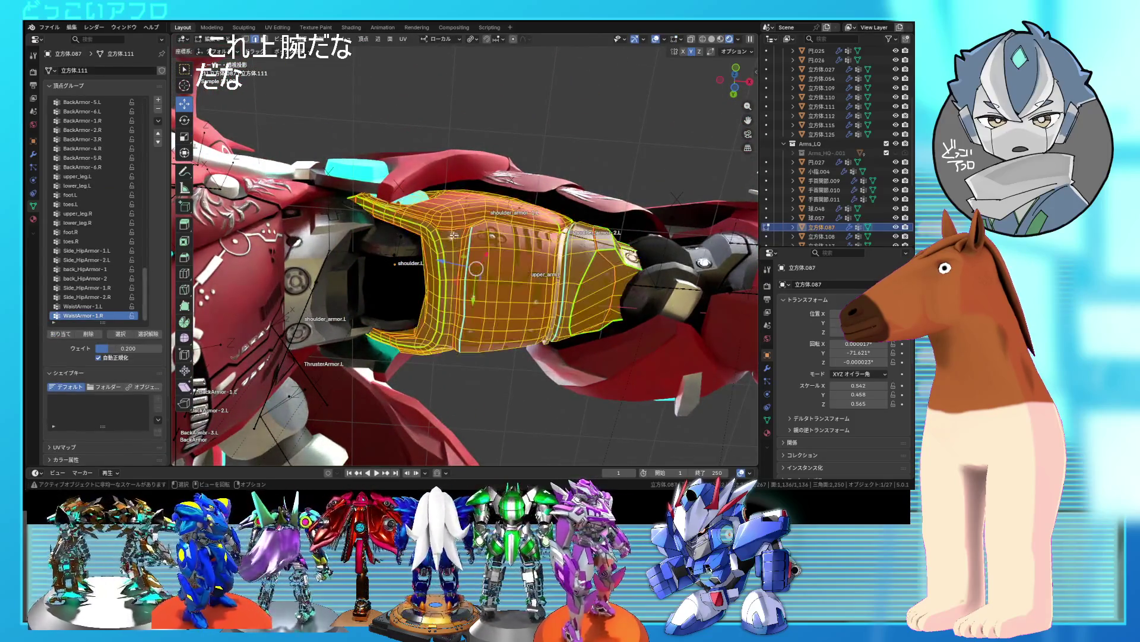
- Assign the upper arm piece's selected vertices to upper_arm.L and return to Object Mode
scroll(121, 221, up, 10)
scroll(122, 223, up, 10)
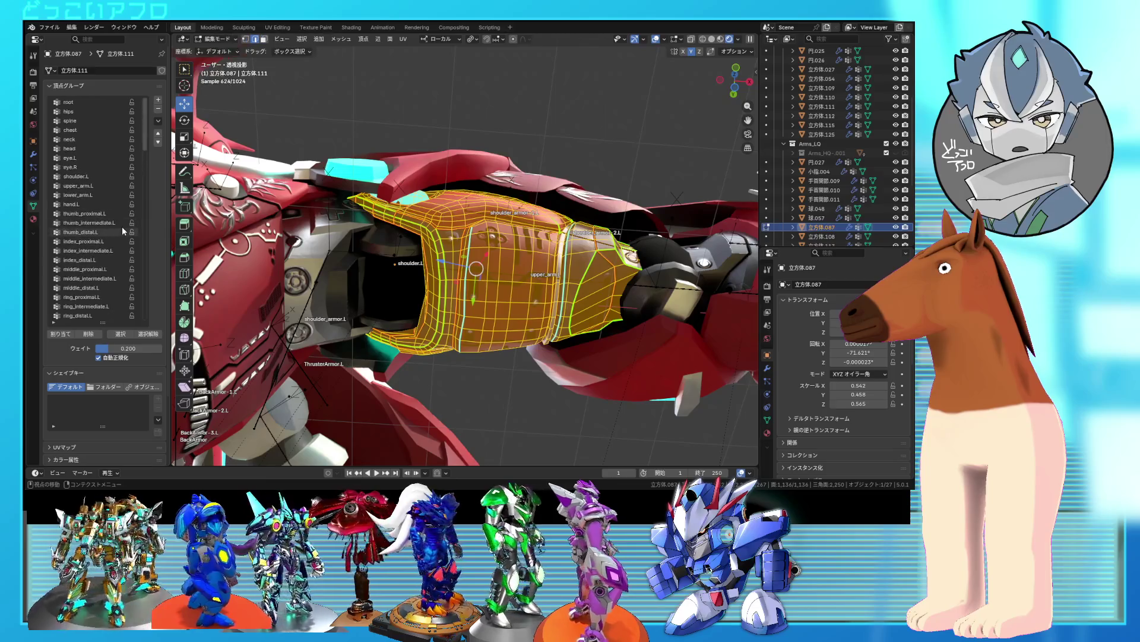
click(69, 334)
middle_drag(475, 286, 414, 294)
key(Tab)
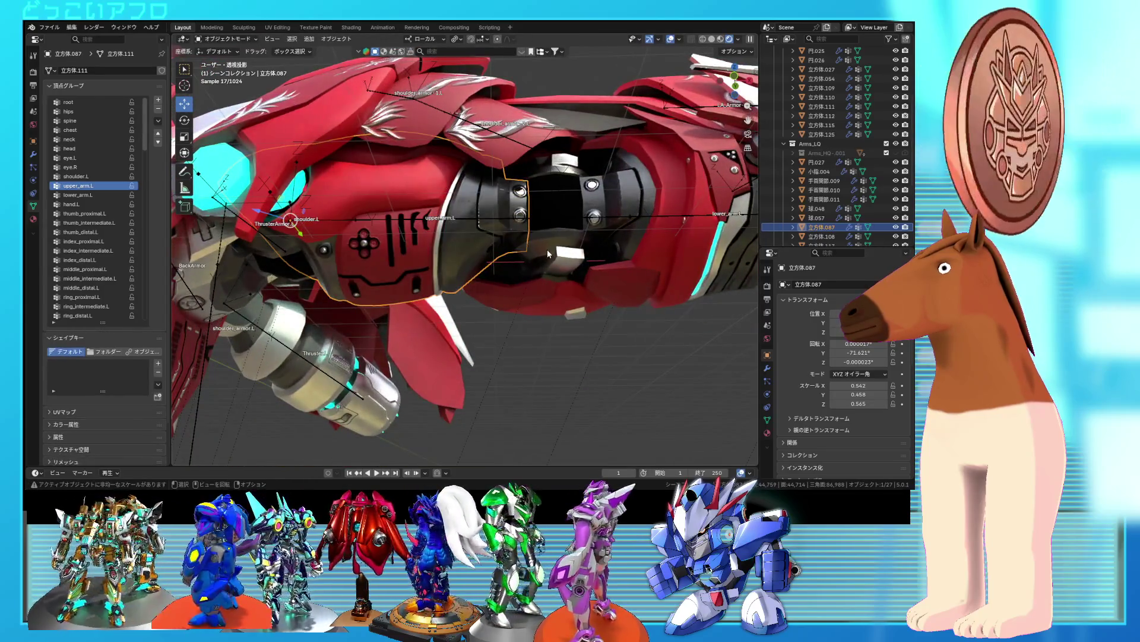
- Open the elbow ball in Edit Mode and make upper_arm.L its active vertex group
click(548, 253)
middle_drag(544, 250, 505, 270)
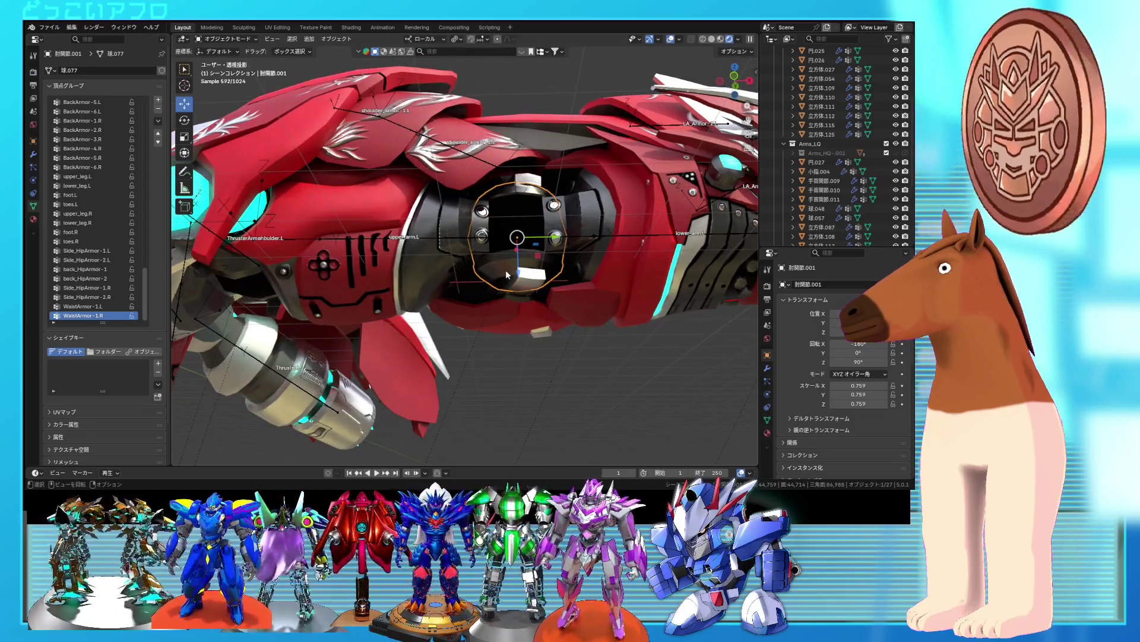
click(504, 326)
key(Tab)
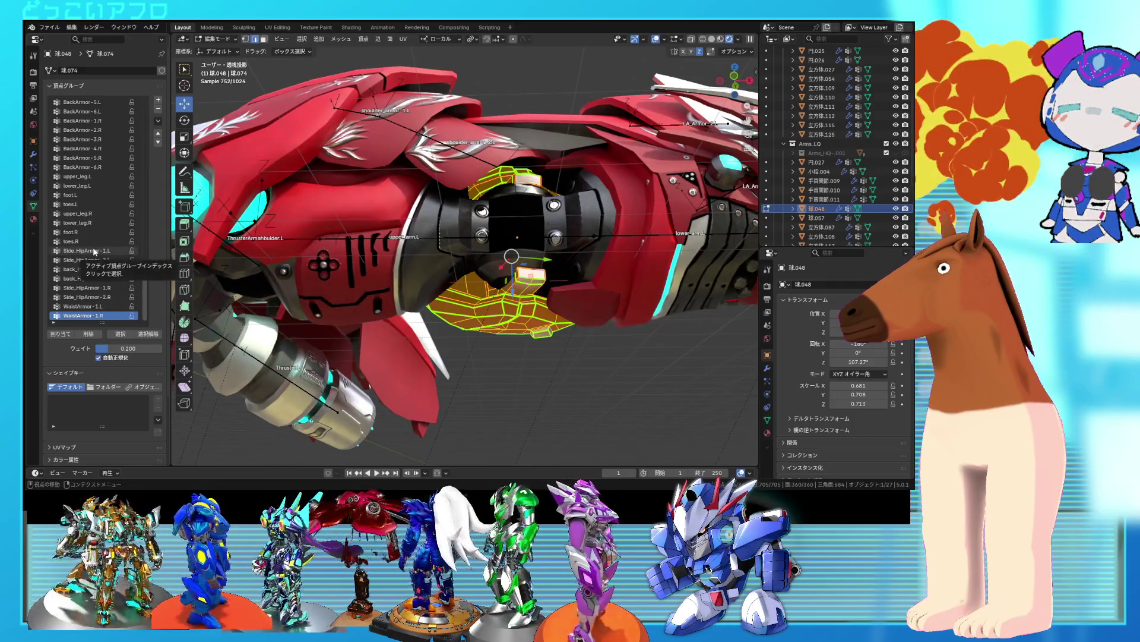
scroll(93, 250, up, 8)
scroll(93, 251, up, 10)
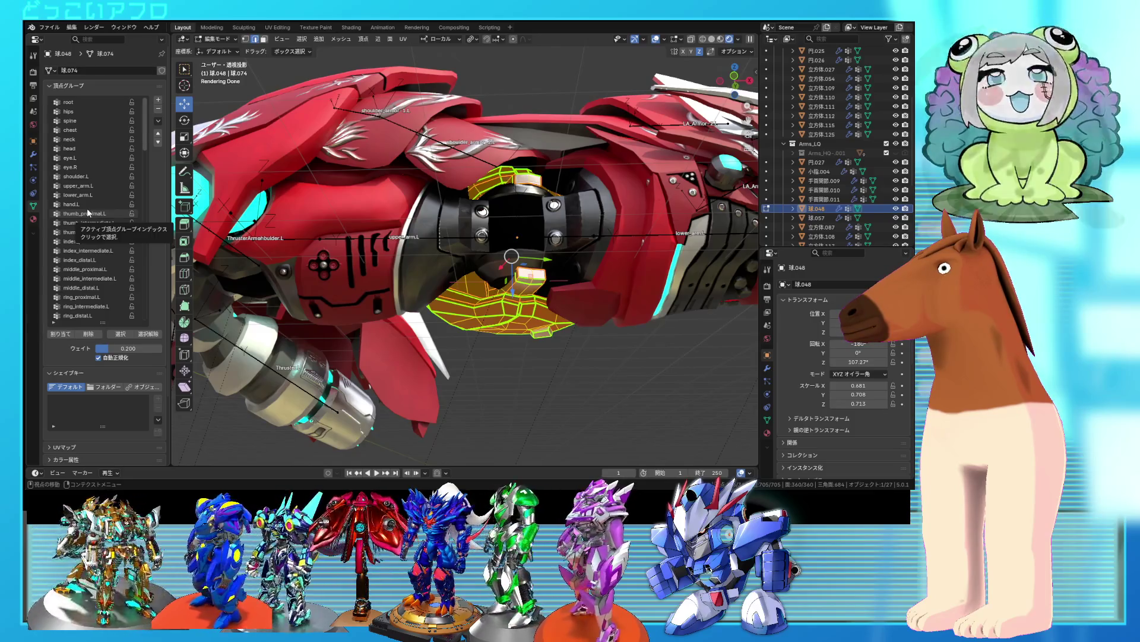
click(85, 187)
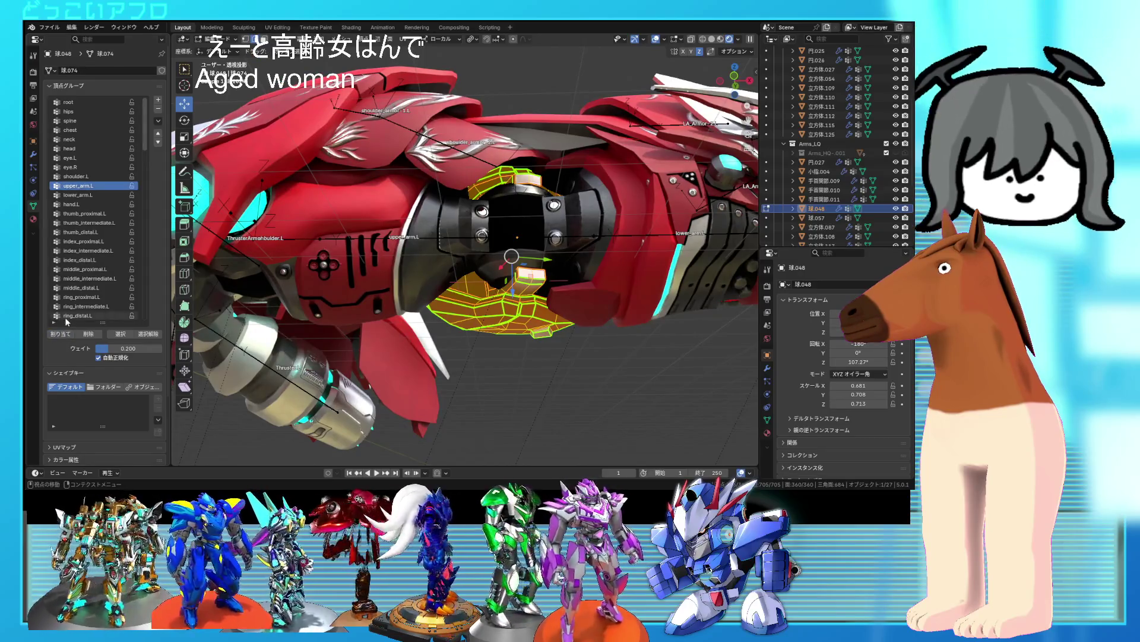
- Verify the elbow ball's upper_arm.L assignment by deselecting and reselecting the group
mouse_move(356, 309)
middle_down()
mouse_move(299, 290)
mouse_move(502, 287)
mouse_move(231, 335)
mouse_move(513, 335)
mouse_move(290, 324)
mouse_move(322, 297)
mouse_move(493, 287)
mouse_move(491, 318)
mouse_move(501, 286)
middle_up()
ctrl+click(499, 286)
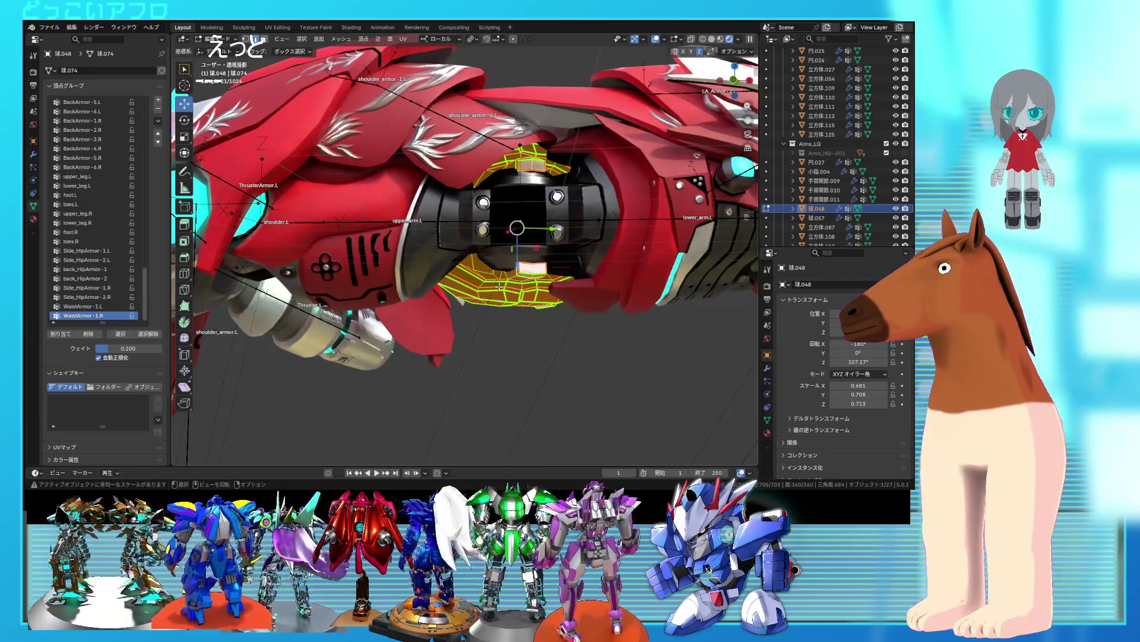
scroll(136, 228, up, 20)
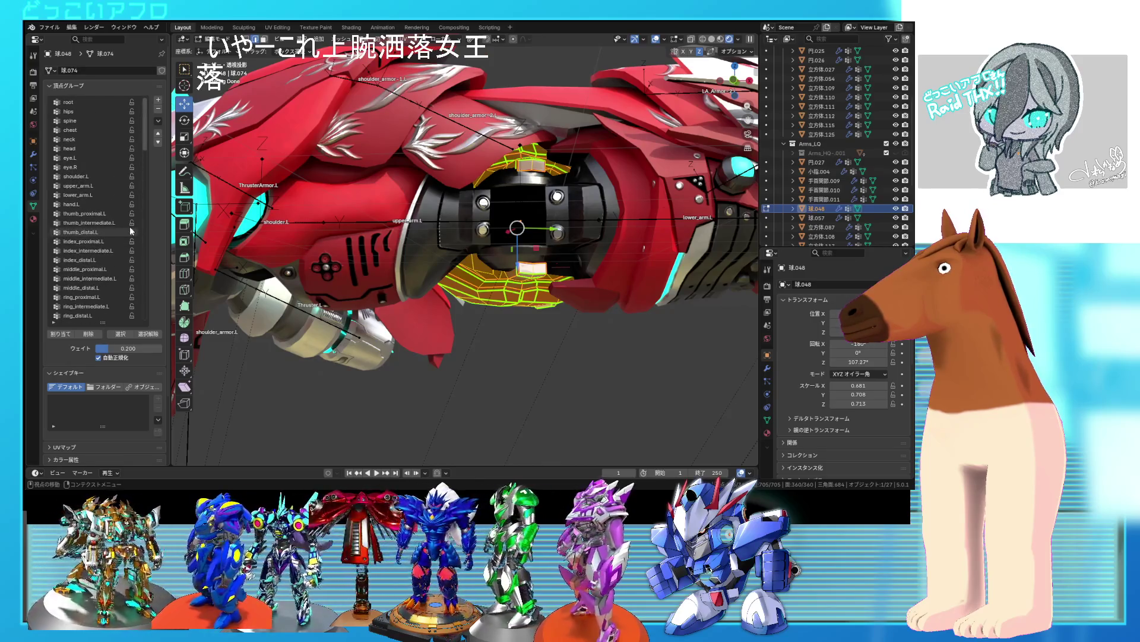
click(148, 333)
click(120, 334)
middle_drag(423, 252, 491, 239)
key(Tab)
- Set lower_arm.L on the elbow joint piece, then select the front elbow armor plate
click(521, 264)
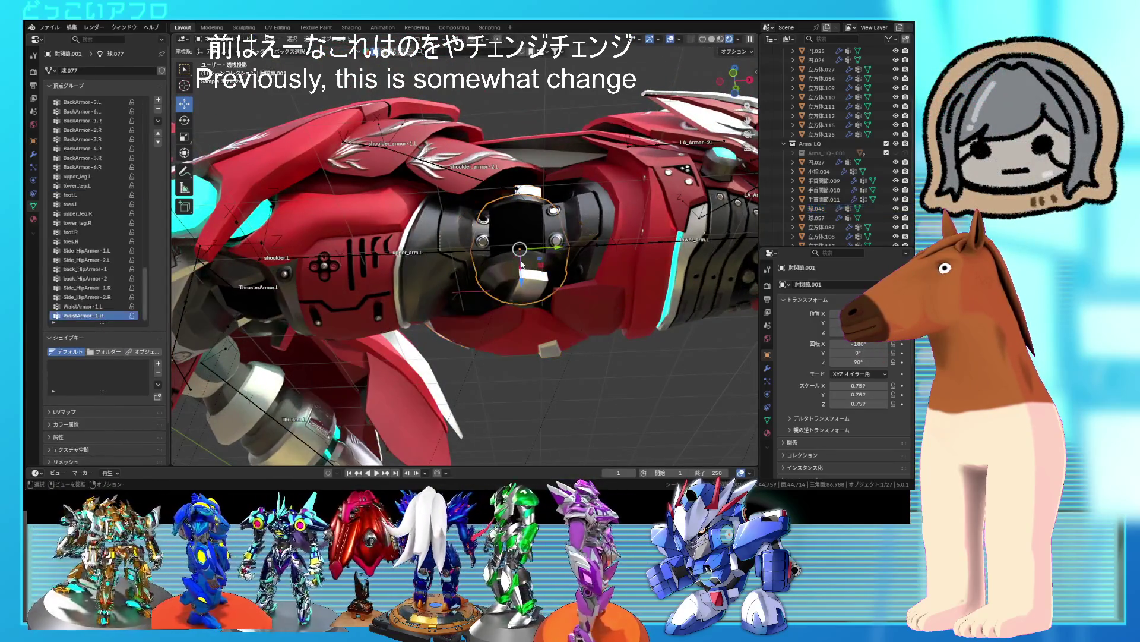
key(Tab)
scroll(88, 206, up, 5)
scroll(89, 208, up, 10)
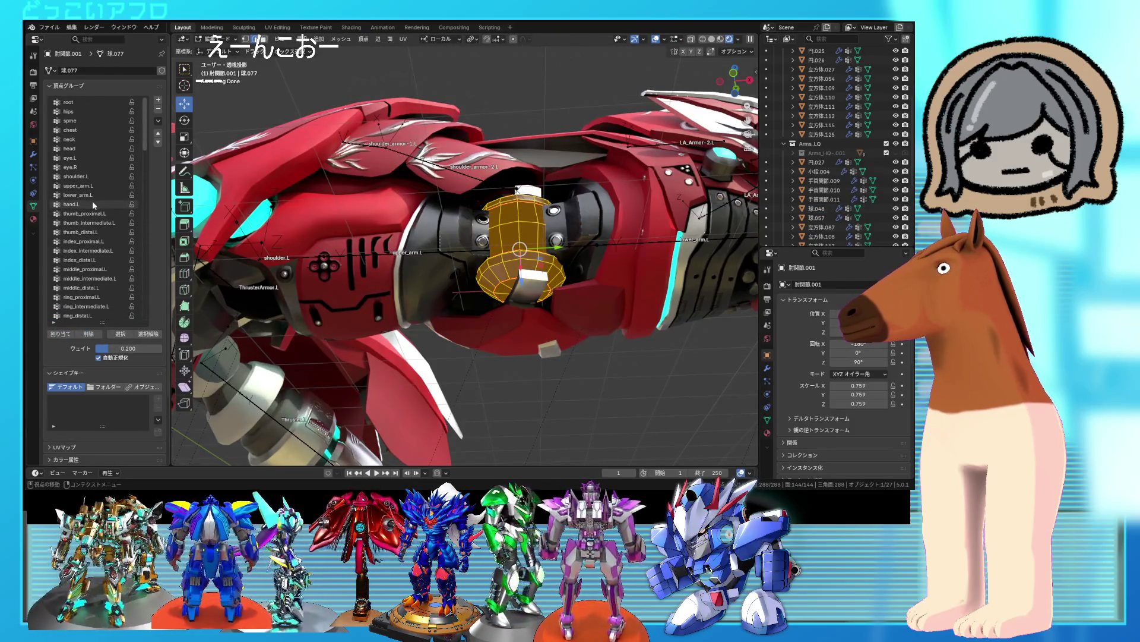
click(77, 195)
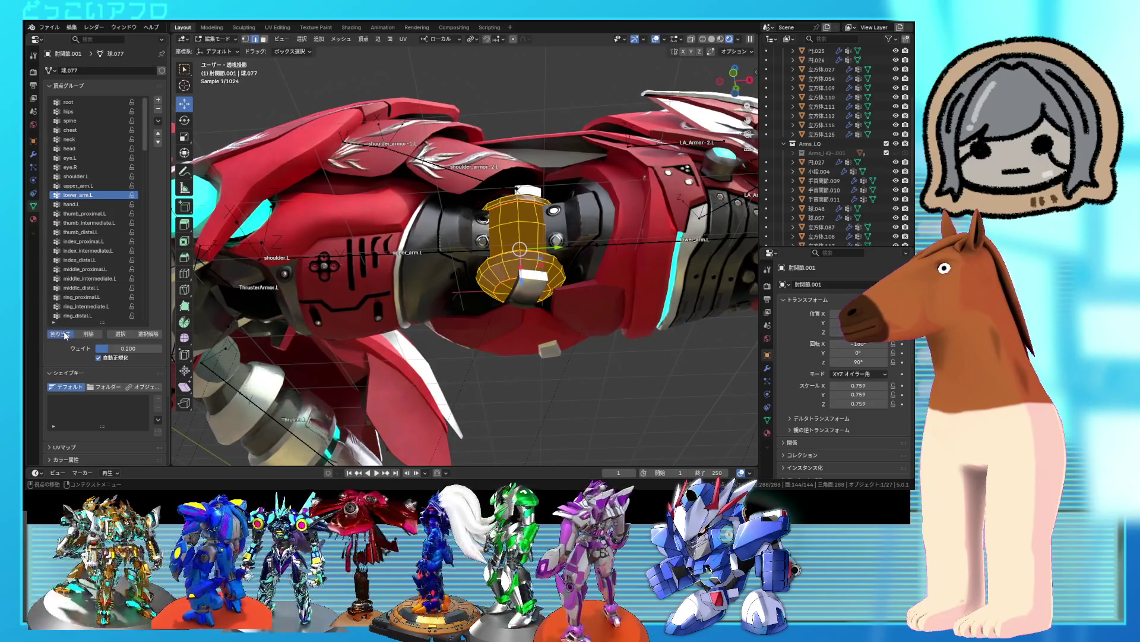
key(Tab)
middle_drag(452, 250, 510, 229)
scroll(510, 228, up, 3)
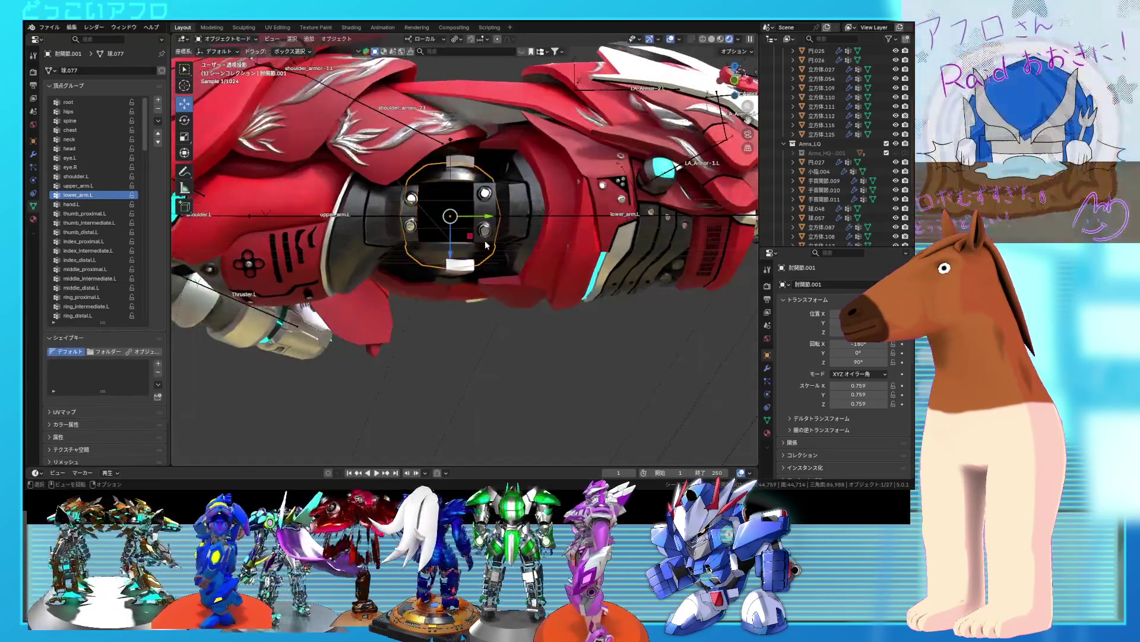
click(511, 229)
- Assign all vertices of the front elbow armor plate to lower_arm.L, checking it in wireframe
key(shift+z)
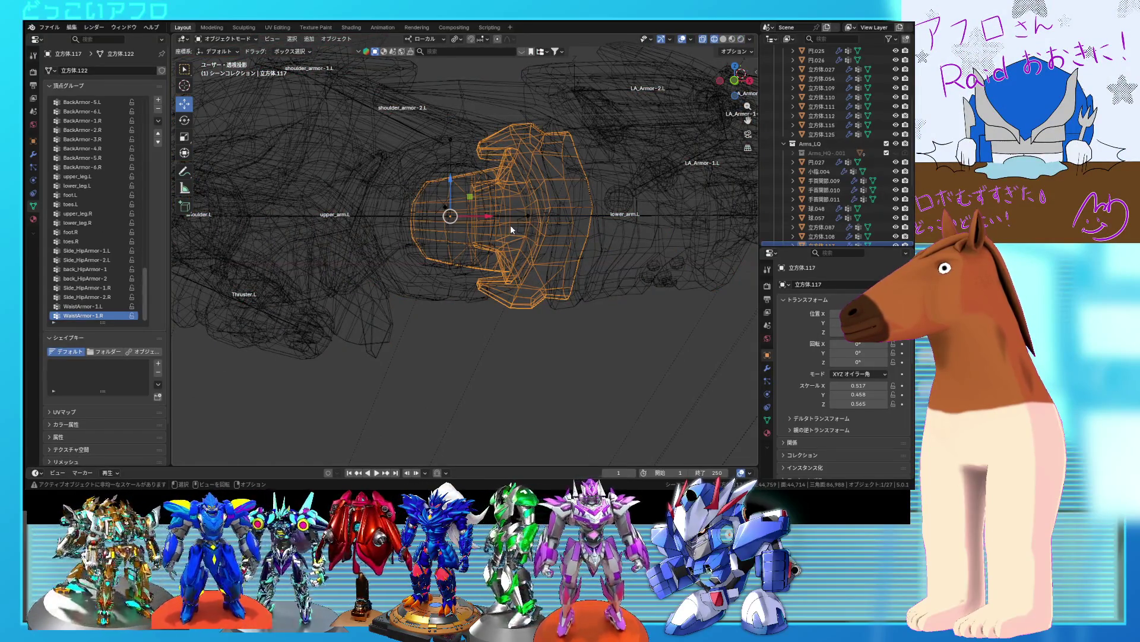
key(Tab)
key(shift+z)
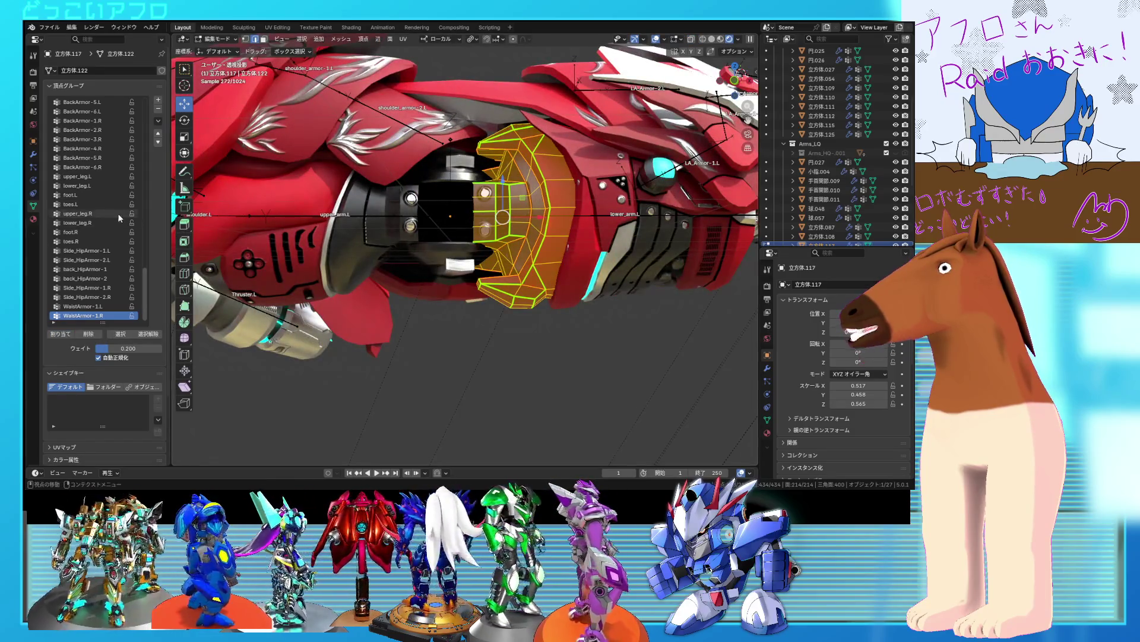
scroll(118, 215, up, 10)
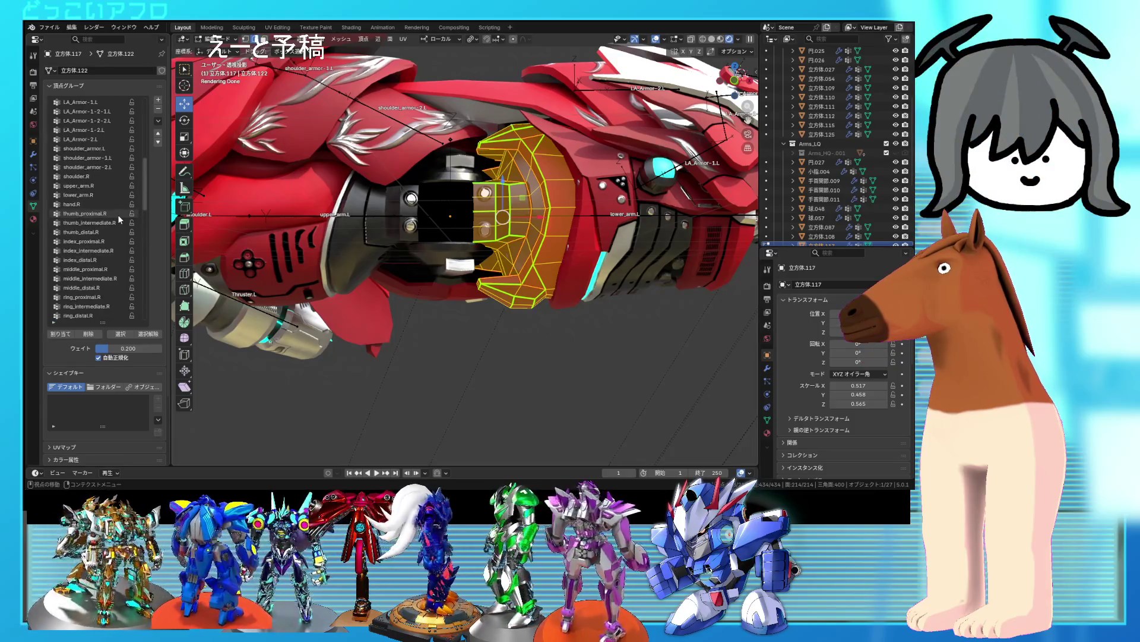
scroll(118, 215, up, 10)
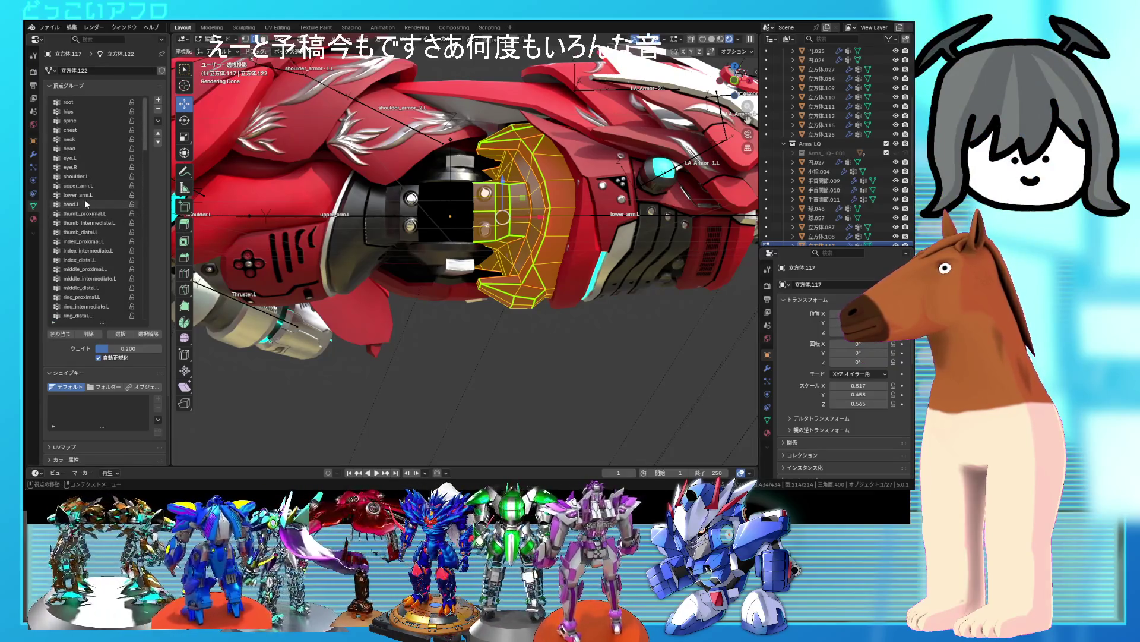
click(85, 196)
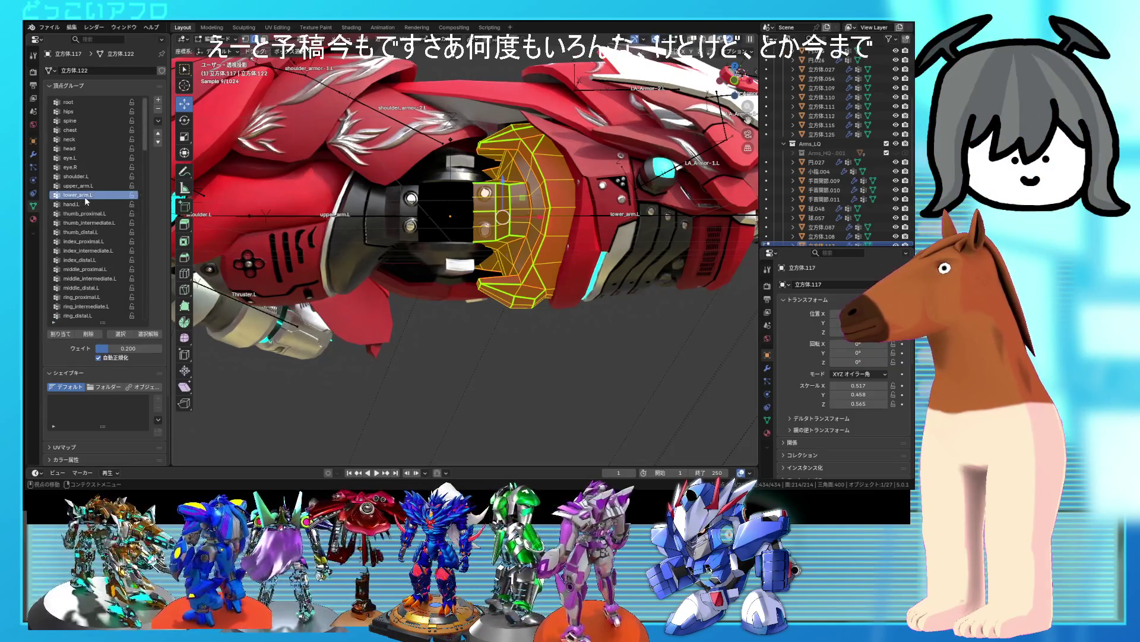
click(69, 335)
mouse_move(509, 249)
middle_down()
mouse_move(442, 268)
mouse_move(580, 313)
mouse_move(510, 242)
mouse_move(414, 238)
mouse_move(441, 234)
mouse_move(487, 294)
middle_up()
key(shift+z)
key(Tab)
key(shift+z)
- Enter Edit Mode on the forearm armor shell and select its connected armor pieces
click(455, 247)
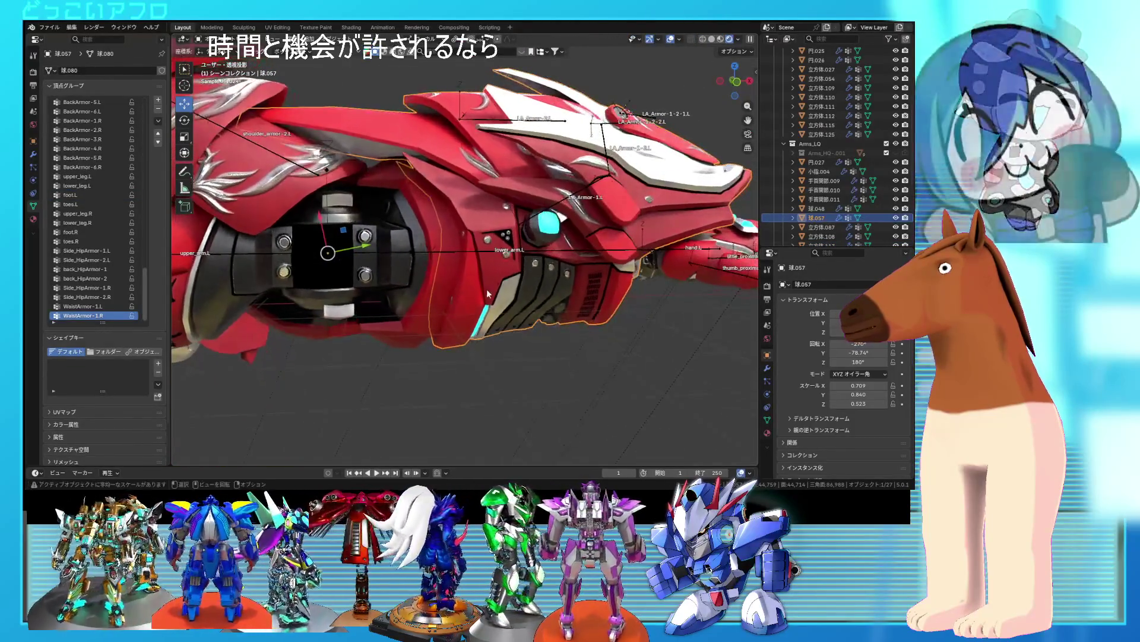
key(Tab)
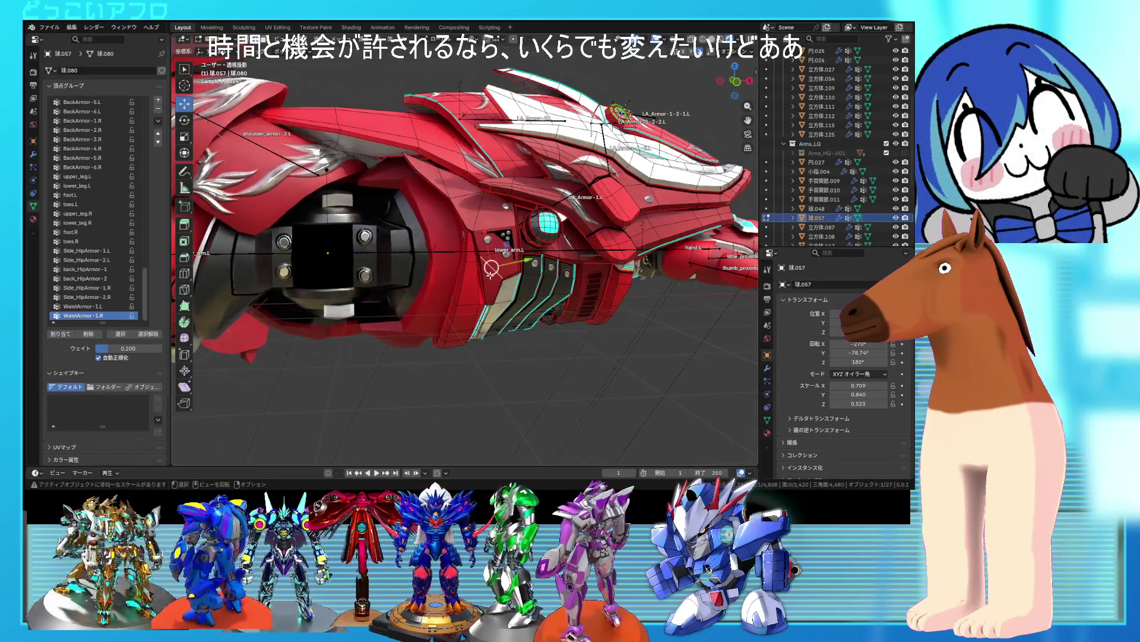
key(l)
mouse_move(490, 268)
middle_down()
mouse_move(478, 290)
mouse_move(472, 248)
mouse_move(576, 300)
mouse_move(583, 370)
middle_up()
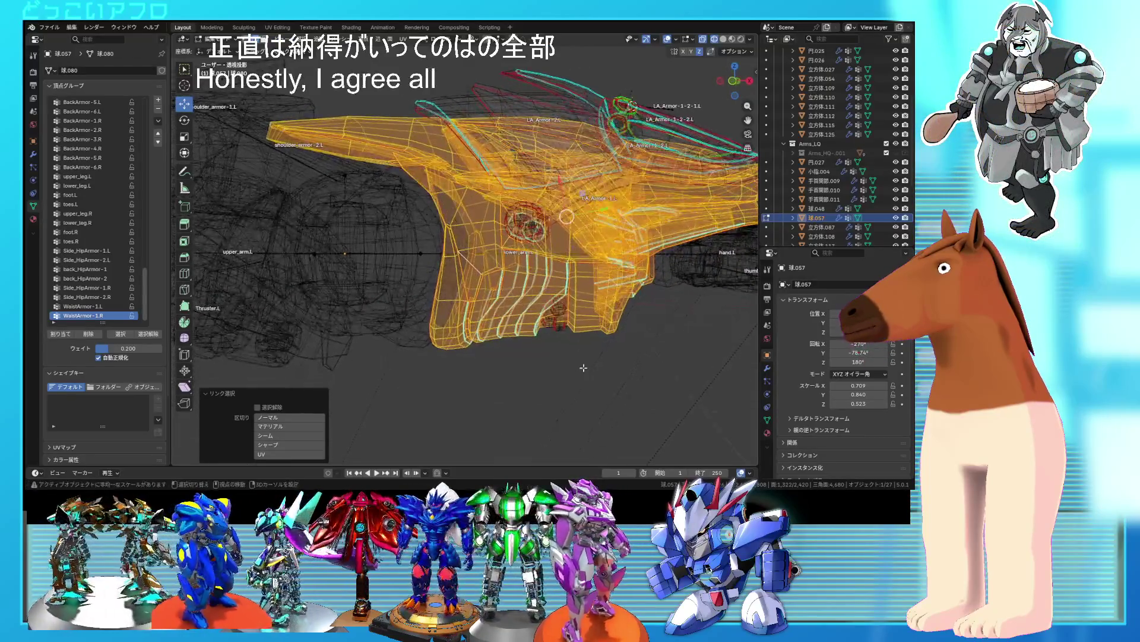
drag(525, 293, 522, 290)
key(alt+z)
key(z)
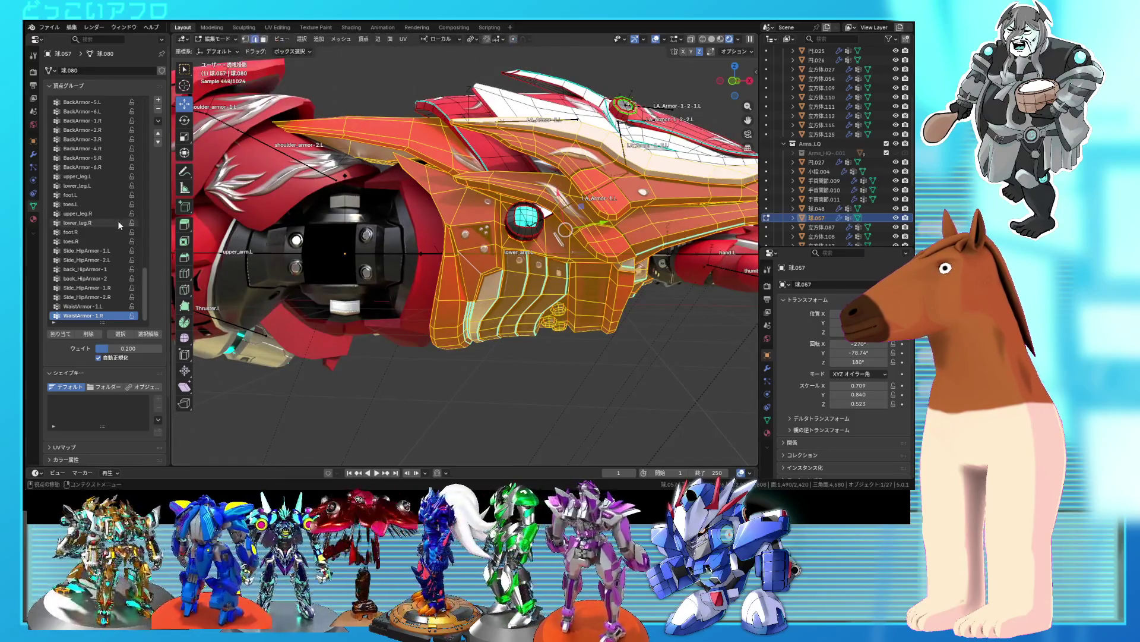
- Zoom in on the forearm and select just the connected top armor piece
scroll(114, 224, up, 8)
scroll(114, 219, up, 15)
scroll(109, 224, up, 20)
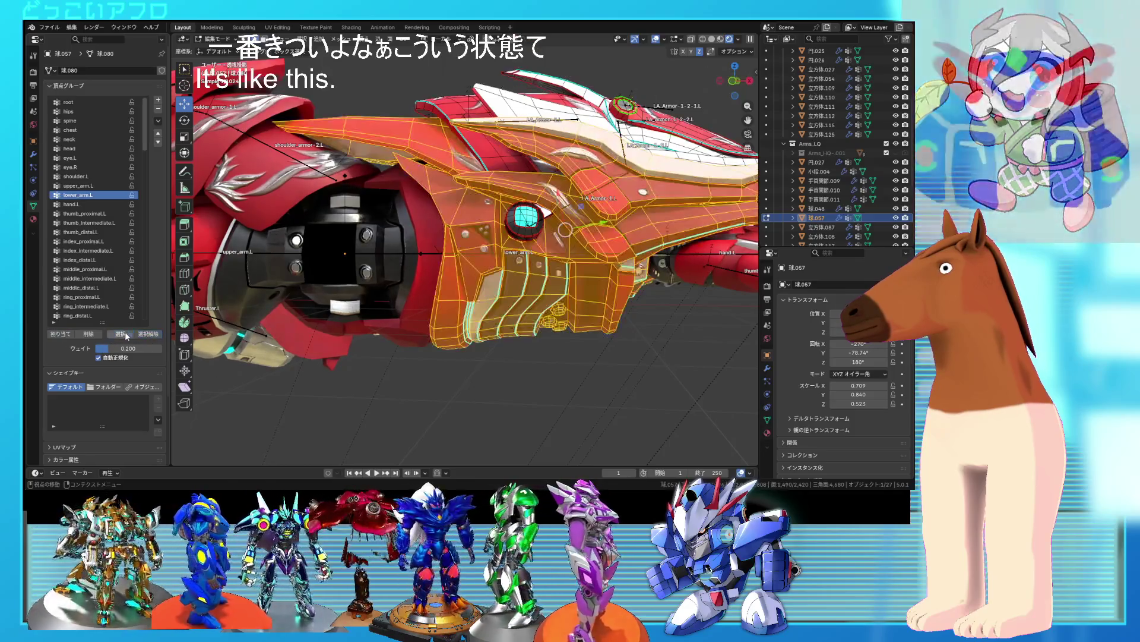
mouse_move(464, 267)
middle_down()
mouse_move(416, 250)
mouse_move(469, 282)
mouse_move(448, 318)
mouse_move(416, 262)
middle_up()
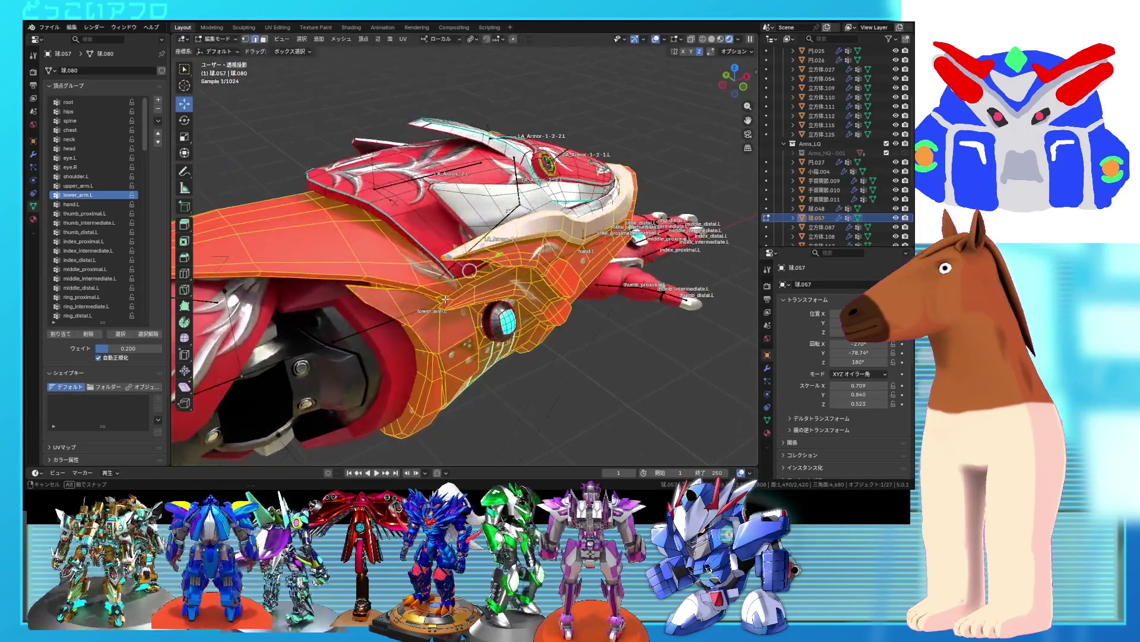
click(385, 209)
key(l)
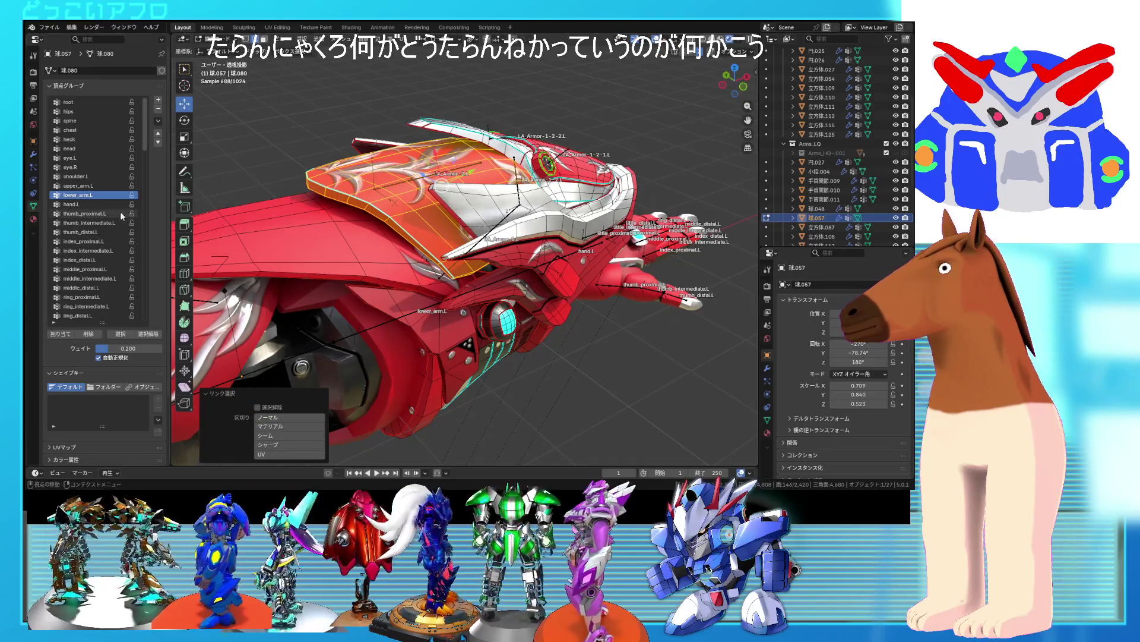
scroll(110, 217, down, 5)
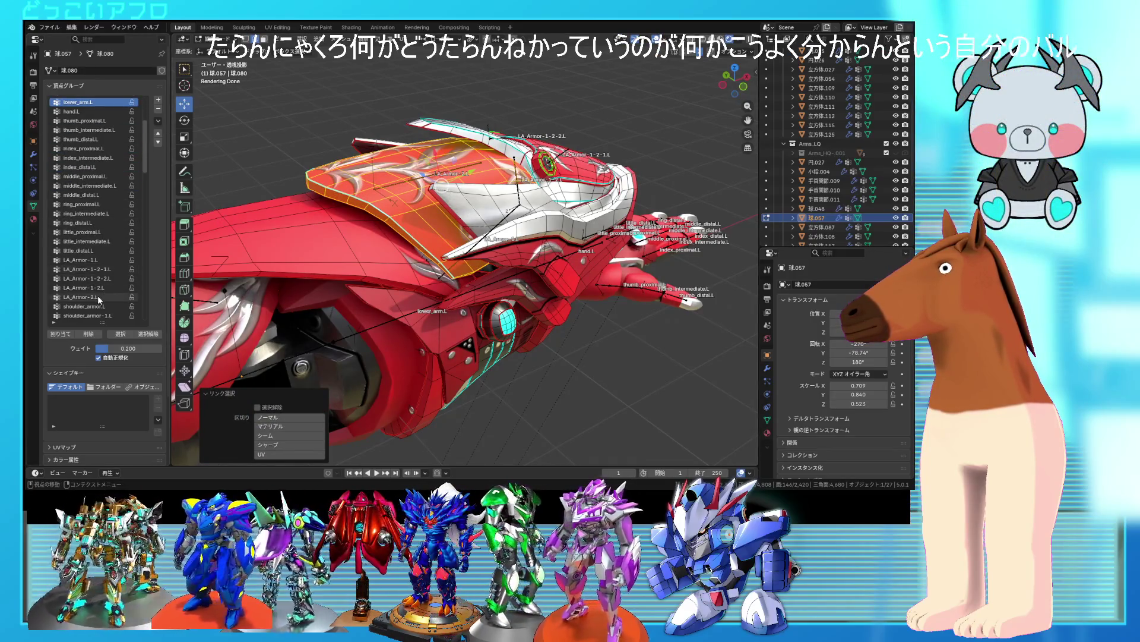
- Assign the top forearm armor plate to the LA_Armor-2.L vertex group
click(98, 297)
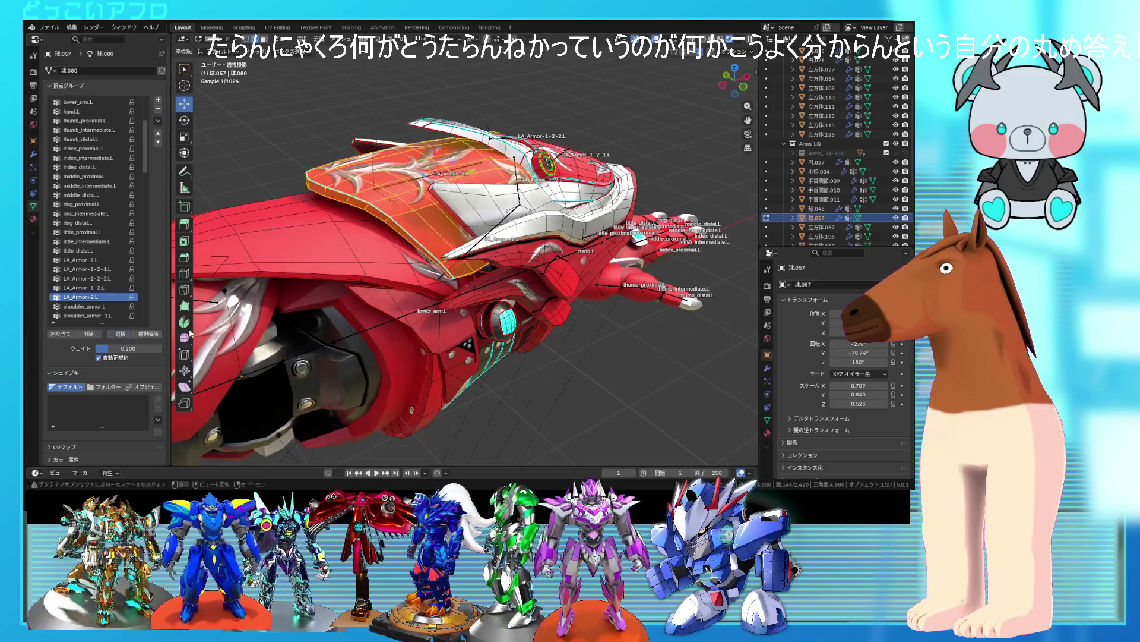
middle_drag(279, 264, 312, 244)
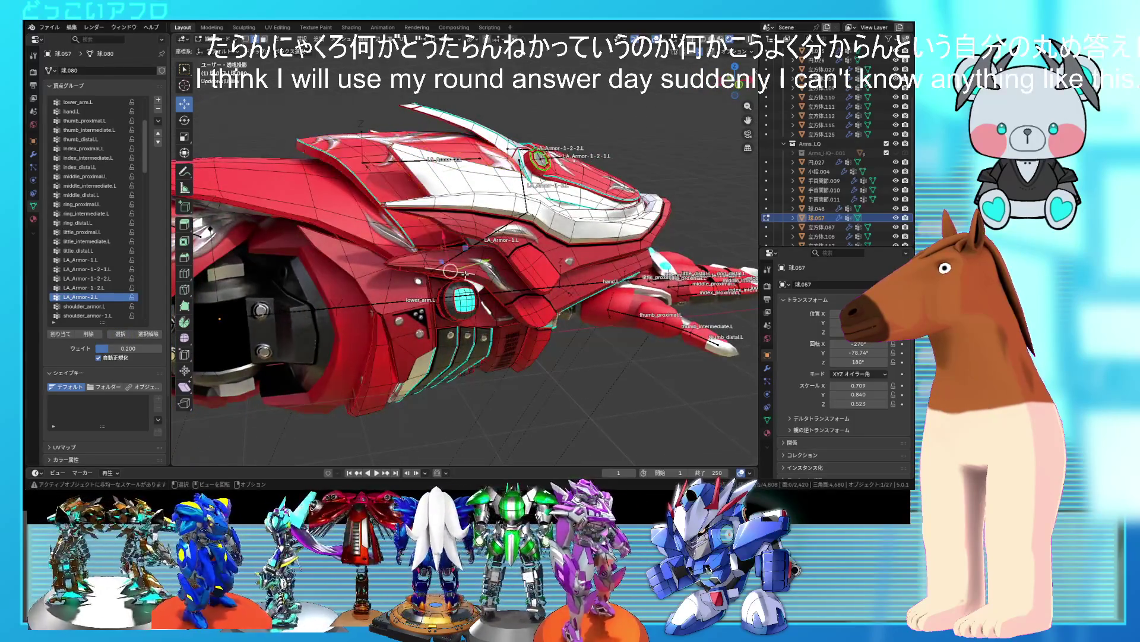
key(l)
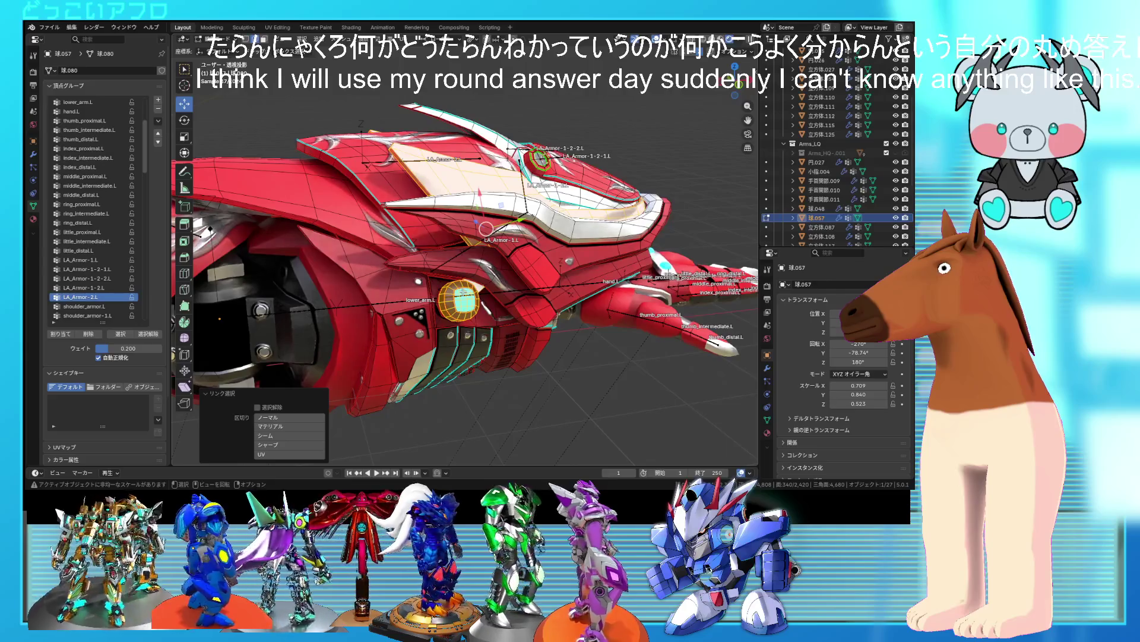
click(89, 260)
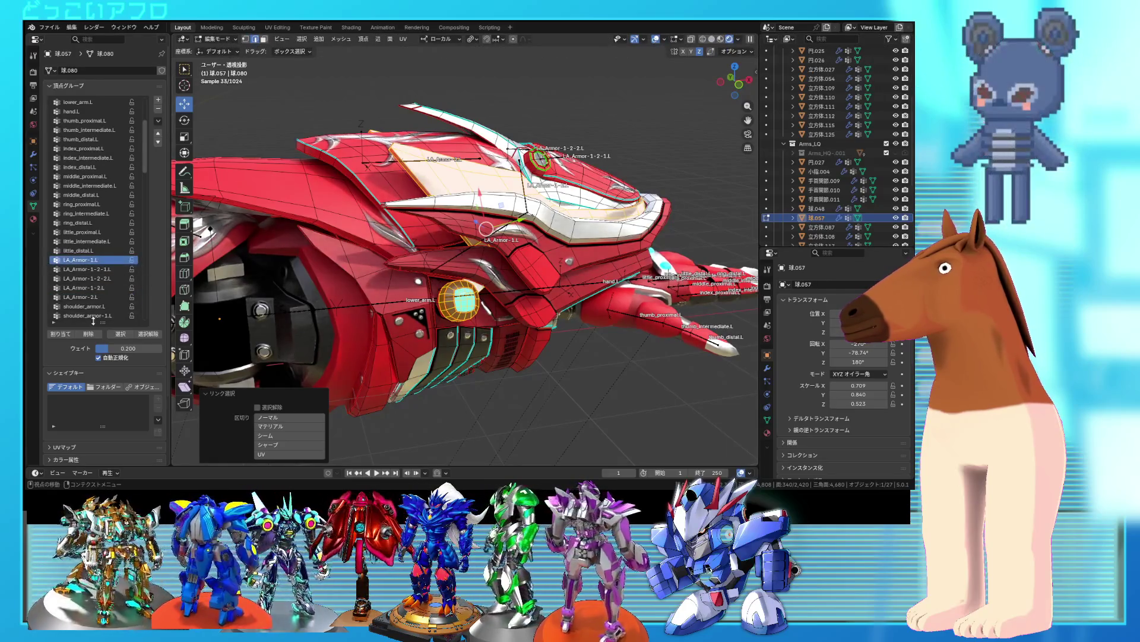
click(83, 334)
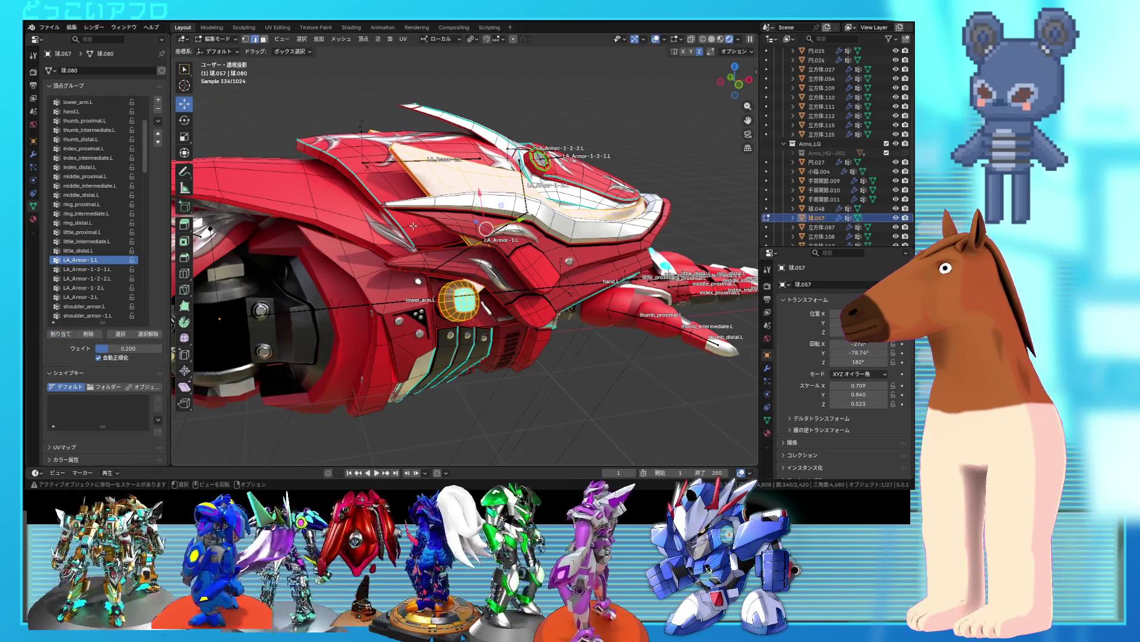
middle_drag(272, 228, 289, 239)
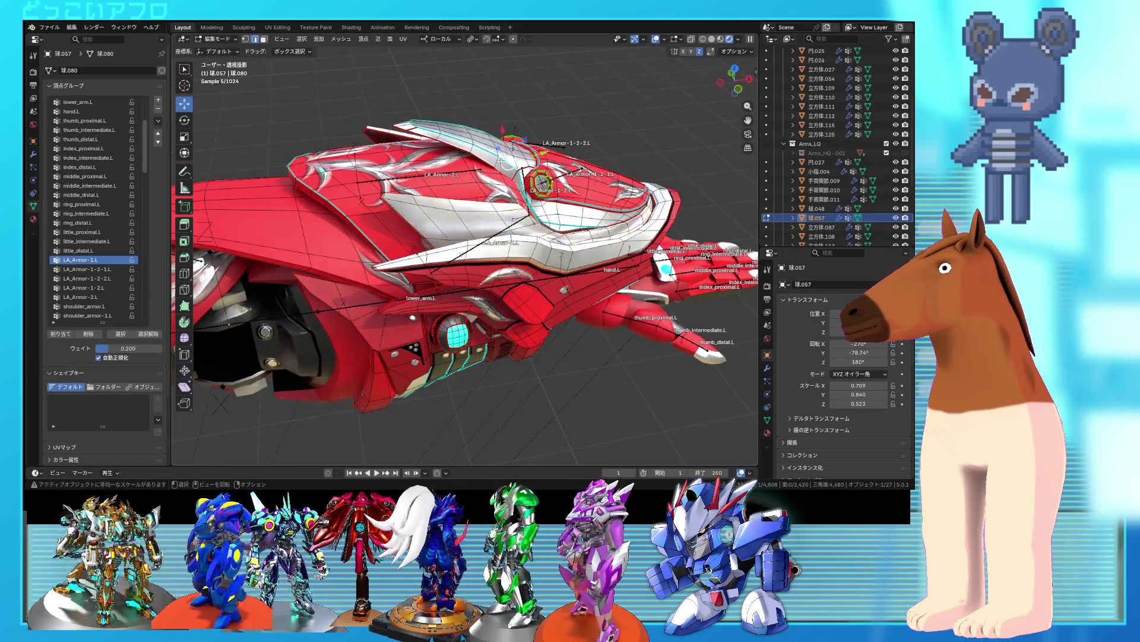
key(shift+l)
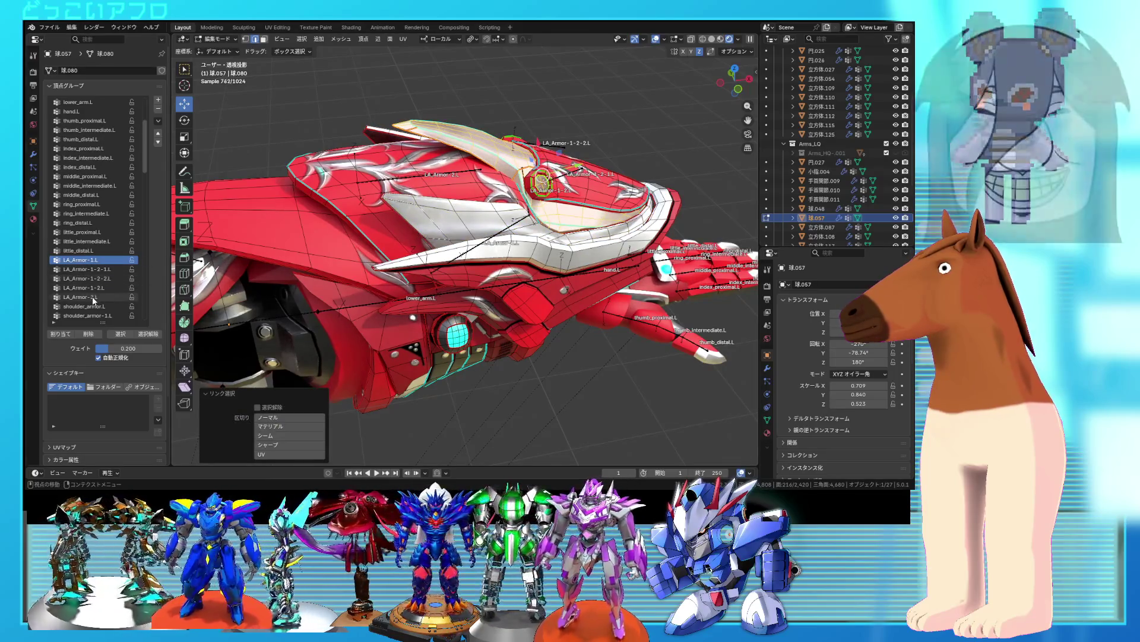
click(83, 297)
click(58, 334)
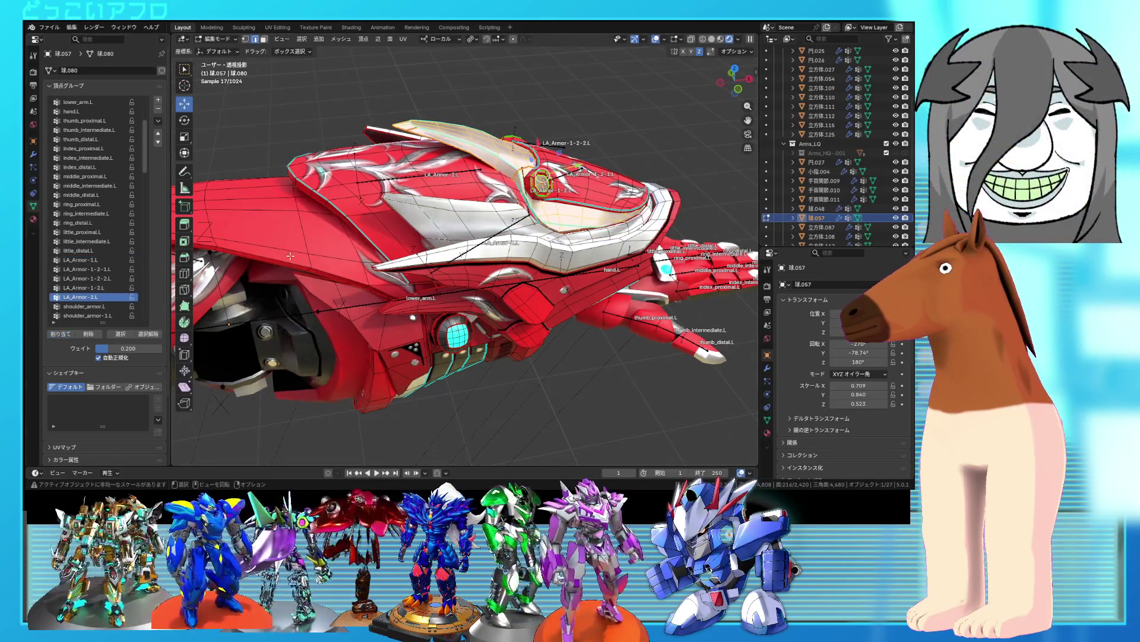
- Assign the next two armor plates to LA_Armor-1-2-1.L and LA_Armor-1-2-2.L
key(l)
middle_drag(568, 191, 585, 193)
click(87, 269)
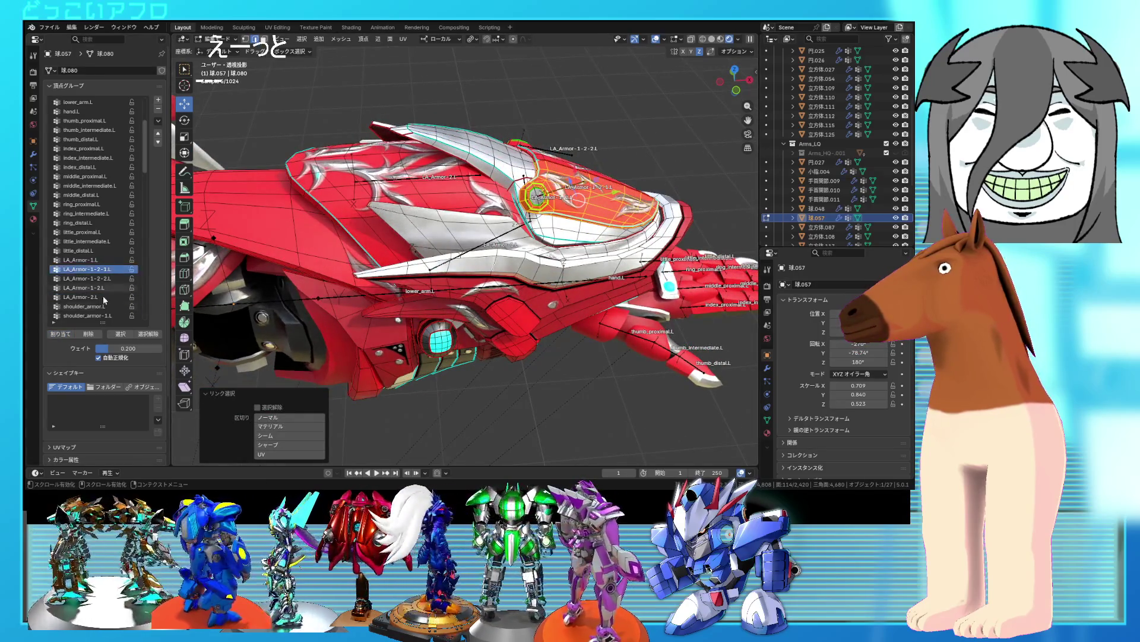
click(70, 334)
middle_drag(410, 214, 428, 209)
key(l)
click(87, 278)
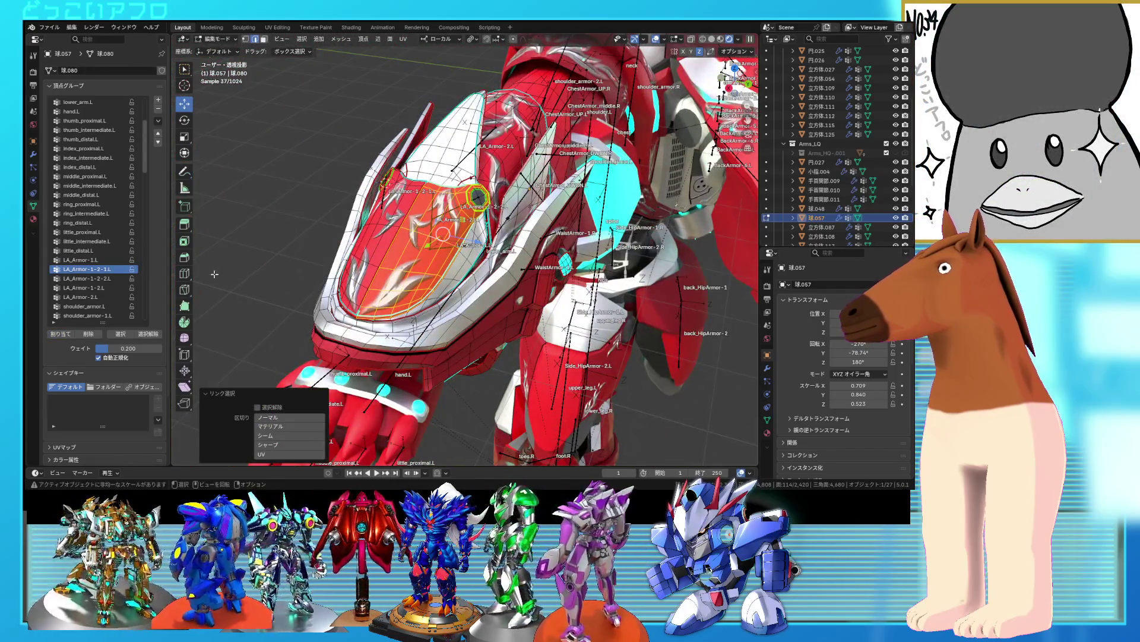
click(63, 334)
- Leave the armor mesh and open the wrist joint sphere in Edit Mode
mouse_move(534, 238)
middle_down()
mouse_move(603, 229)
mouse_move(517, 271)
middle_up()
key(Tab)
click(508, 264)
key(Tab)
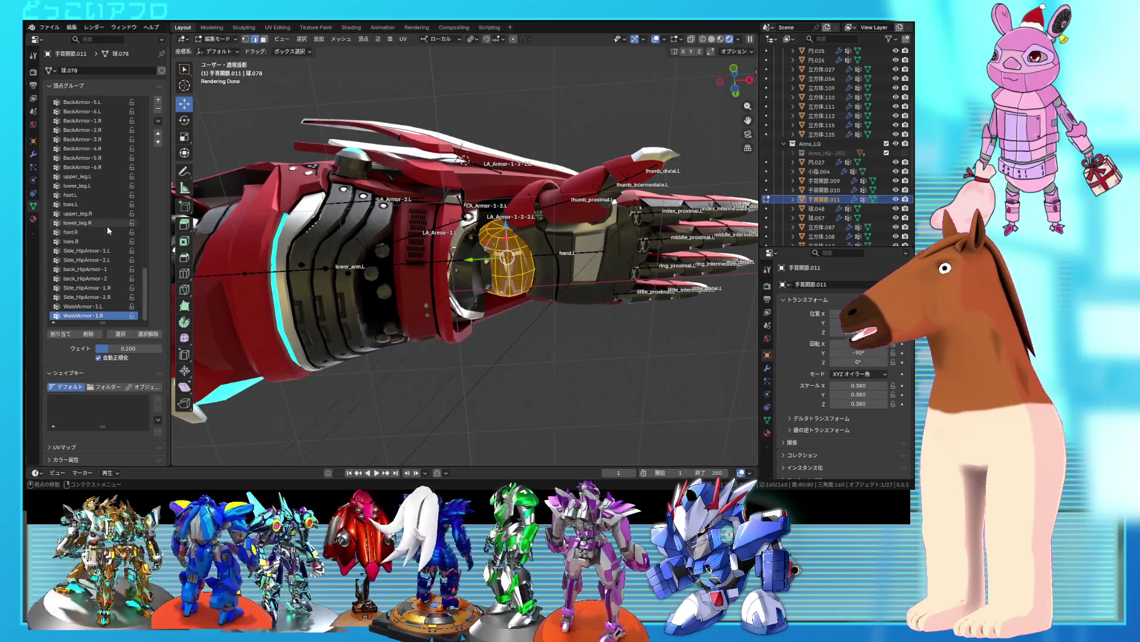
- Assign the wrist sphere to the hand.L vertex group and verify the assignment
scroll(85, 202, up, 15)
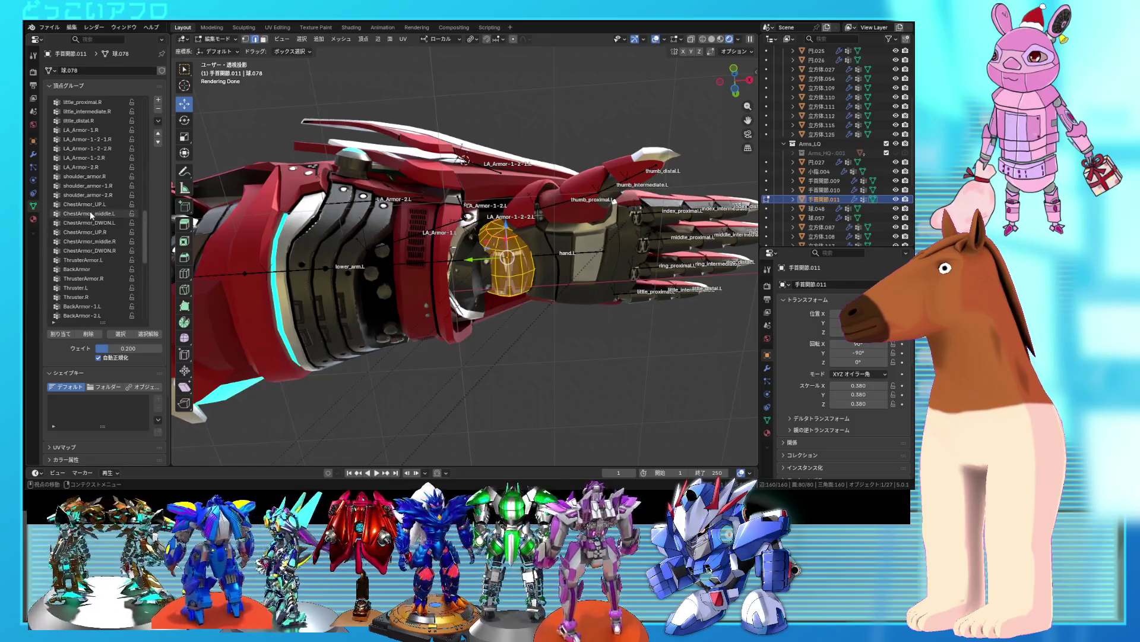
scroll(89, 220, up, 10)
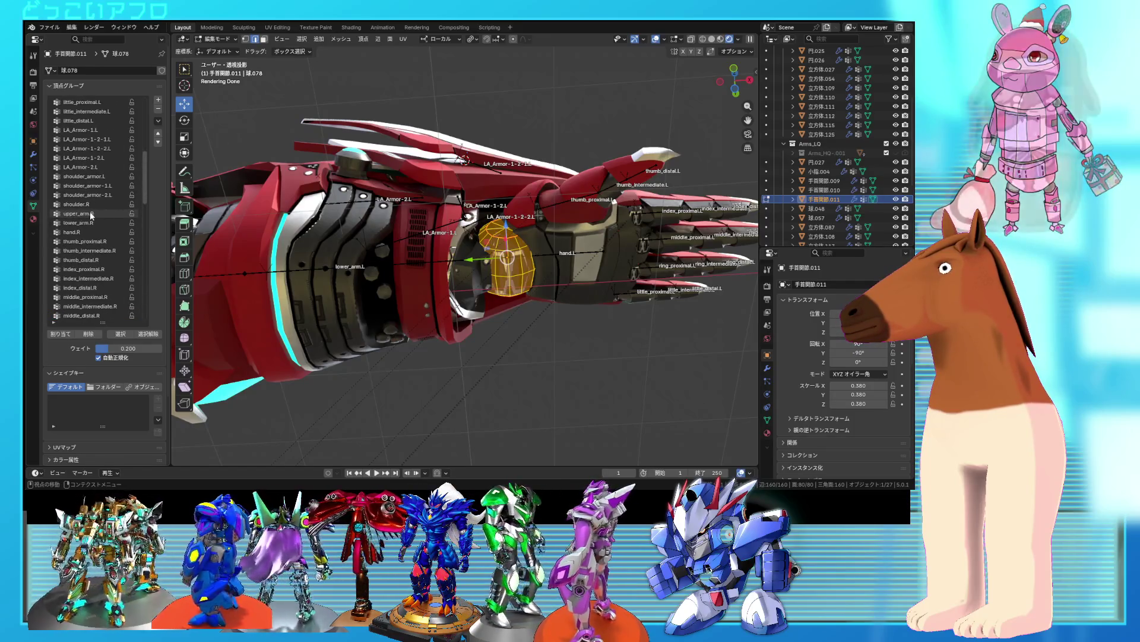
scroll(83, 231, up, 5)
click(77, 204)
click(61, 335)
click(148, 334)
click(120, 334)
scroll(552, 256, up, 8)
scroll(517, 260, down, 4)
- Join the other wrist joint sphere into the hand armor mesh
key(Tab)
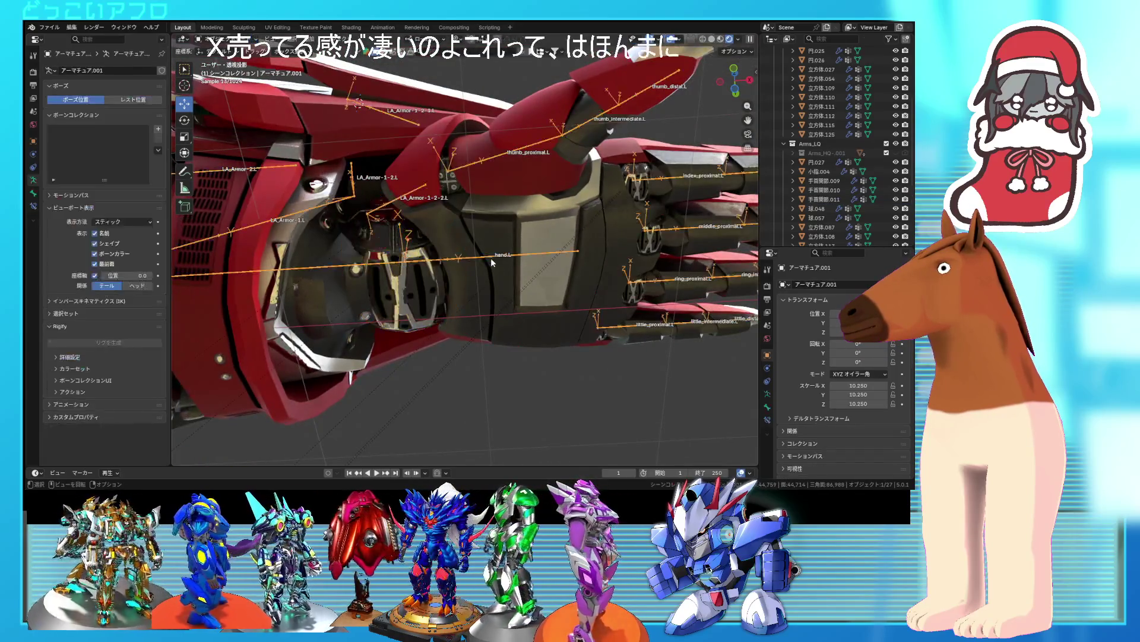
click(491, 258)
key(Tab)
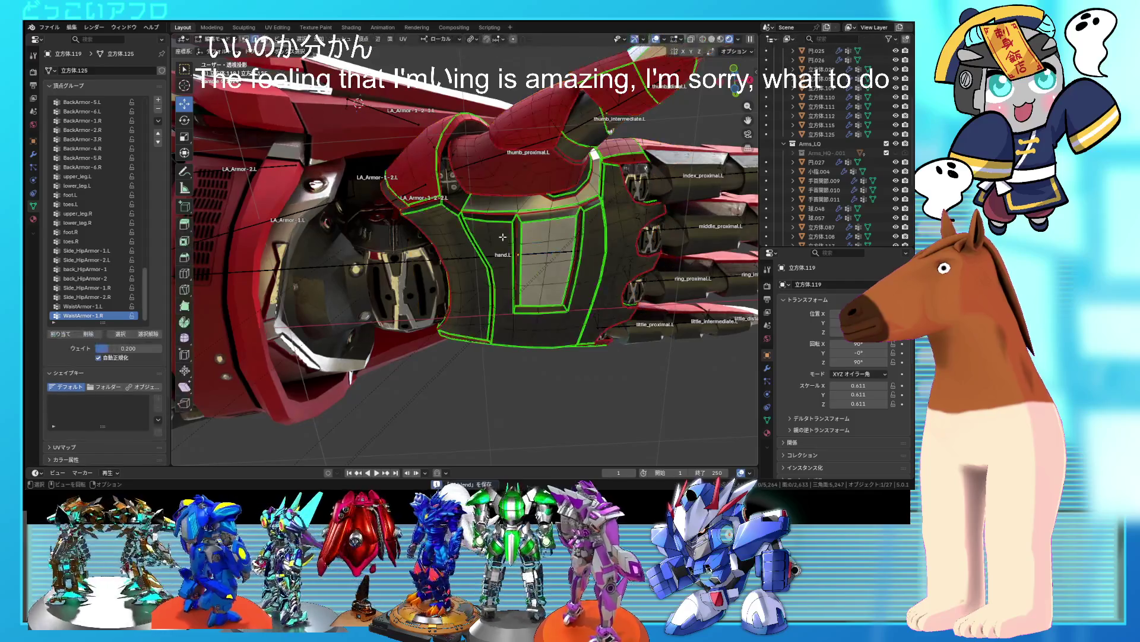
key(Tab)
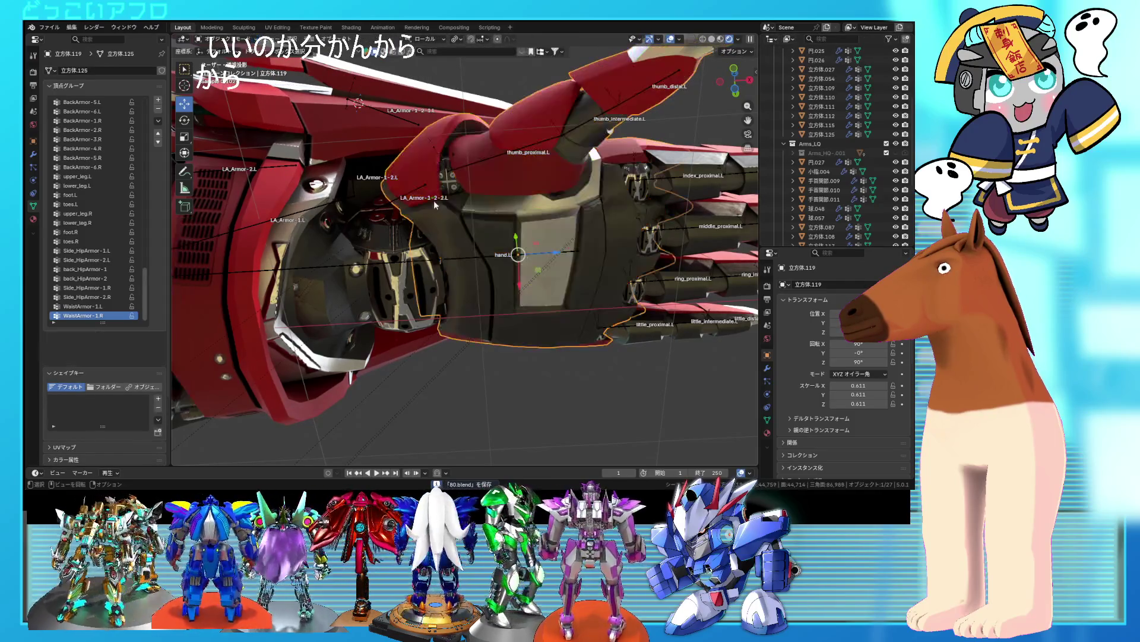
click(449, 182)
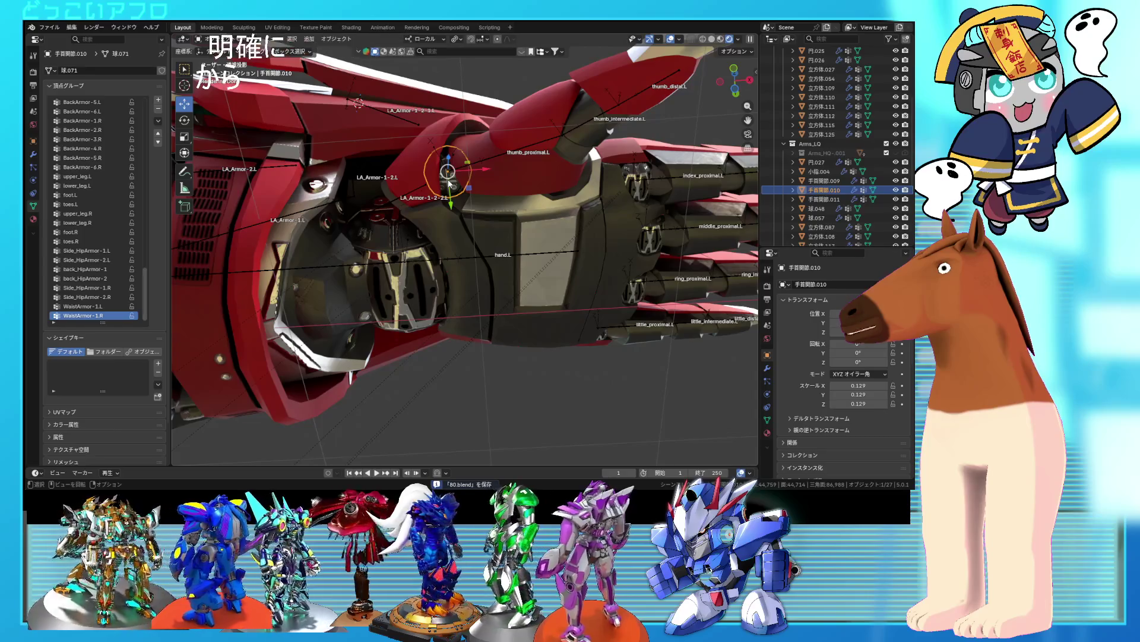
shift+click(491, 230)
right_click(502, 198)
click(500, 198)
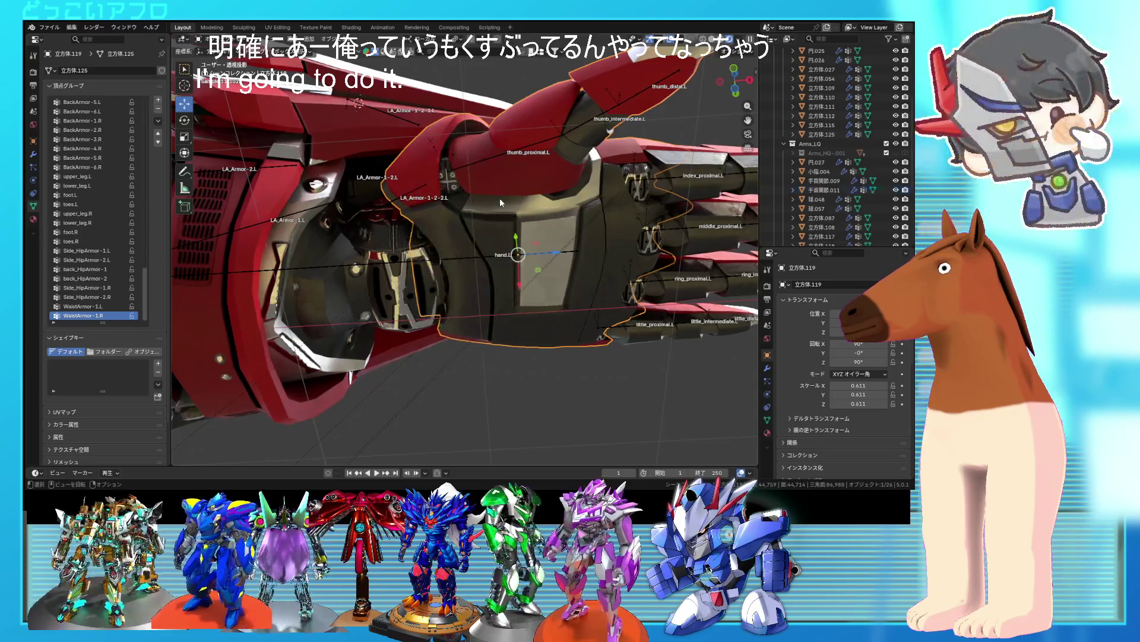
- Enter Edit Mode on the joined hand mesh with nothing selected
key(shift+z)
mouse_move(456, 193)
middle_down()
mouse_move(465, 223)
mouse_move(465, 211)
middle_up()
key(shift+z)
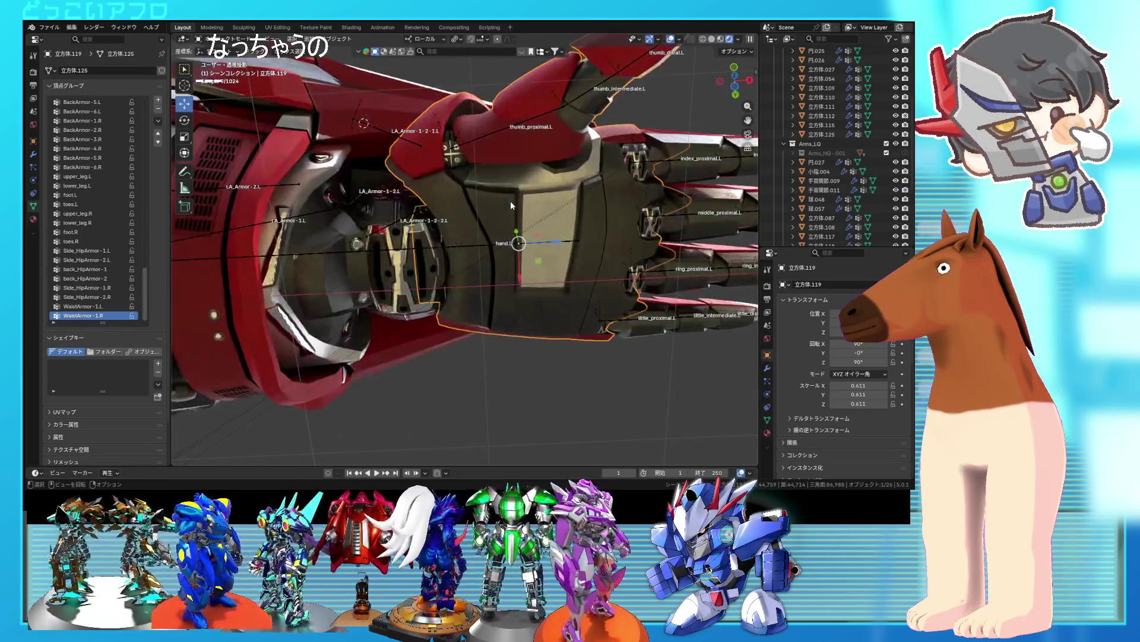
key(Tab)
key(alt+a)
- Assign the hand-back and finger armor pieces to hand.L and verify the selection
key(l)
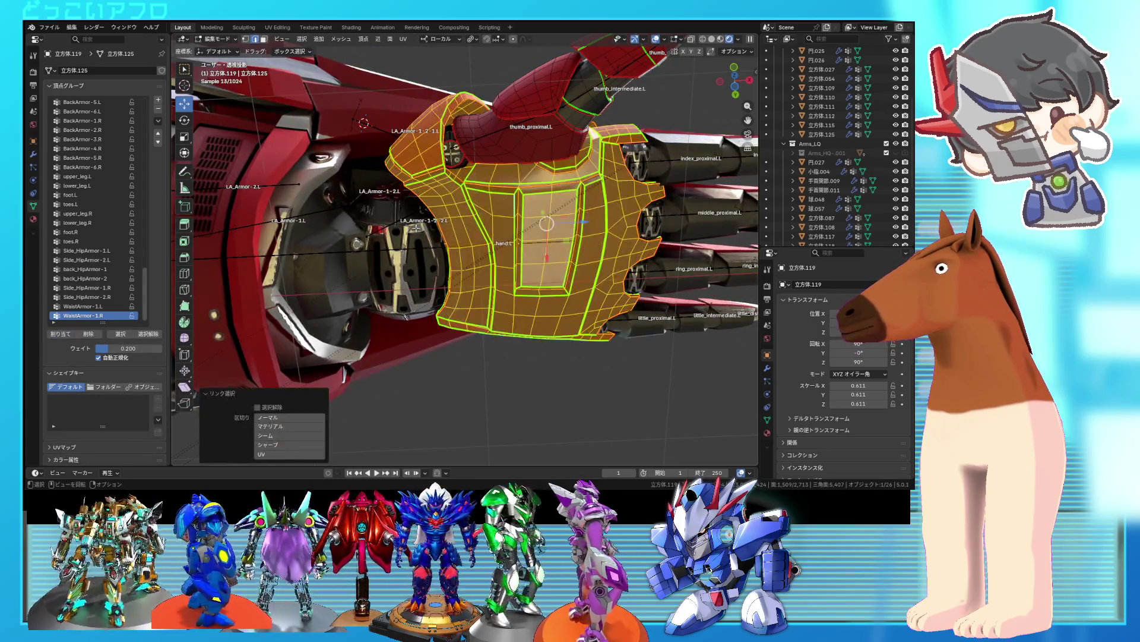
scroll(104, 270, up, 15)
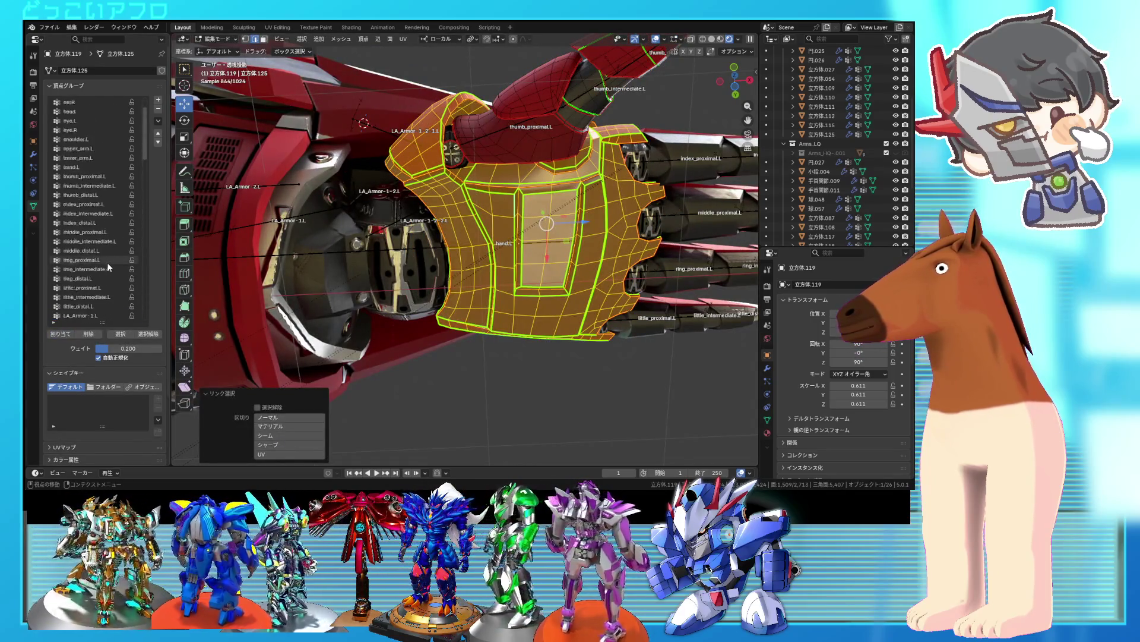
mouse_move(415, 268)
middle_down()
mouse_move(493, 312)
mouse_move(605, 318)
middle_up()
click(594, 321)
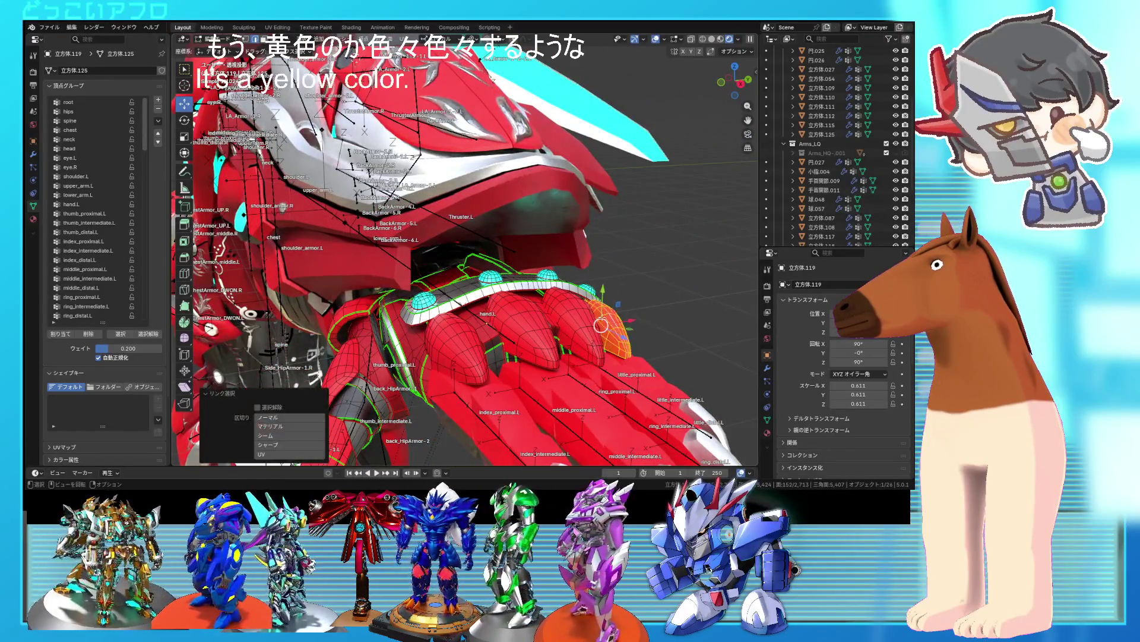
key(l)
key(l)
mouse_move(452, 332)
middle_down()
mouse_move(473, 262)
mouse_move(555, 230)
middle_up()
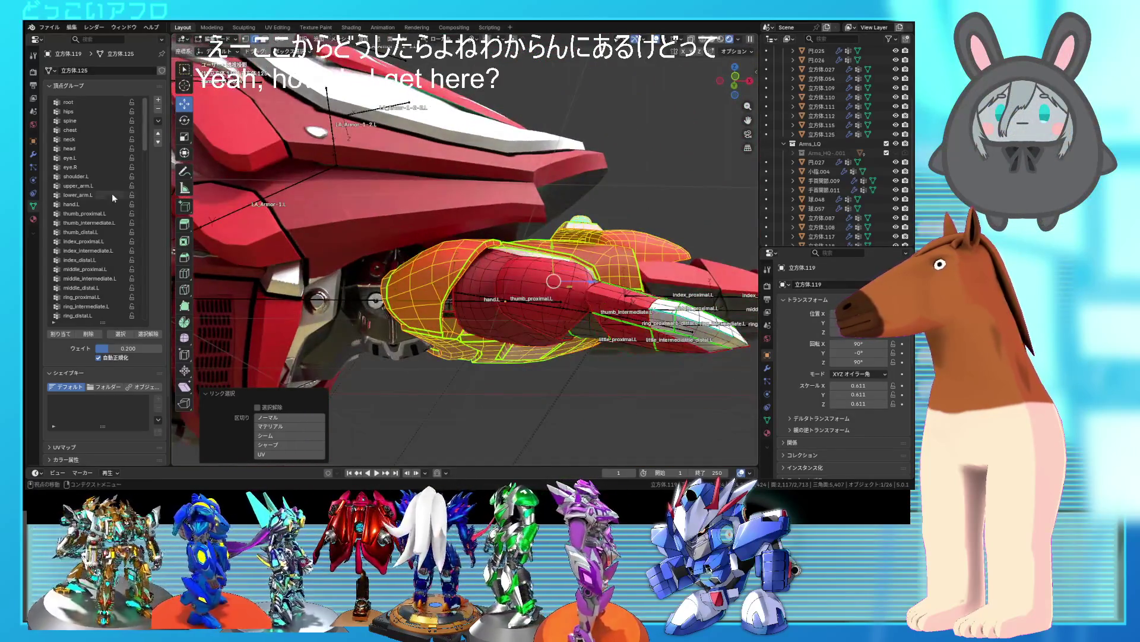
click(127, 204)
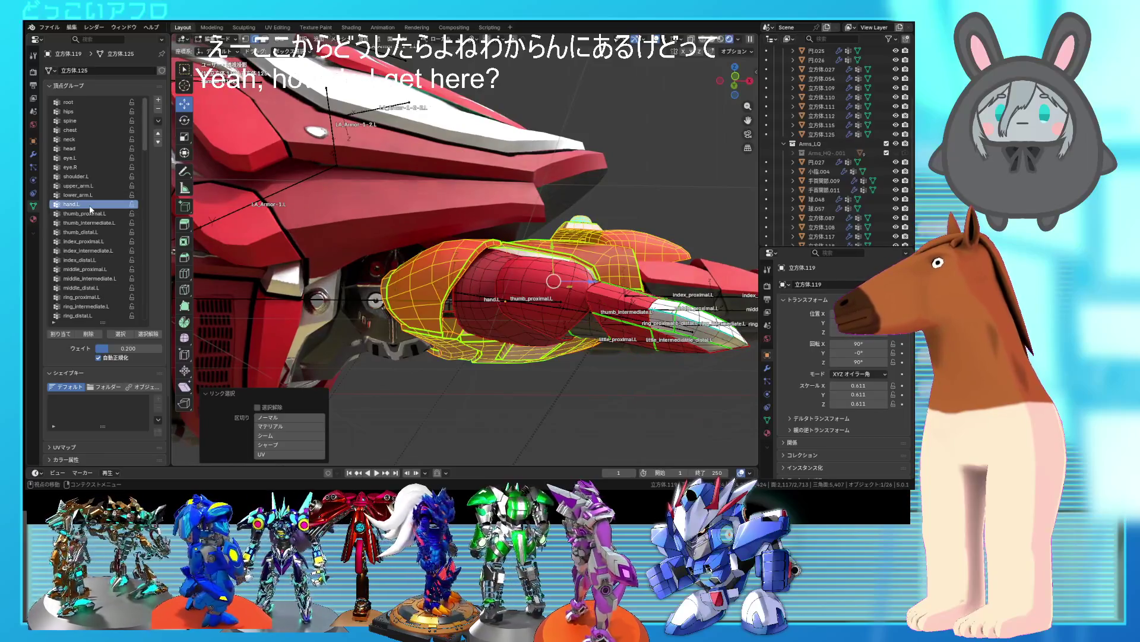
click(55, 334)
click(143, 333)
click(120, 334)
- Assign the thumb's base armor piece to the thumb_proximal.L vertex group
middle_drag(451, 250, 469, 221)
scroll(451, 216, up, 2)
key(alt+a)
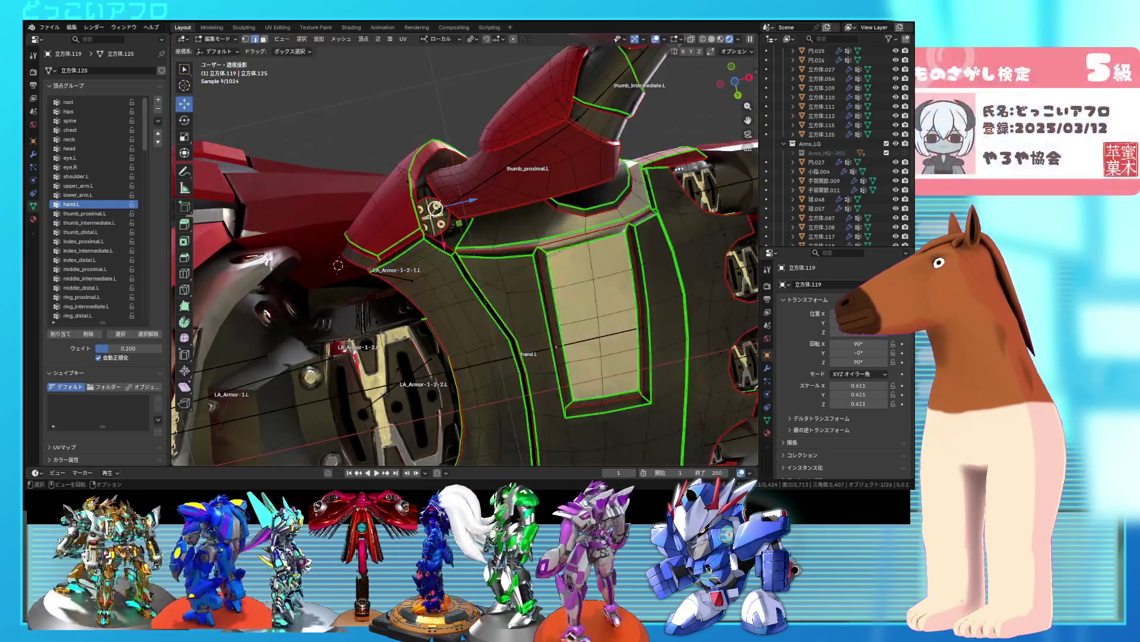
key(l)
key(l)
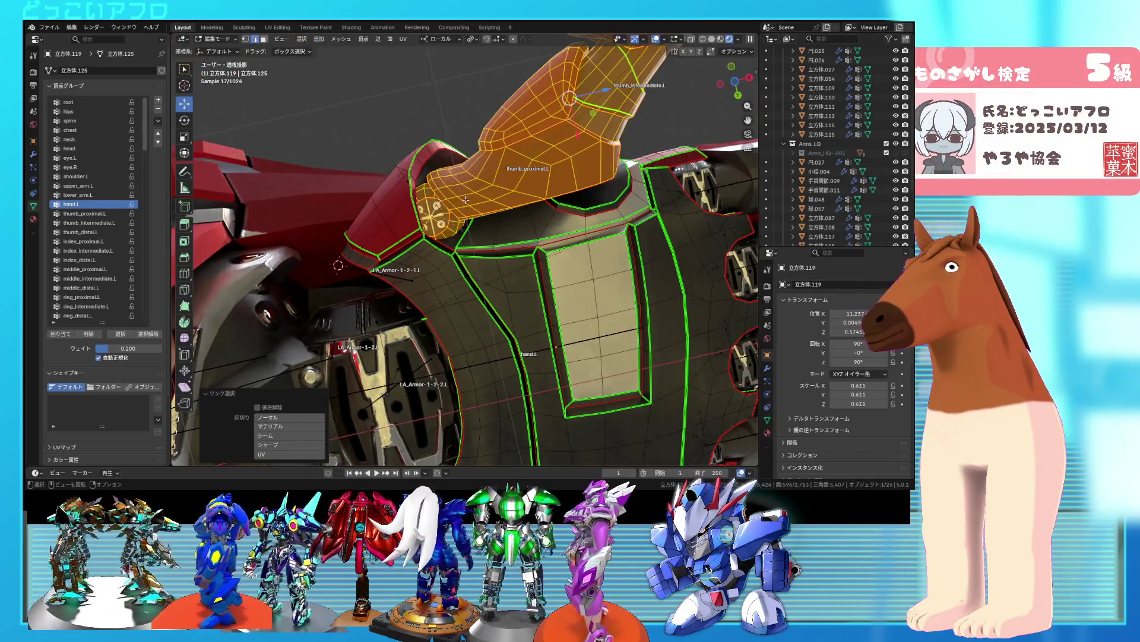
scroll(466, 201, down, 2)
key(ctrl+z)
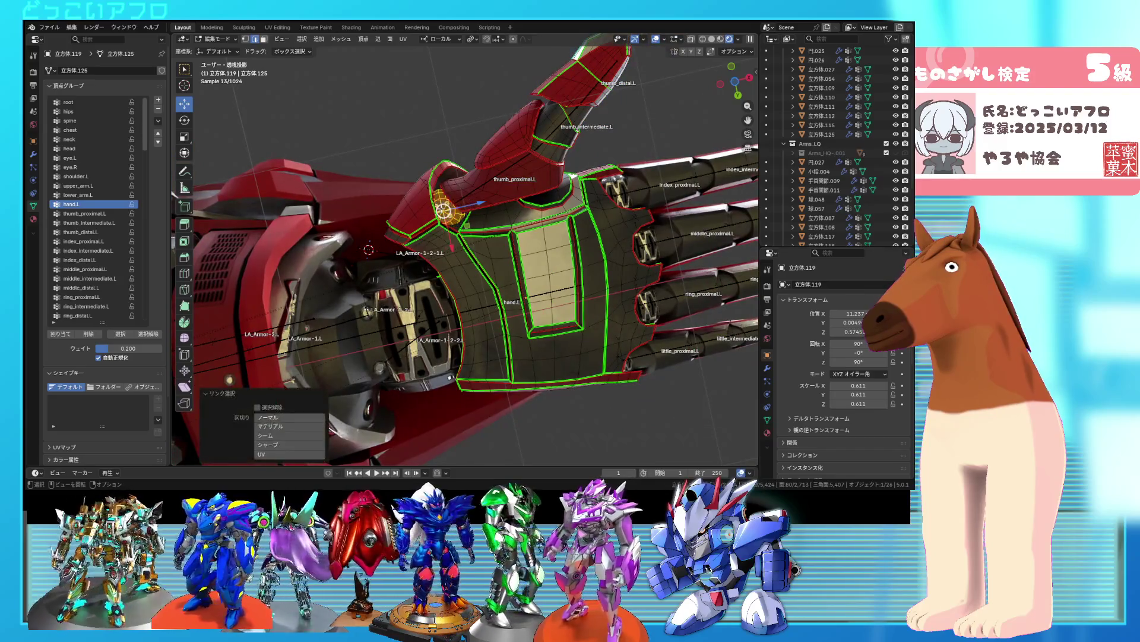
key(ctrl+z)
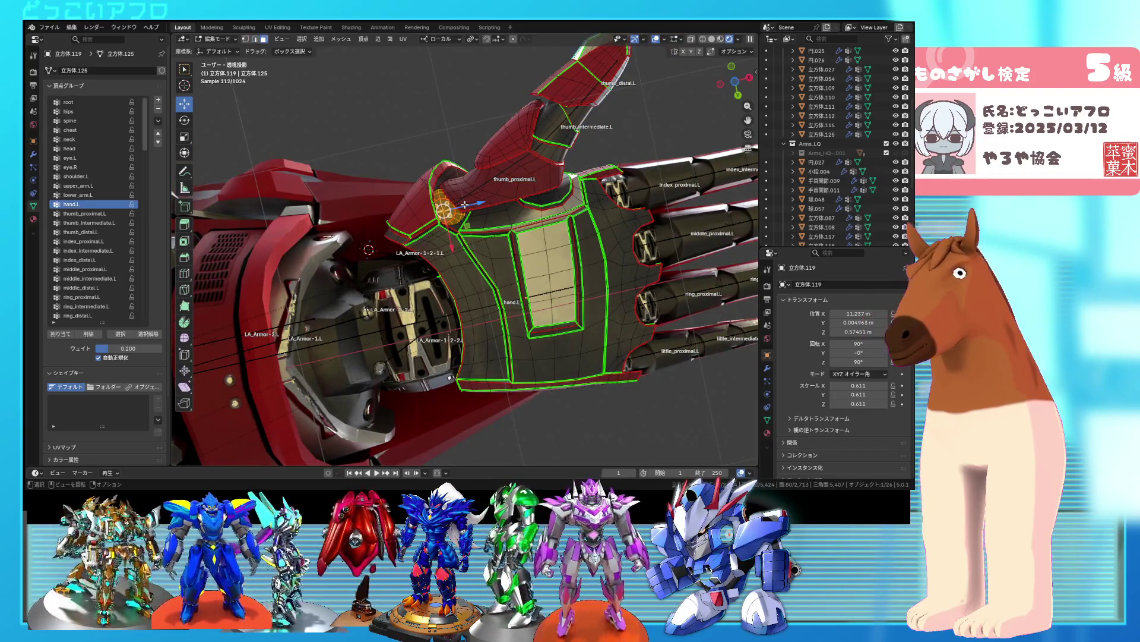
key(l)
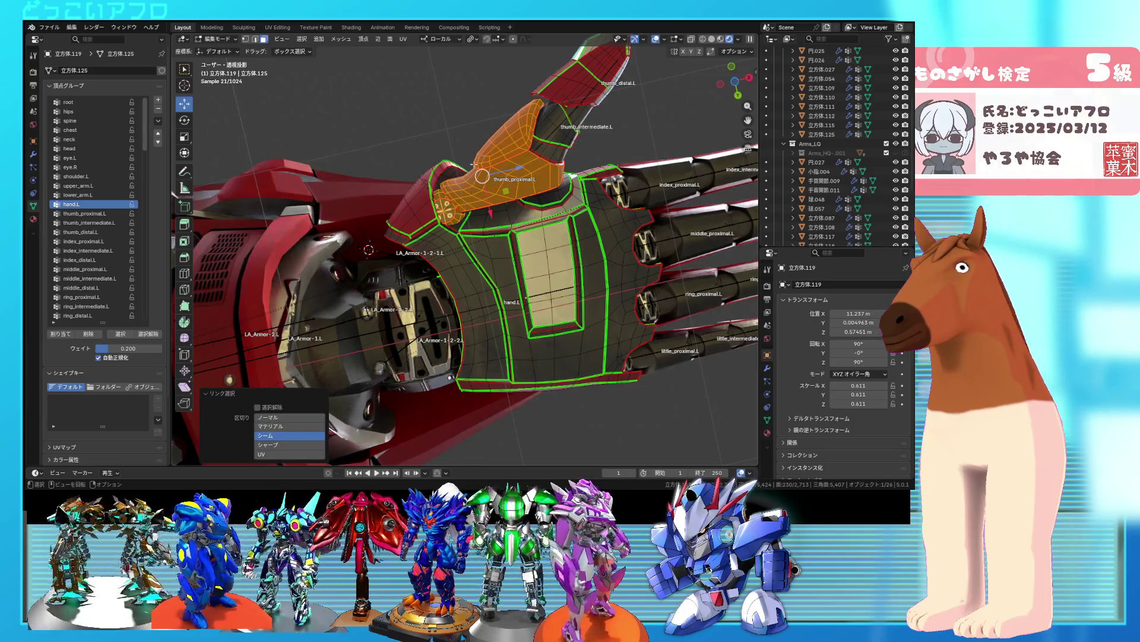
click(101, 215)
click(62, 334)
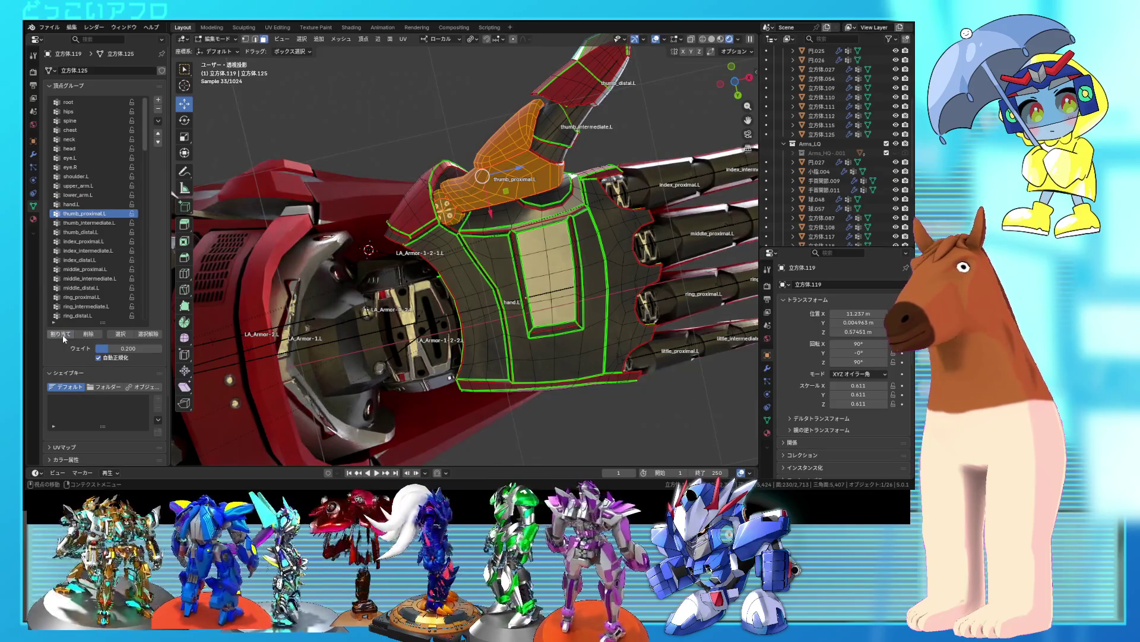
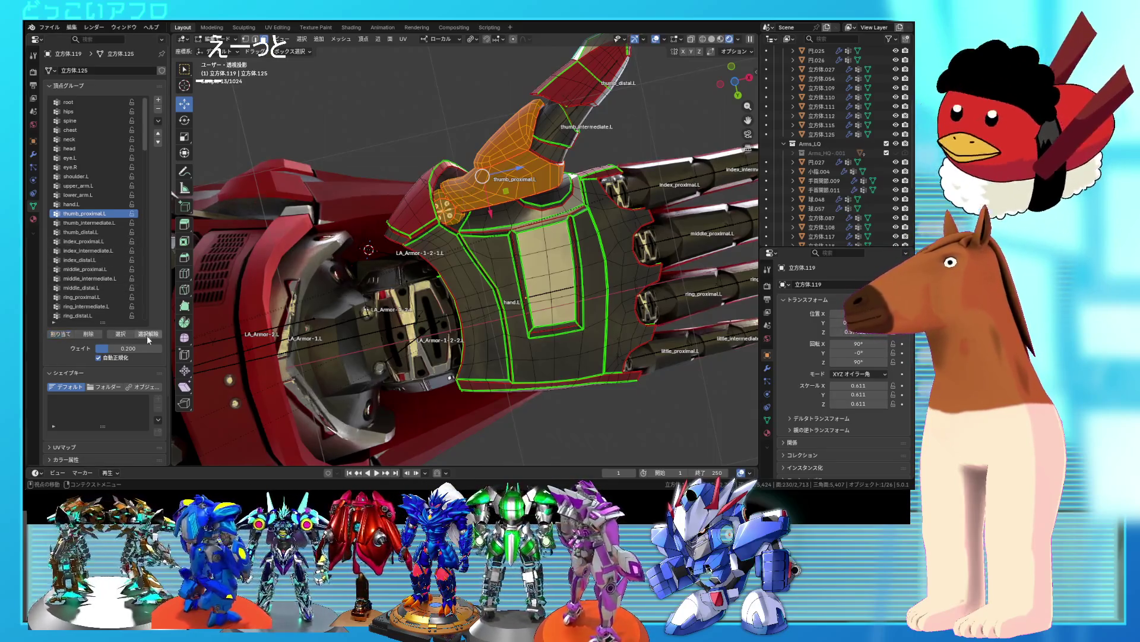
- Select the linked thumb armor faces and the thumb_proximal.L group's faces to inspect them
scroll(540, 152, up, 3)
middle_drag(540, 152, 451, 223)
click(450, 224)
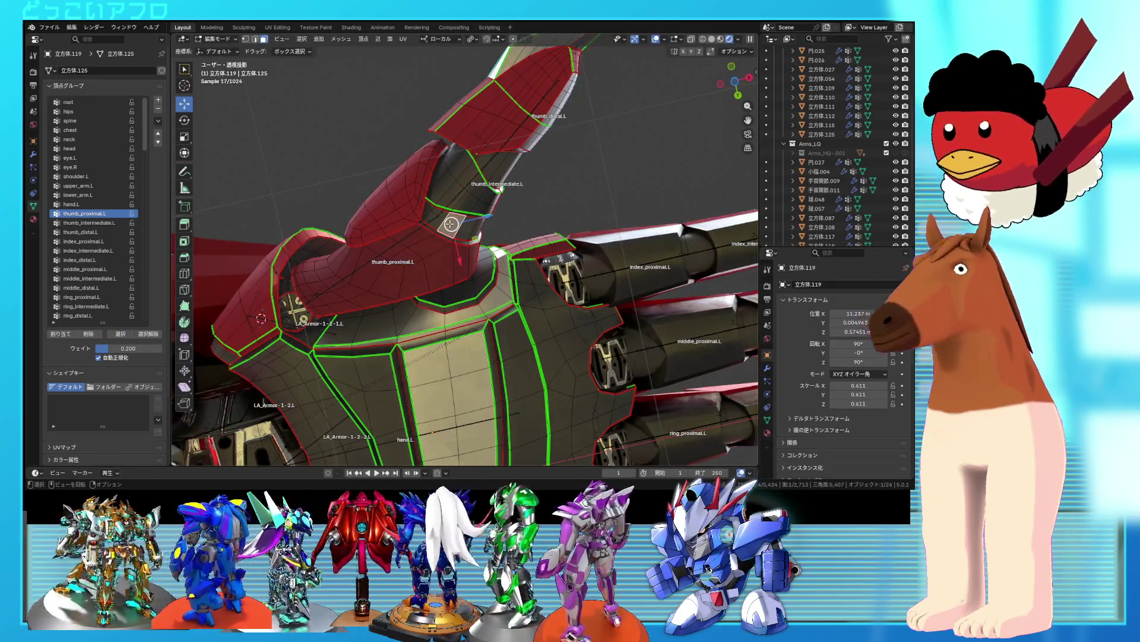
key(l)
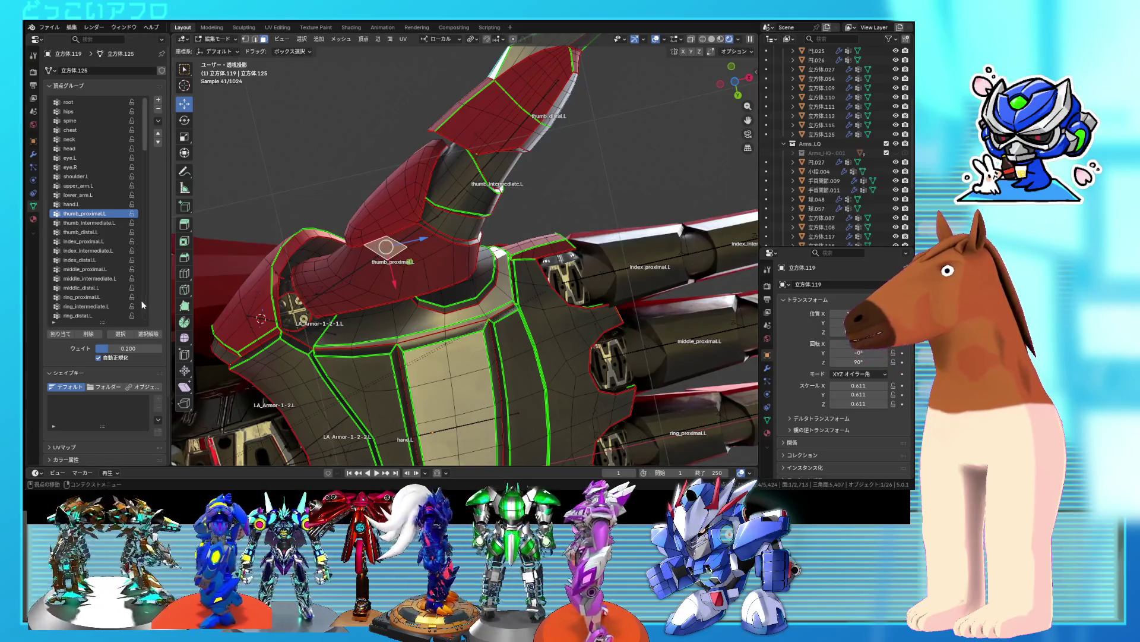
click(120, 334)
- Isolate the thumb base faces and mark a seam along their boundary edges
scroll(380, 278, up, 2)
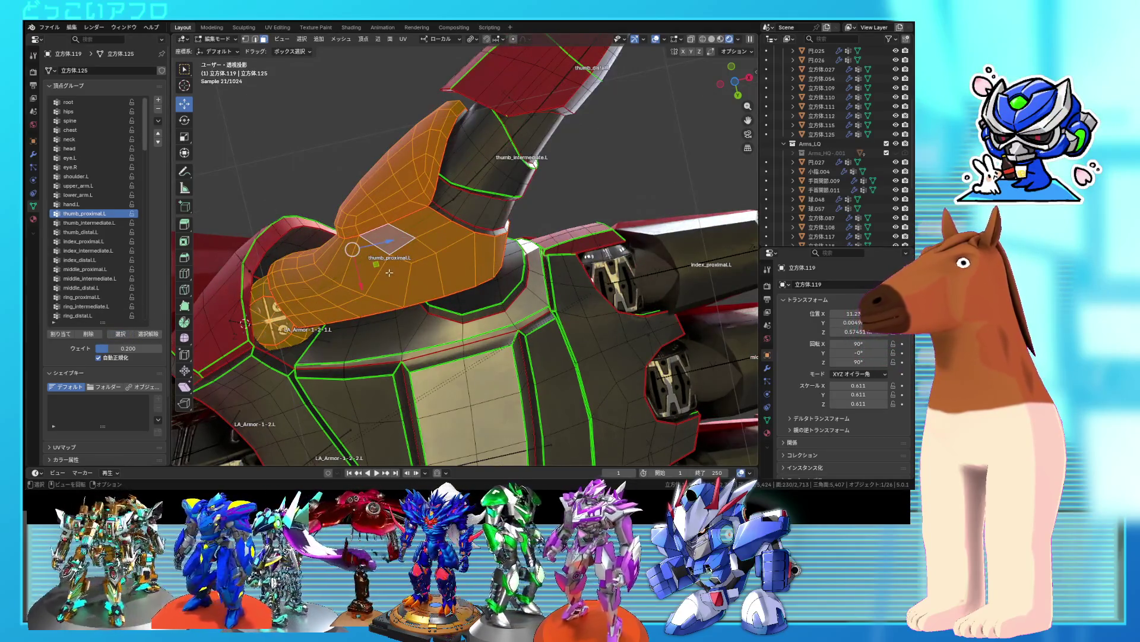
middle_drag(389, 273, 428, 249)
click(464, 226)
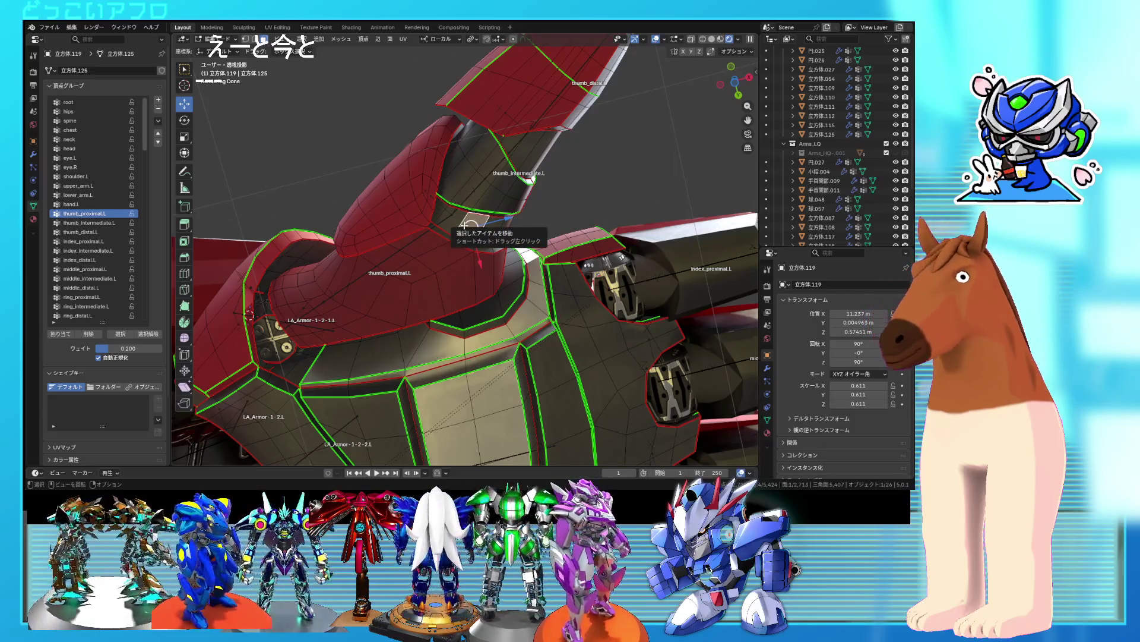
key(l)
key(KP_Decimal)
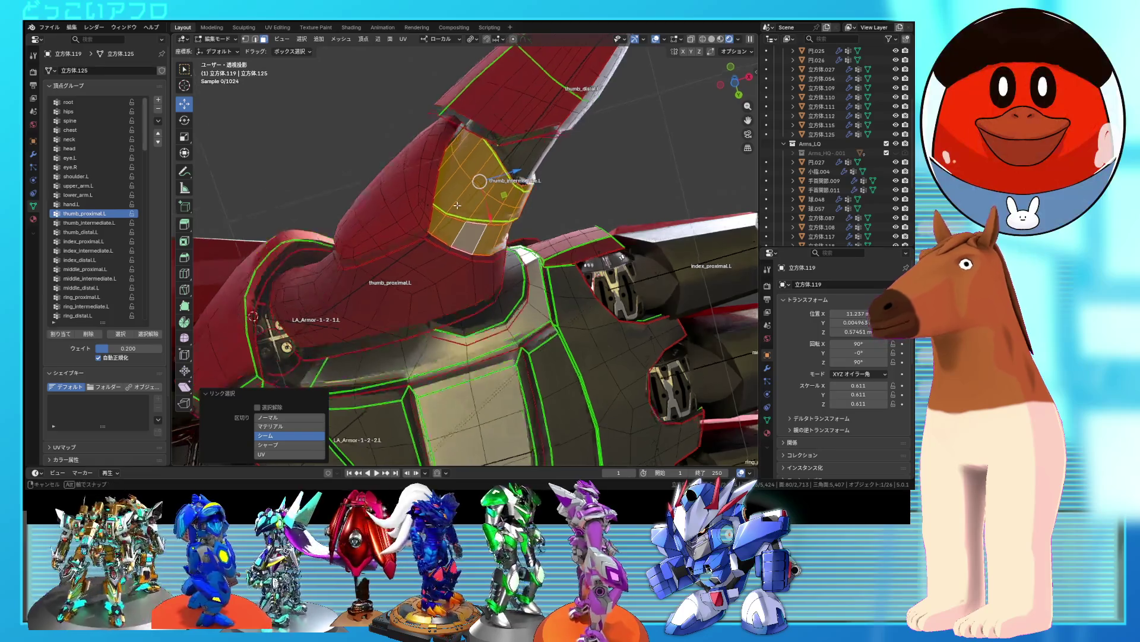
key(2)
key(h)
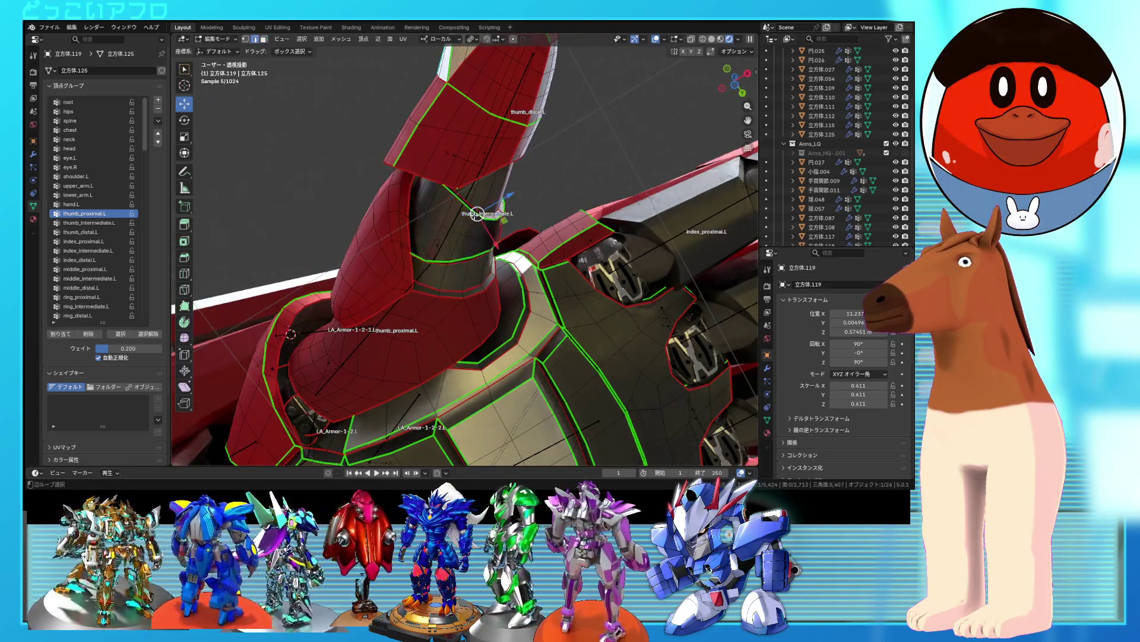
right_click(474, 215)
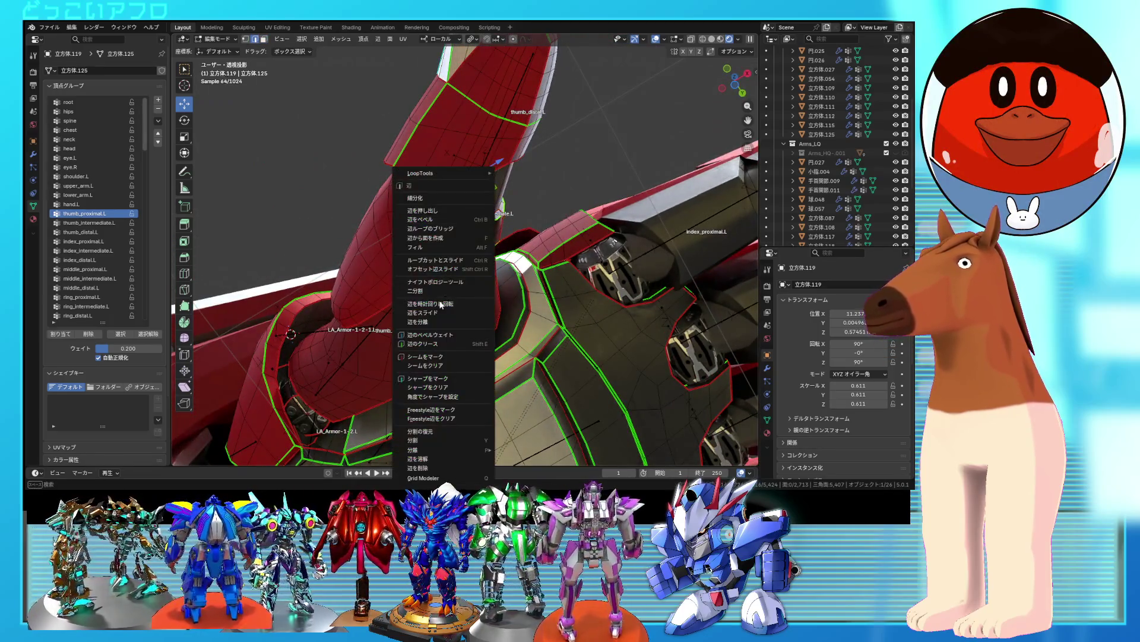
click(437, 357)
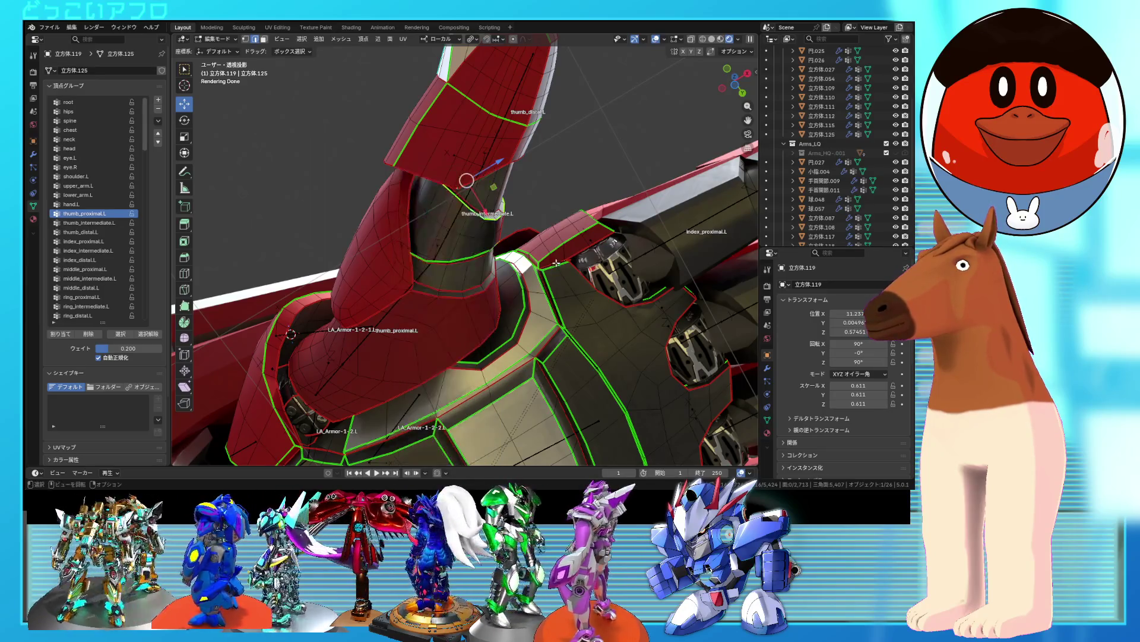
- Check the seam-bounded thumb base and lower thumb plate islands with Select Linked (L)
middle_drag(437, 357, 536, 263)
key(3)
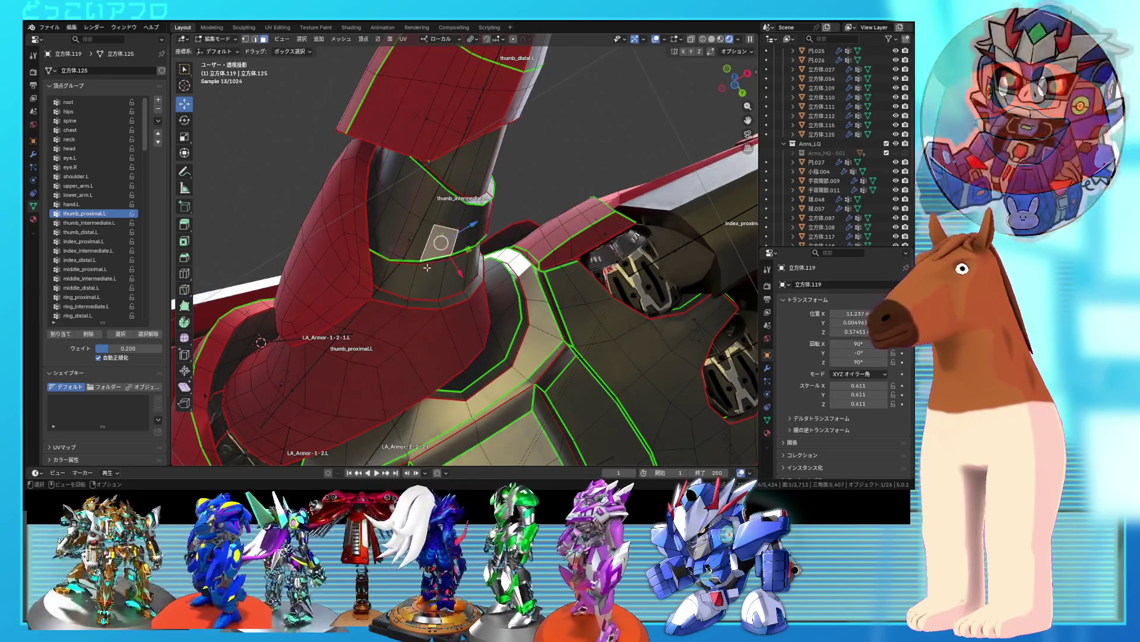
click(427, 279)
key(l)
middle_drag(425, 247, 450, 207)
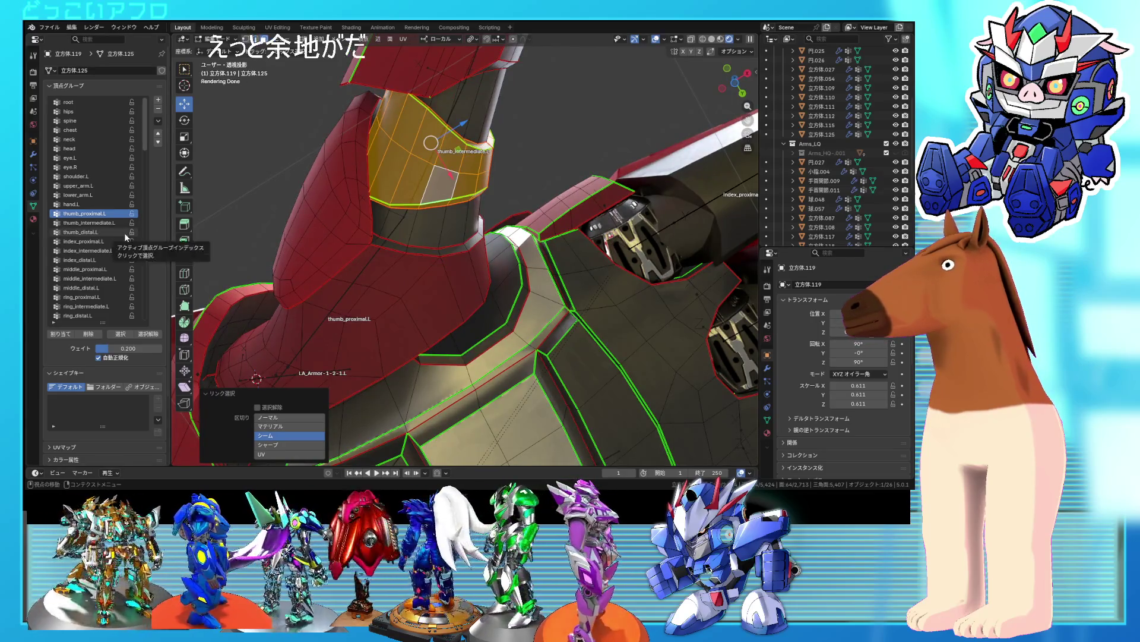
click(336, 297)
key(l)
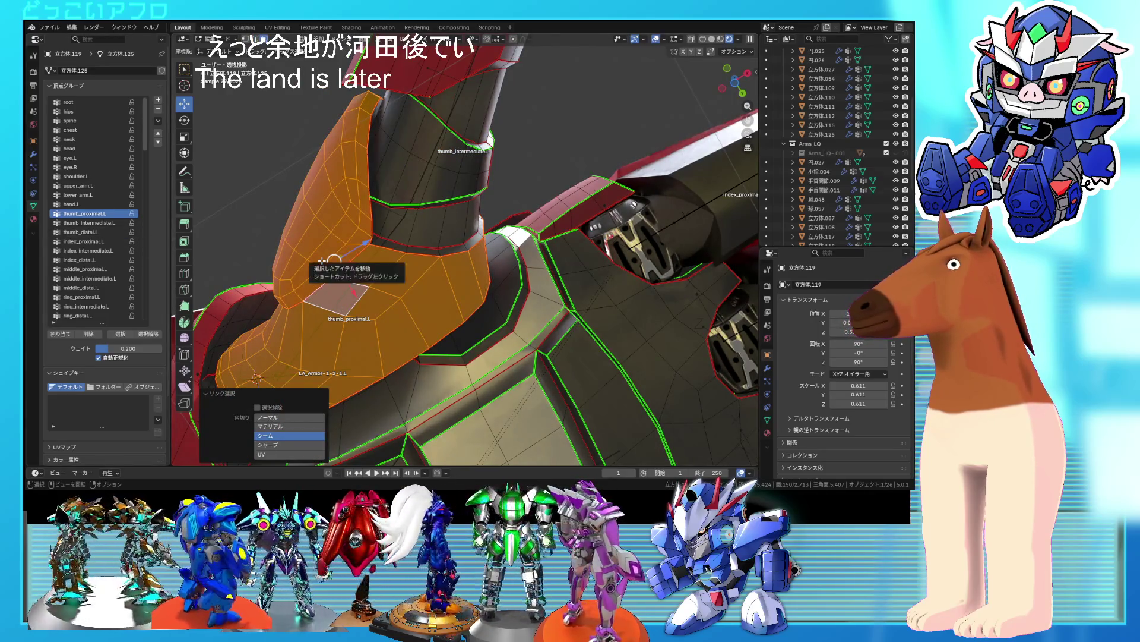
key(l)
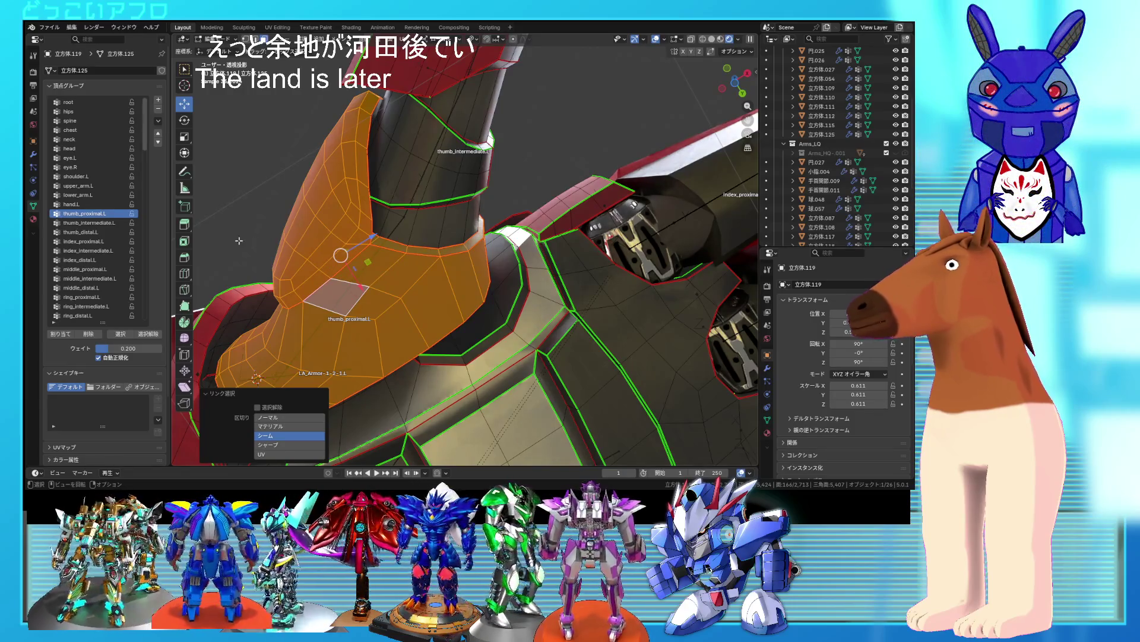
- Reselect the thumb_proximal.L faces and the upper island, then make thumb_intermediate.L active
click(76, 334)
click(137, 333)
click(120, 333)
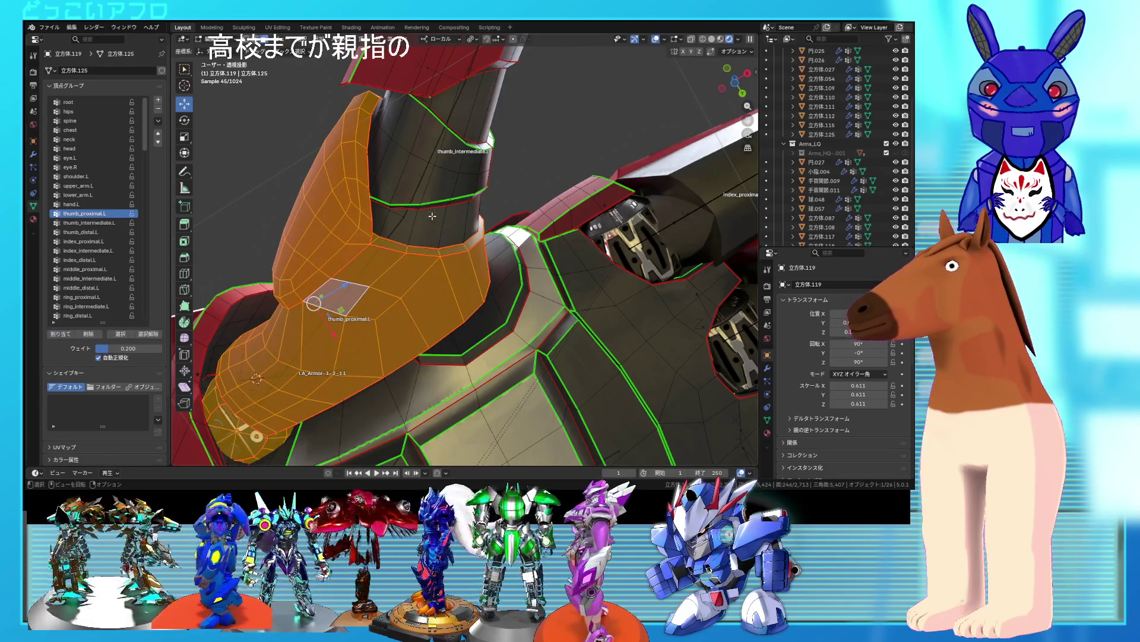
click(423, 197)
key(l)
click(96, 223)
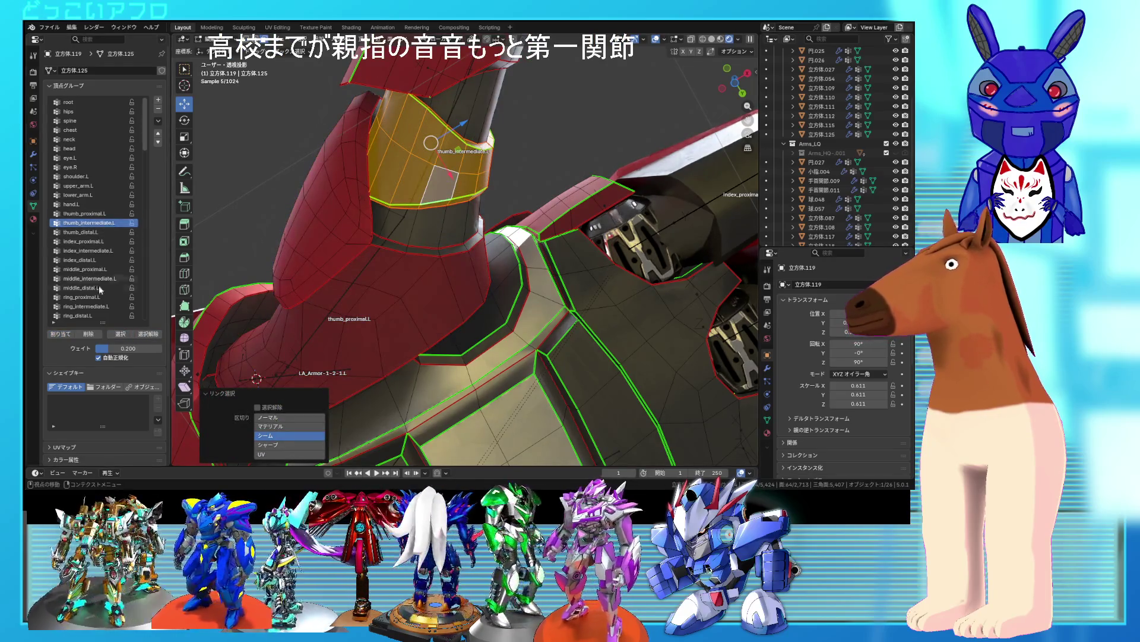
- Inspect the thumb tip armor from several angles, briefly toggling wireframe display
click(60, 333)
mouse_move(404, 256)
middle_down()
mouse_move(418, 233)
mouse_move(516, 217)
middle_up()
key(shift+z)
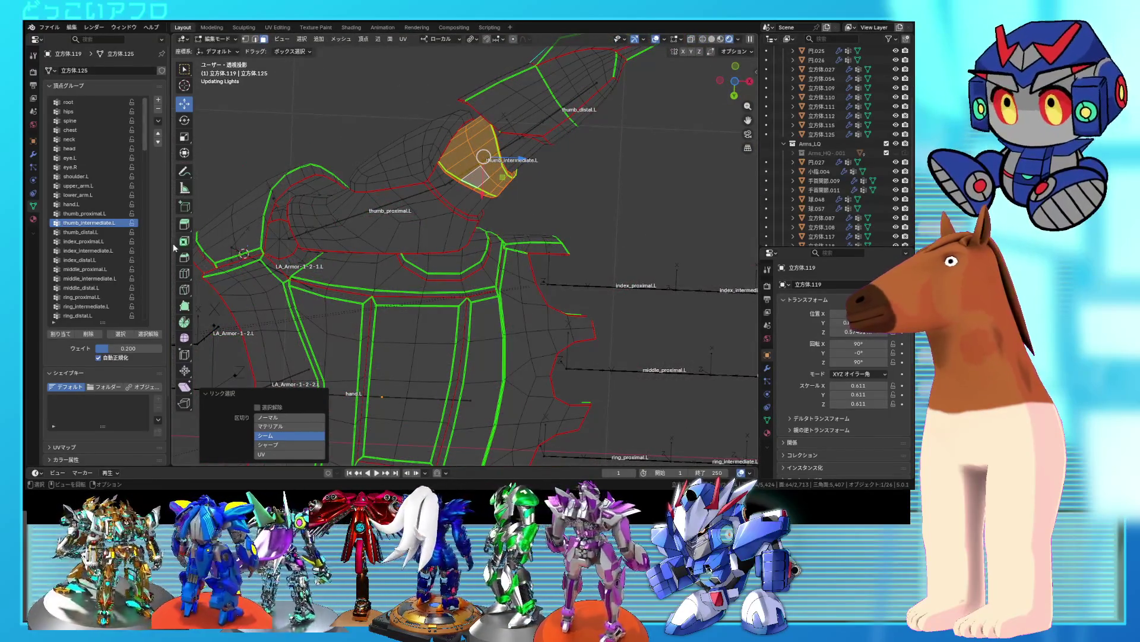
key(shift+z)
middle_drag(369, 256, 333, 265)
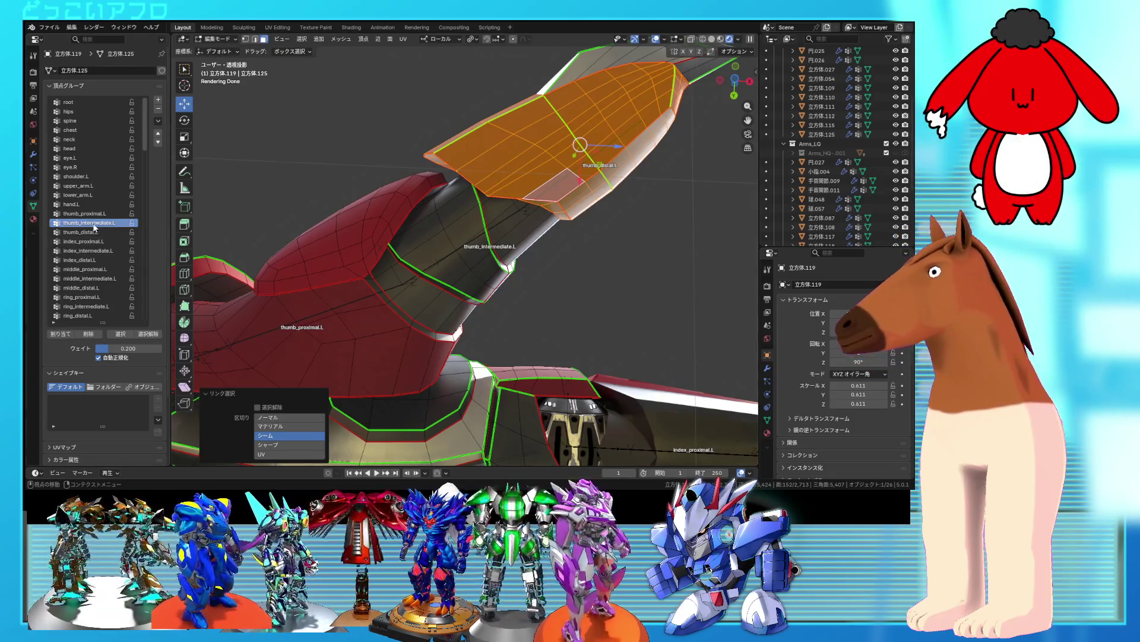
click(131, 334)
mouse_move(409, 243)
middle_down()
mouse_move(447, 198)
mouse_move(340, 279)
middle_up()
- Make thumb_distal.L the active vertex group and select the thumb tip faces
click(148, 334)
click(121, 334)
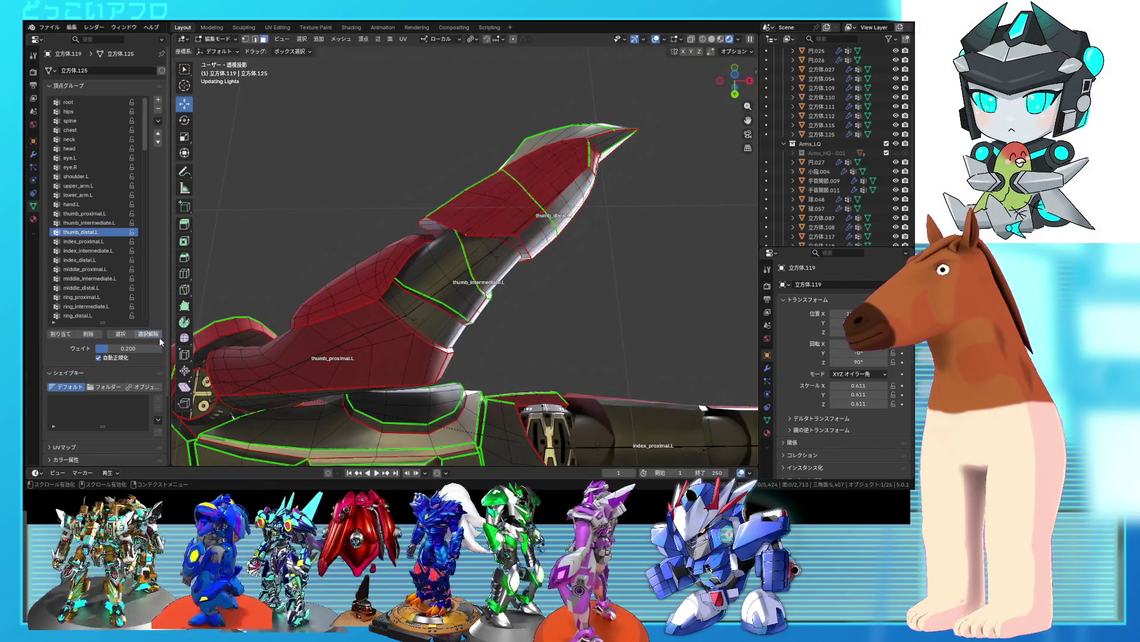
click(126, 336)
click(144, 335)
click(131, 336)
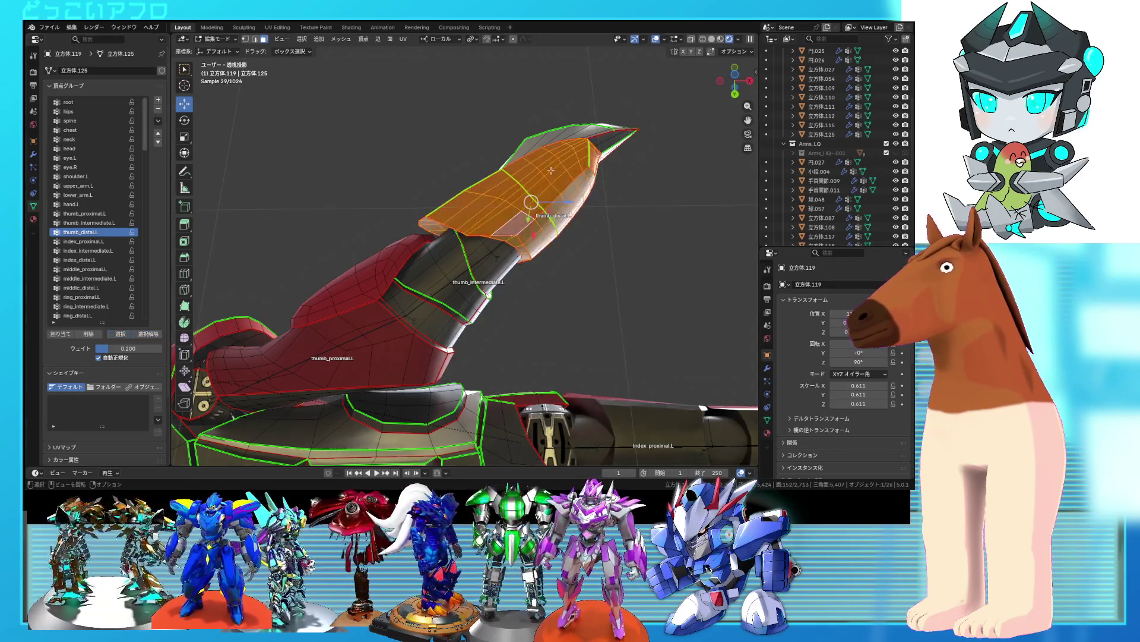
mouse_move(598, 126)
middle_down()
mouse_move(630, 285)
mouse_move(639, 184)
middle_up()
key(KP_Decimal)
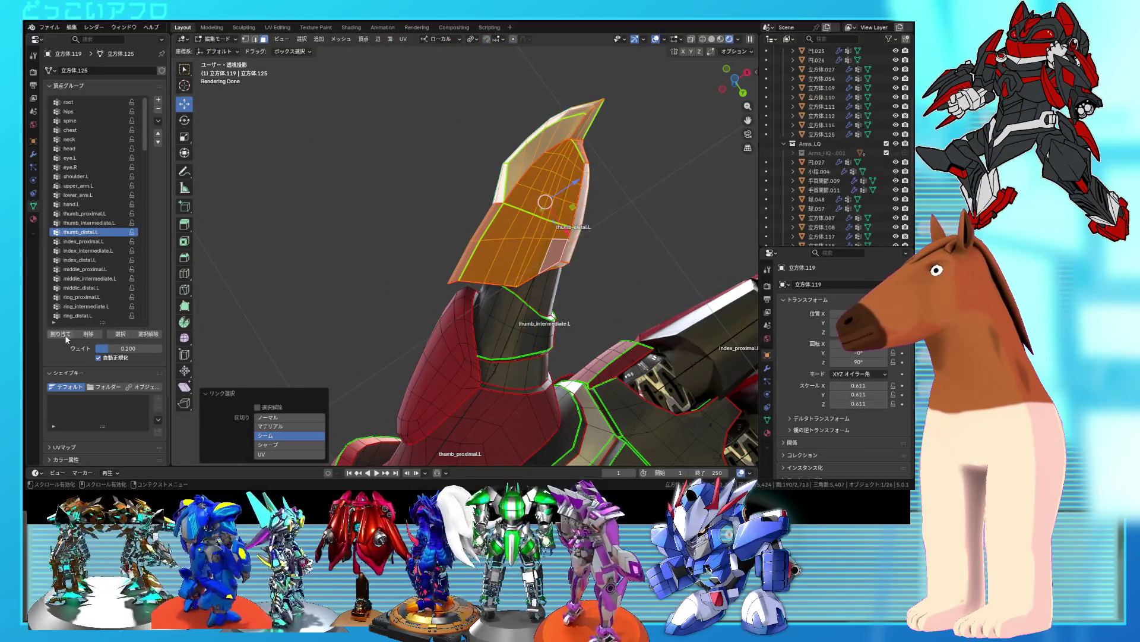
- Assign the tip plate to thumb_distal.L and return to Object Mode
click(142, 337)
click(121, 338)
middle_drag(516, 335, 493, 280)
click(219, 50)
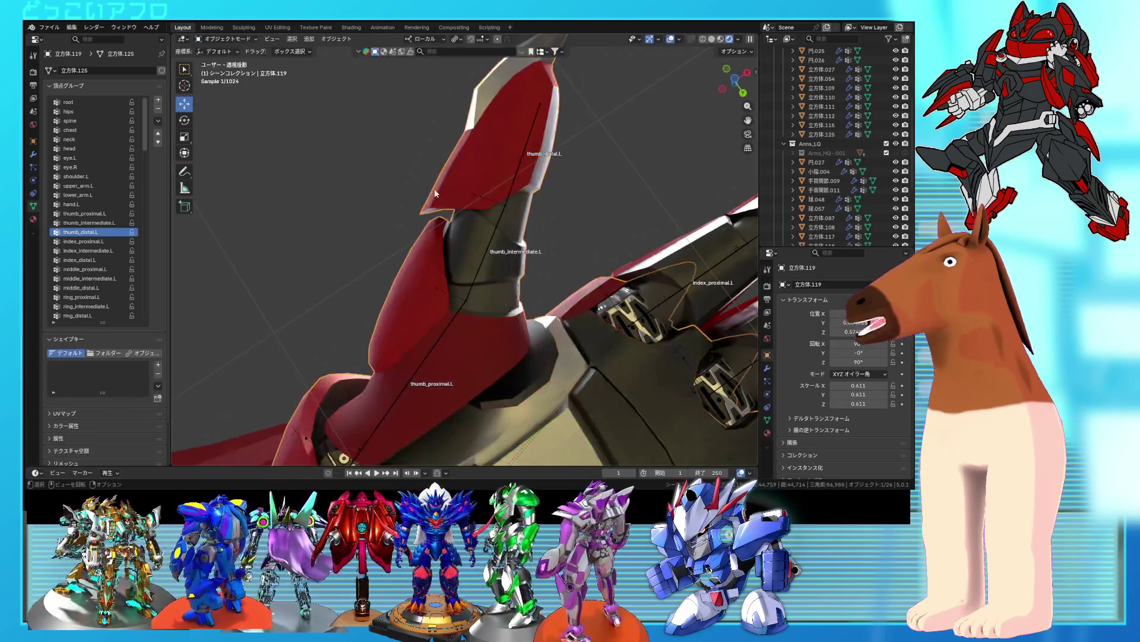
- Enter Pose Mode on the armature and rotate the thumb_proximal.L bone
click(487, 240)
key(ctrl+Tab)
mouse_move(487, 282)
middle_down()
mouse_move(479, 265)
mouse_move(442, 293)
middle_up()
key(r)
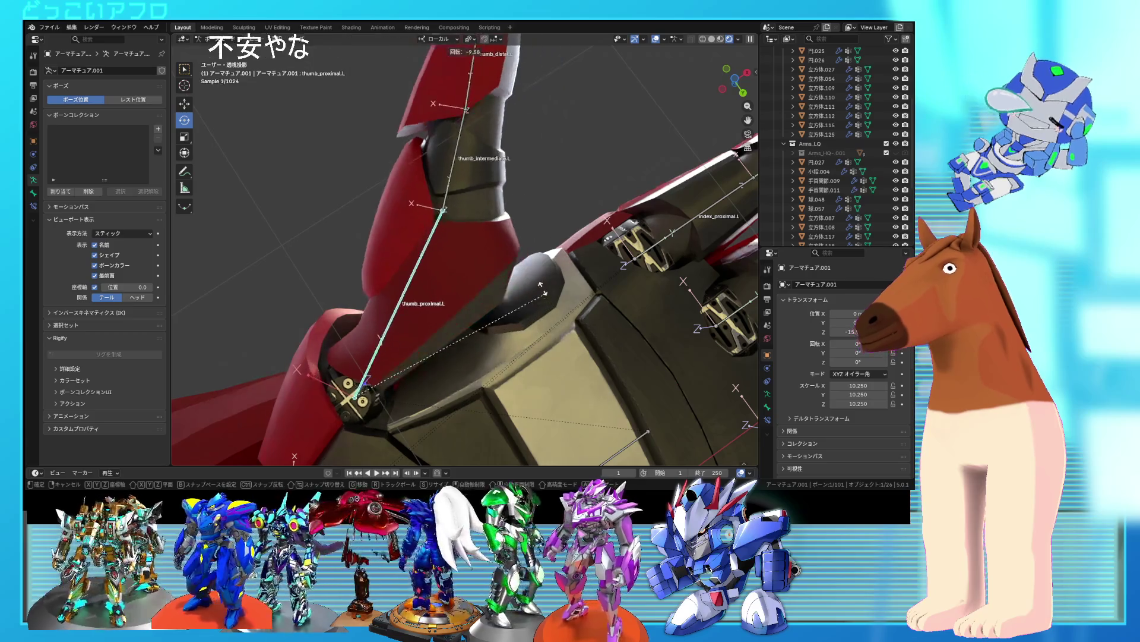
click(548, 297)
middle_drag(550, 301, 457, 237)
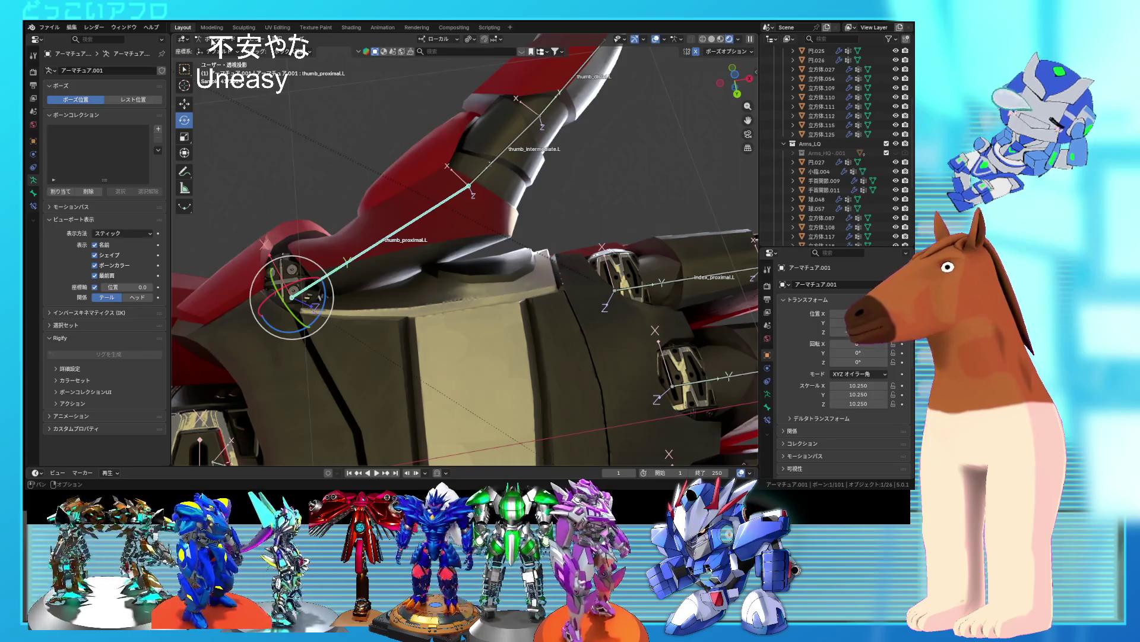
- Check the hand armor mesh's linked faces in Edit Mode, then return to Object Mode
click(221, 50)
click(441, 245)
key(Tab)
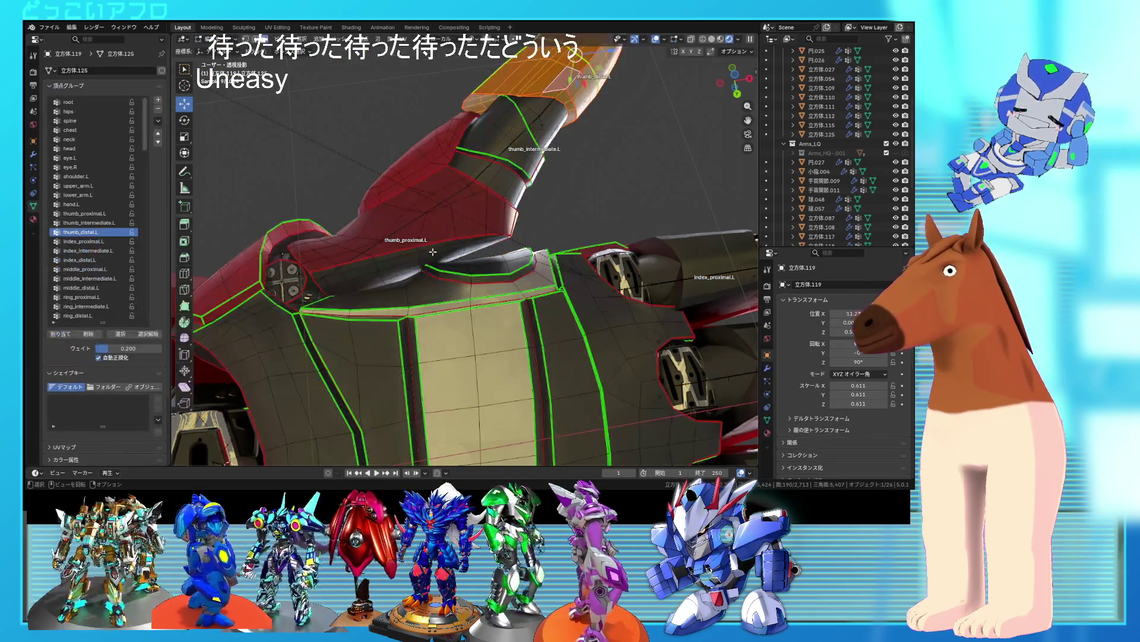
key(ctrl+l)
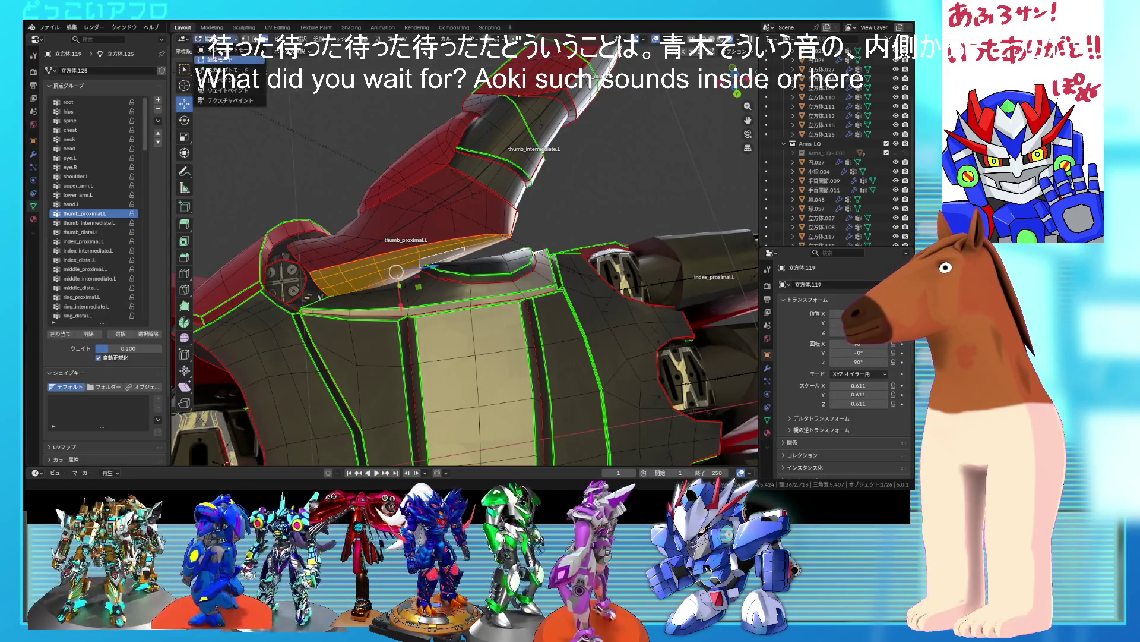
click(226, 50)
- Back in Pose Mode, confirm the thumb_proximal.L rotation and rotate thumb_intermediate.L
click(419, 220)
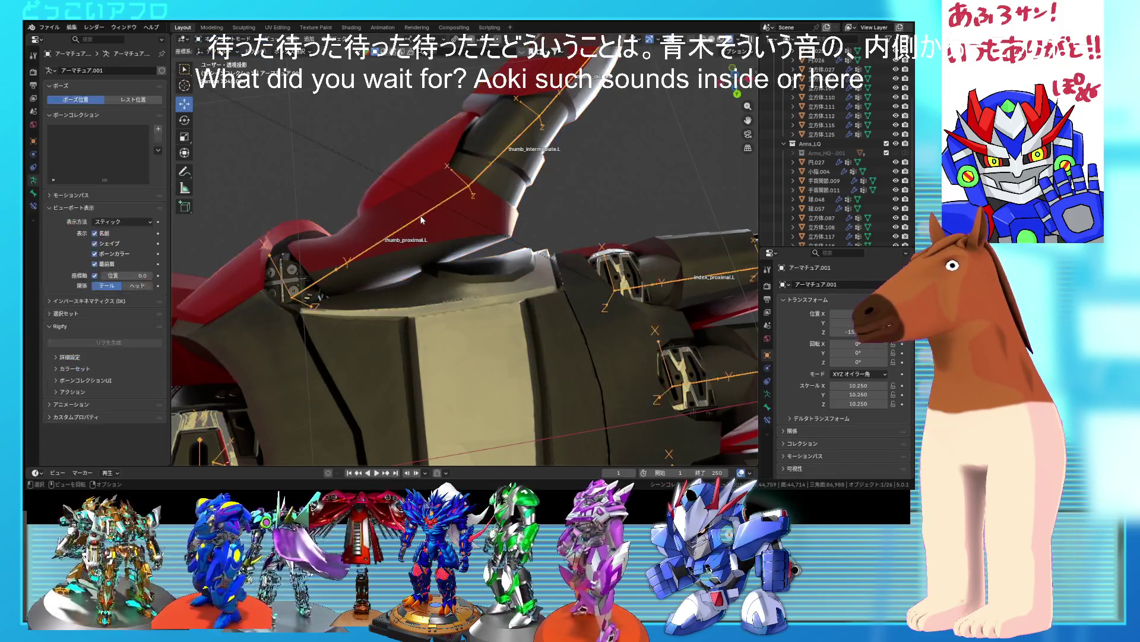
key(ctrl+Tab)
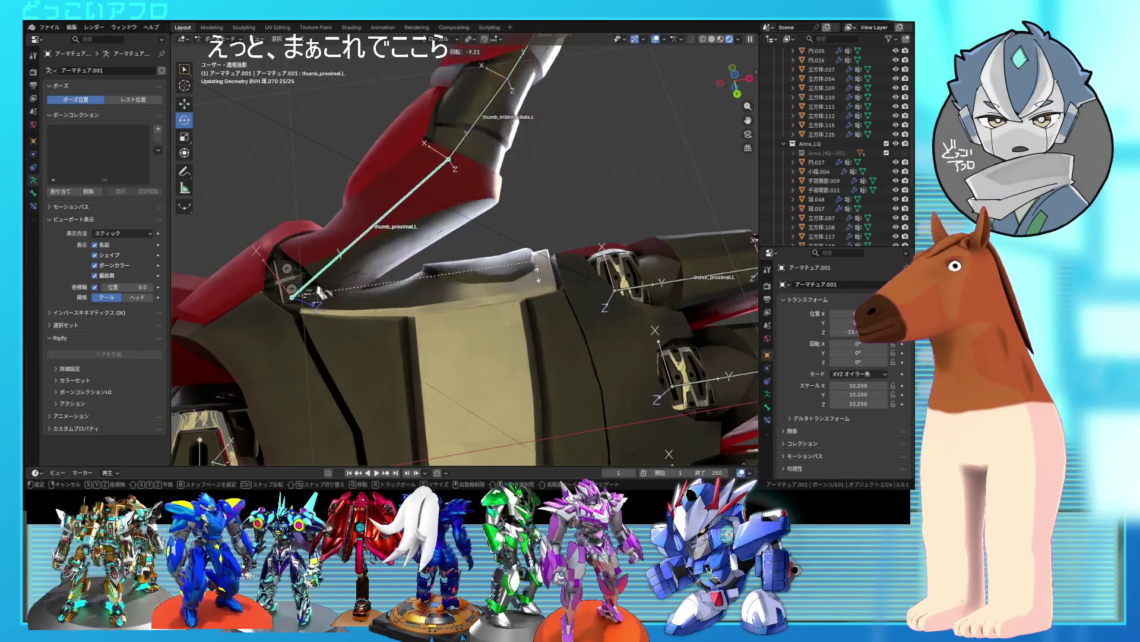
click(517, 221)
key(r)
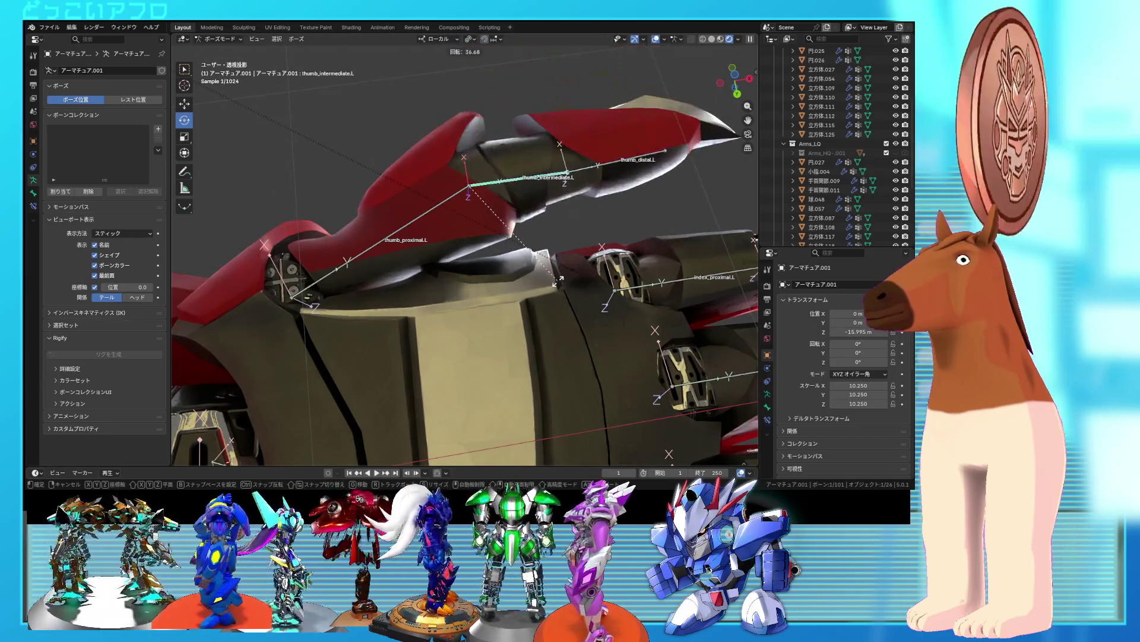
- Confirm the thumb_intermediate.L bend and rotate thumb_distal.L to 78.8°
click(558, 196)
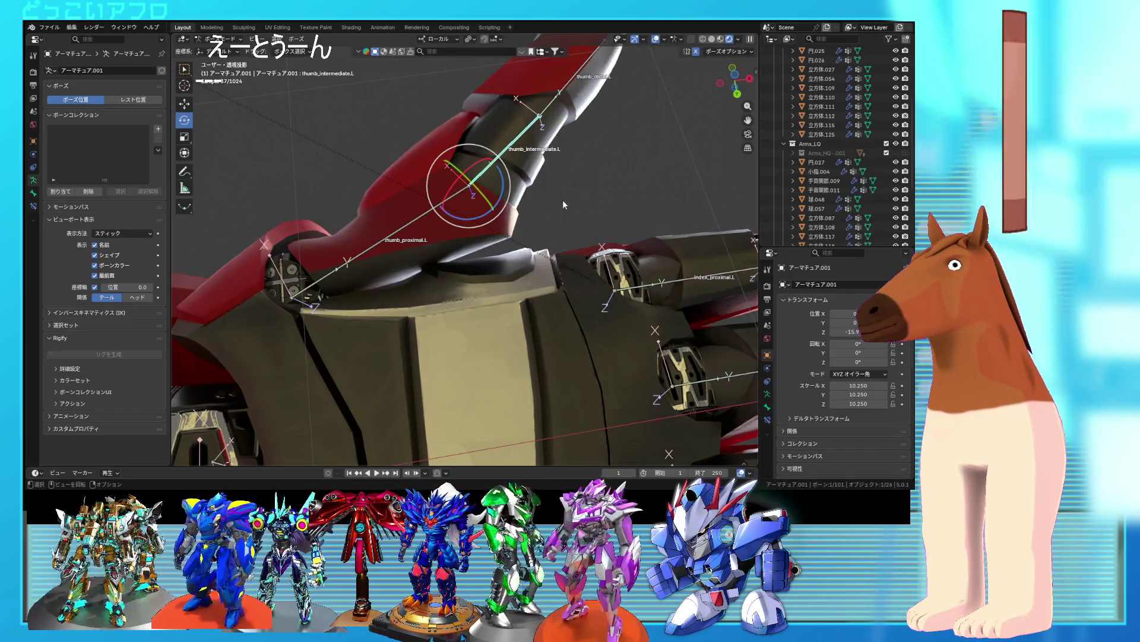
key(ctrl+z)
click(618, 145)
key(r)
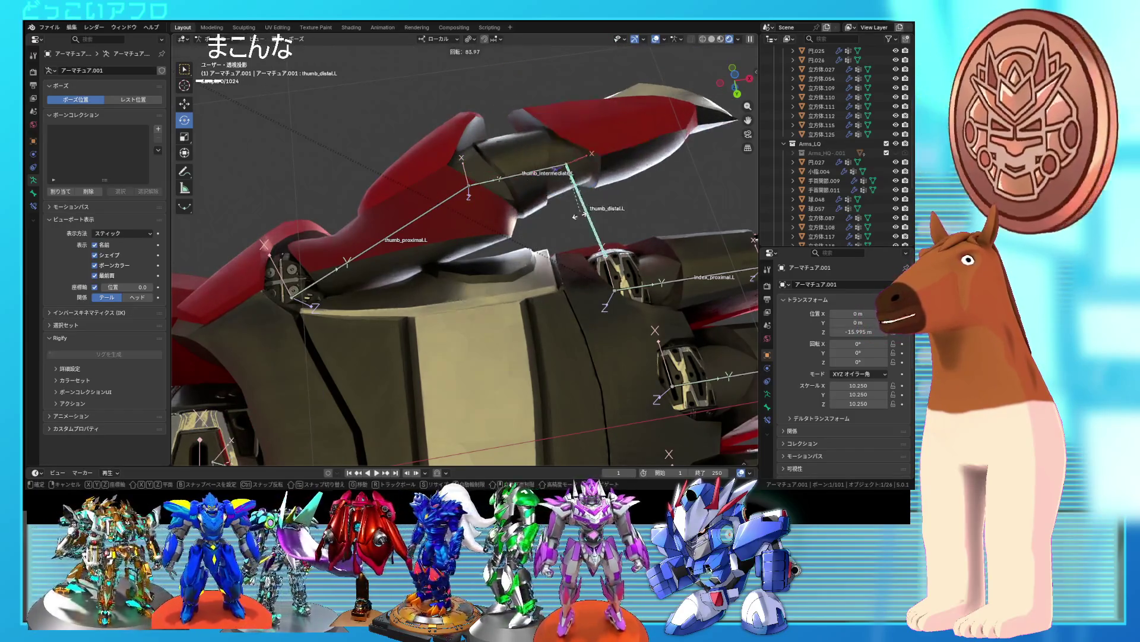
click(587, 218)
- Twist thumb_distal.L about its local Z axis until the tip plate lies horizontally
mouse_move(587, 218)
middle_down()
mouse_move(594, 283)
mouse_move(478, 353)
mouse_move(503, 345)
mouse_move(523, 270)
mouse_move(598, 315)
mouse_move(566, 124)
middle_up()
drag(557, 223, 572, 226)
mouse_move(572, 226)
middle_down()
mouse_move(547, 364)
mouse_move(540, 232)
mouse_move(552, 241)
middle_up()
mouse_move(555, 240)
mouse_down()
mouse_move(509, 254)
mouse_move(447, 240)
mouse_move(494, 186)
mouse_up()
click(516, 250)
key(z)
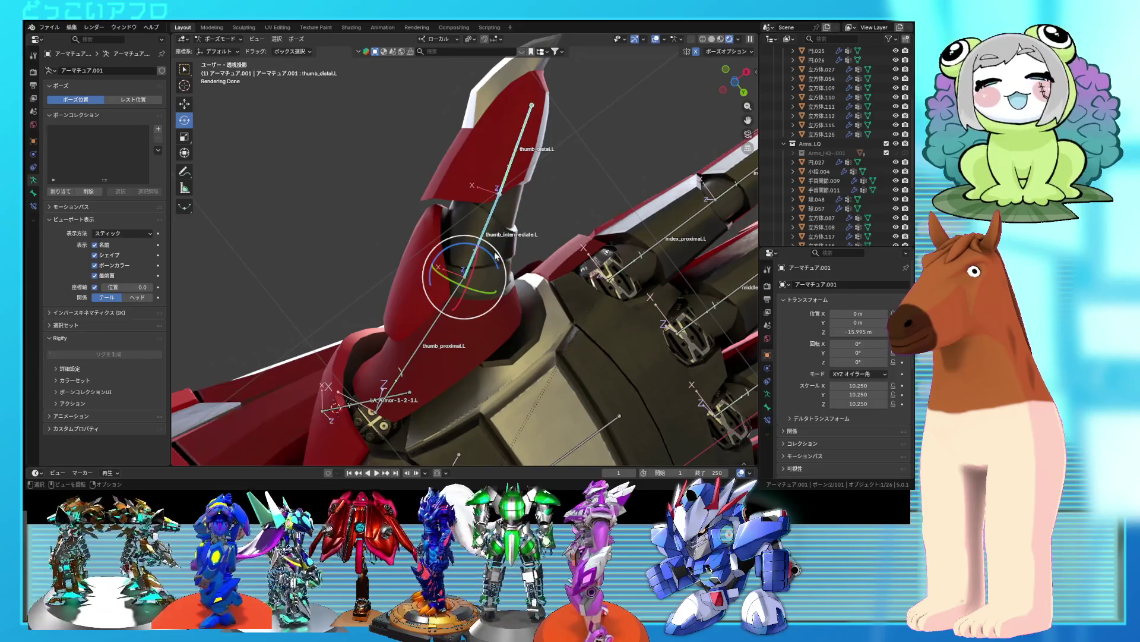
mouse_move(591, 314)
mouse_down()
mouse_move(527, 363)
mouse_move(520, 346)
mouse_move(474, 359)
mouse_move(458, 348)
mouse_up()
mouse_move(532, 269)
middle_down()
mouse_move(524, 317)
mouse_move(479, 327)
mouse_move(487, 381)
mouse_move(408, 313)
middle_up()
- Rotate thumb_proximal.L, then leave Pose Mode
click(456, 323)
key(r)
click(496, 373)
key(r)
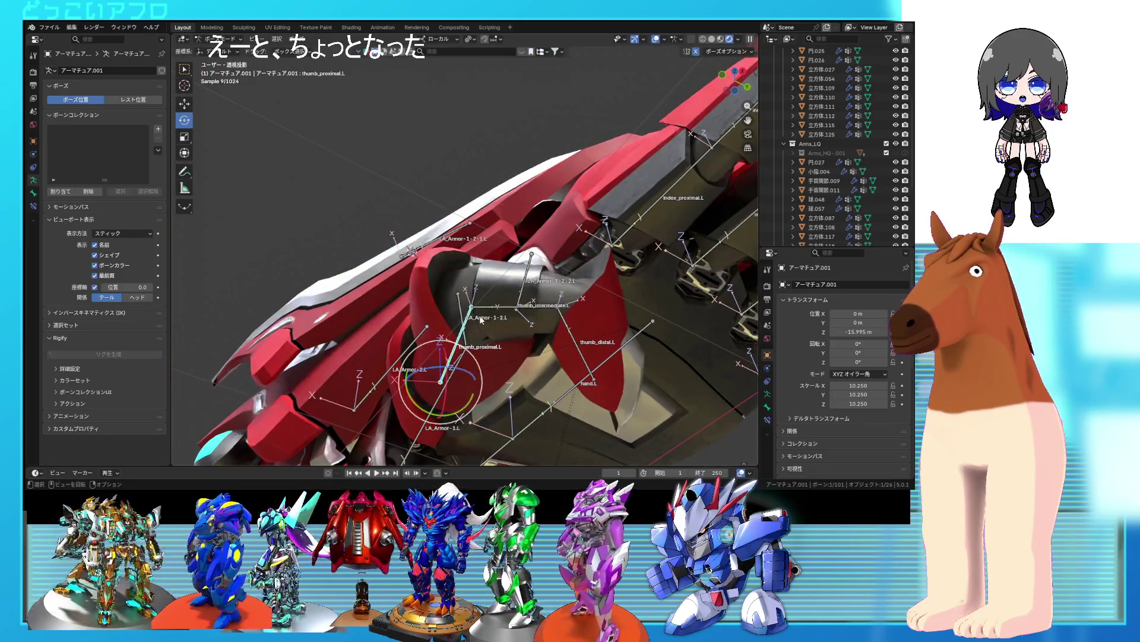
click(220, 50)
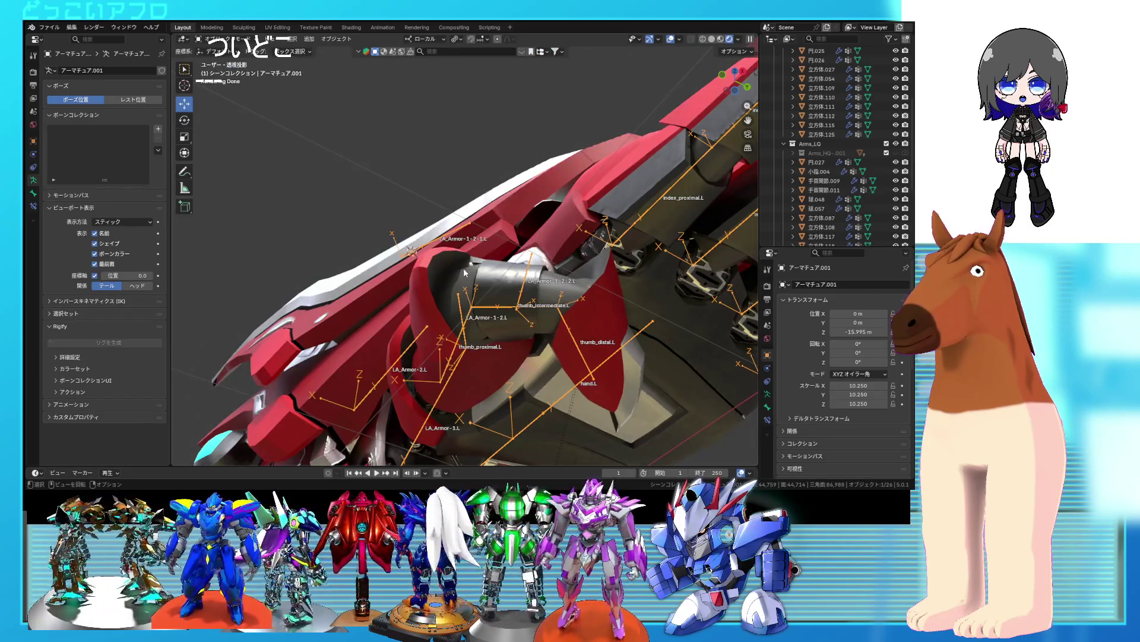
- Inspect the linked face groups of mesh 立方体.119 in Edit Mode with X-ray on
click(465, 267)
key(Tab)
middle_drag(464, 267, 435, 239)
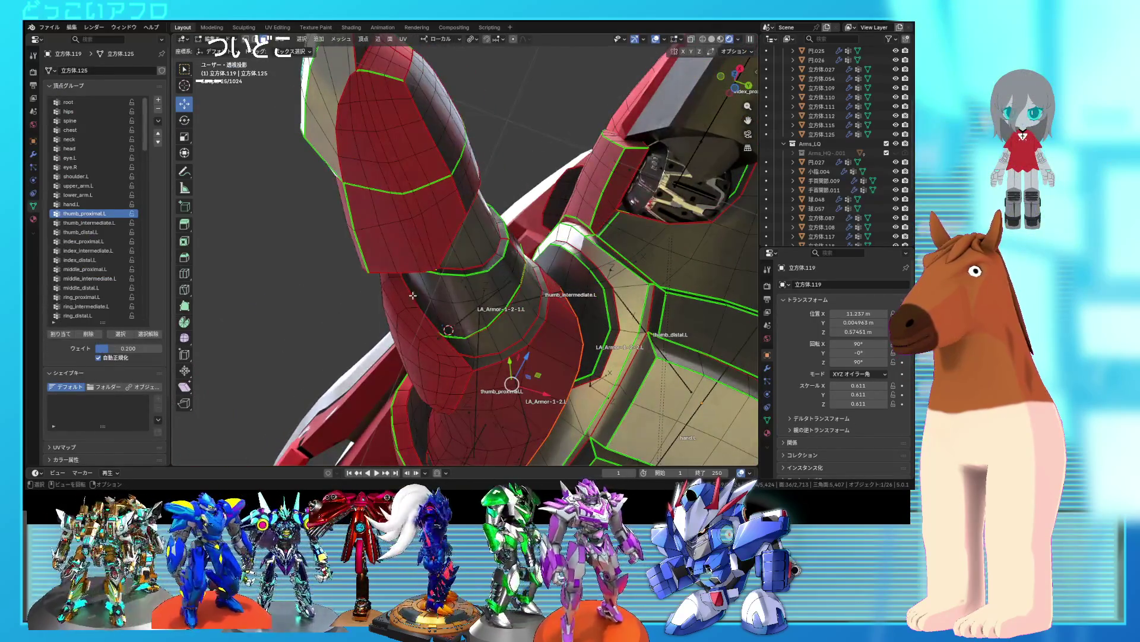
key(l)
mouse_move(414, 291)
middle_down()
mouse_move(503, 382)
mouse_move(511, 357)
mouse_move(585, 340)
middle_up()
click(487, 365)
key(l)
key(alt+z)
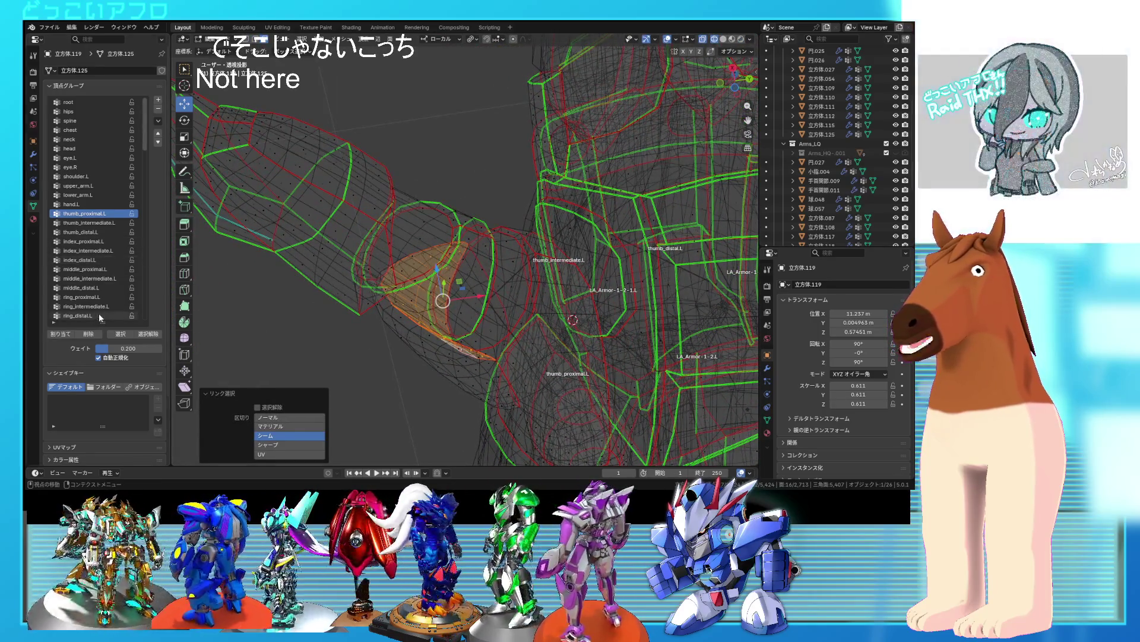
- Turn off X-ray and switch the armature back to Pose Mode
click(226, 49)
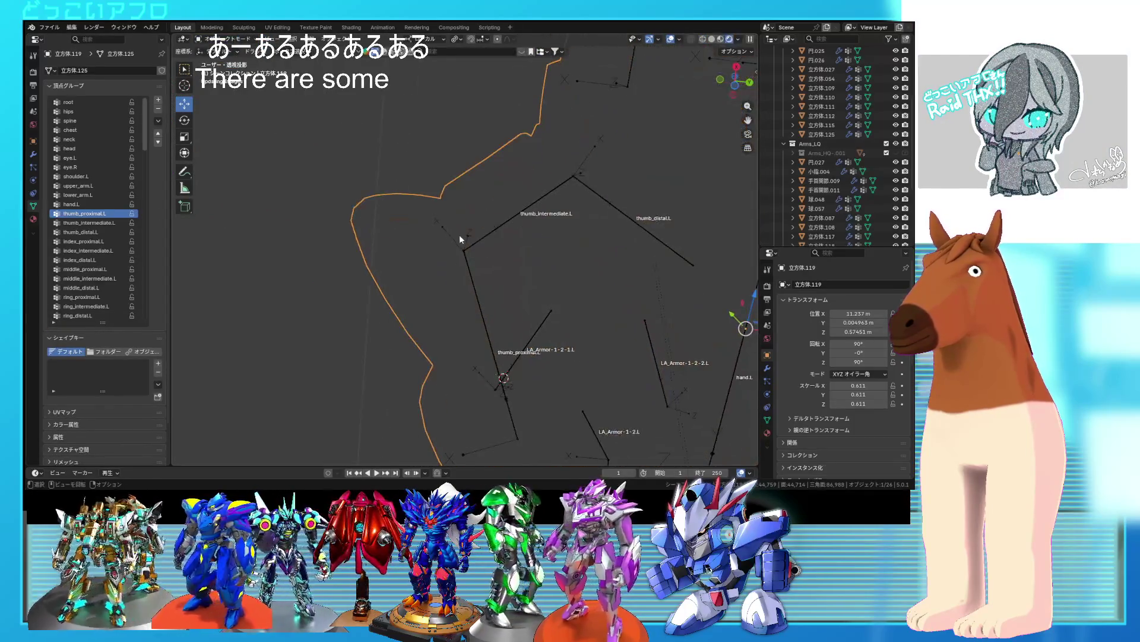
key(alt+z)
click(475, 277)
key(ctrl+Tab)
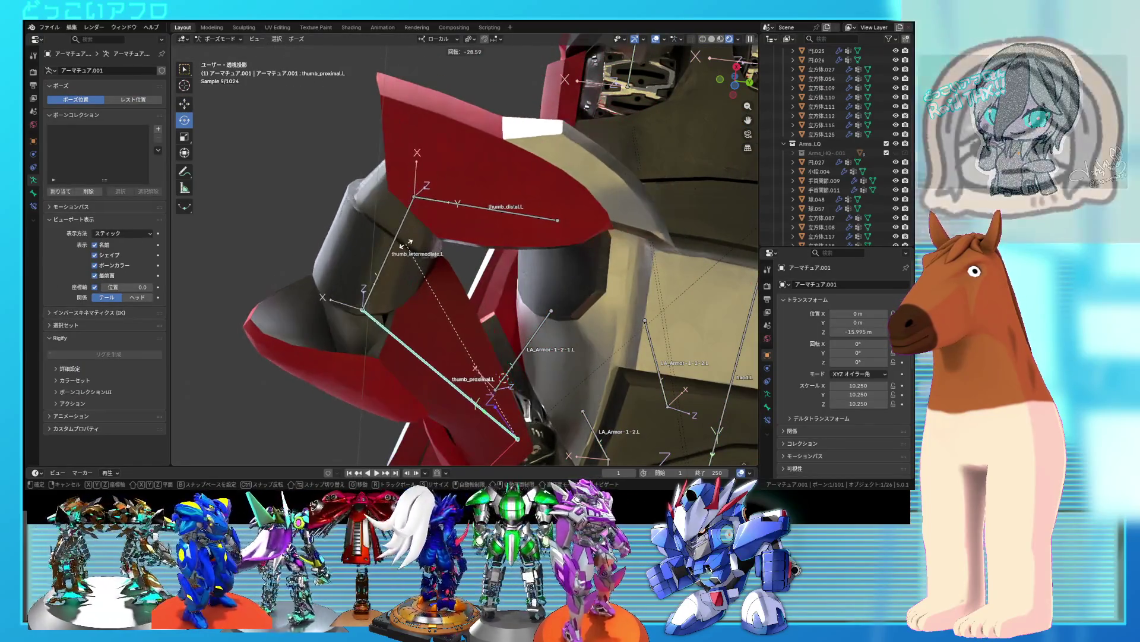
- Confirm thumb_proximal.L at -29.3° and bend thumb_intermediate.L about -48°
click(403, 242)
mouse_move(402, 241)
middle_down()
mouse_move(497, 245)
mouse_move(578, 399)
mouse_move(662, 410)
mouse_move(598, 351)
mouse_move(546, 338)
mouse_move(575, 333)
middle_up()
key(r)
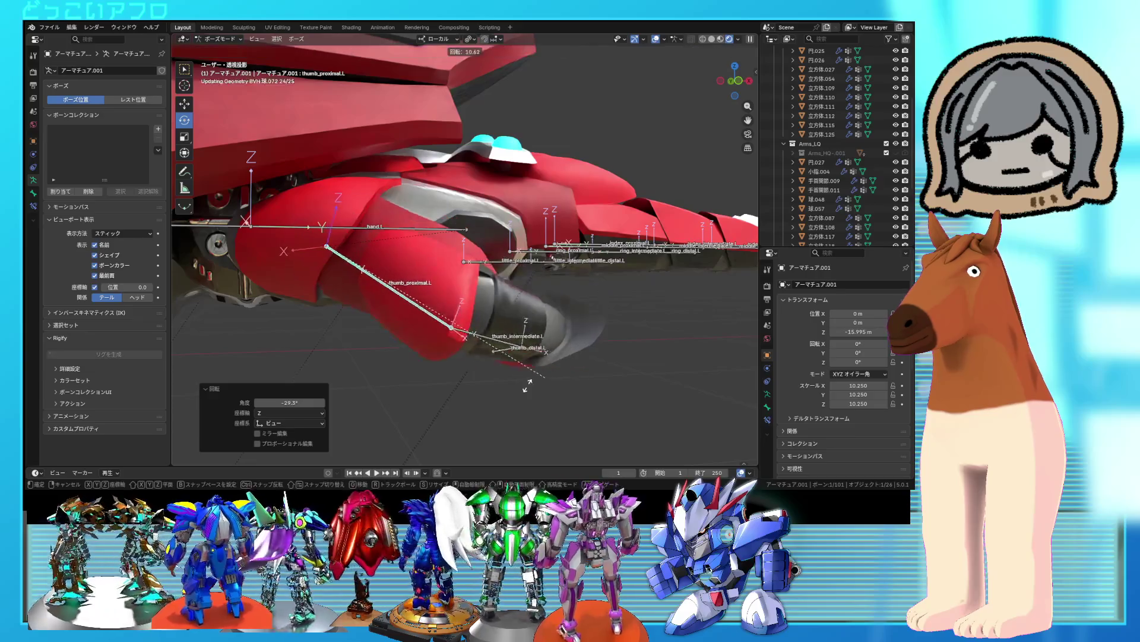
key(Escape)
click(395, 357)
middle_drag(394, 356, 293, 353)
key(r)
click(523, 356)
mouse_move(523, 356)
middle_down()
mouse_move(514, 330)
mouse_move(601, 359)
middle_up()
- Rotate thumb_distal.L downward to 50.8° and twist it on its local axis
click(463, 339)
mouse_move(463, 339)
middle_down()
mouse_move(554, 410)
mouse_move(409, 404)
mouse_move(314, 369)
mouse_move(294, 337)
mouse_move(327, 275)
mouse_move(505, 356)
mouse_move(611, 424)
mouse_move(513, 392)
middle_up()
key(r)
click(511, 446)
drag(500, 399, 441, 400)
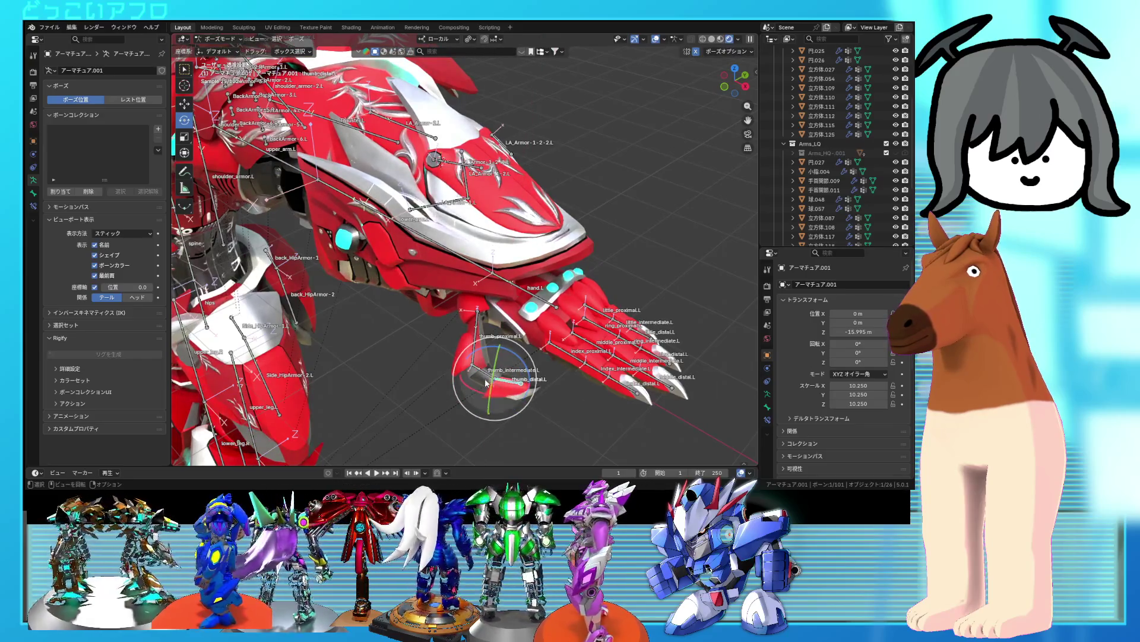
- Reset the thumb bone with Pose > Clear Transform and select the proximal thumb bone
click(291, 43)
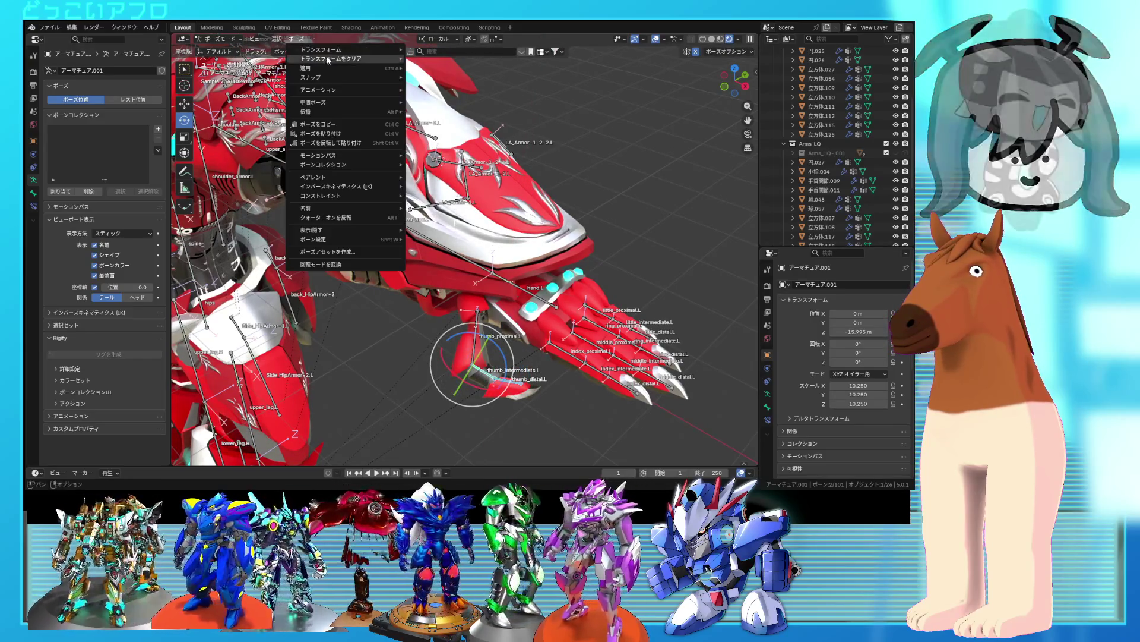
mouse_move(344, 64)
click(416, 89)
key(KP_Decimal)
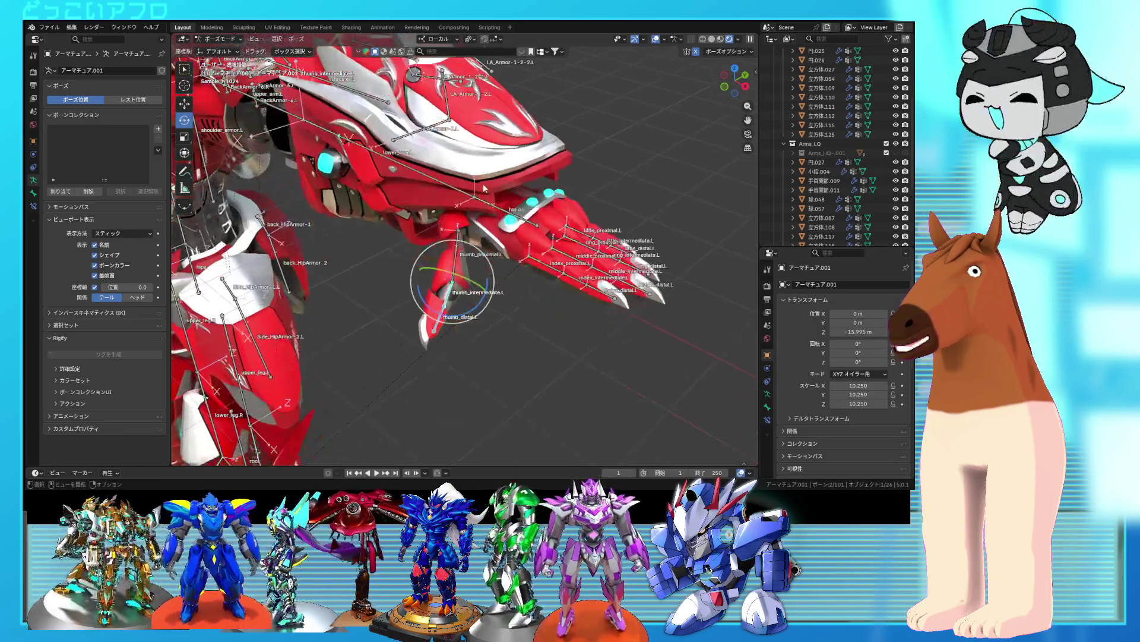
key(bracketleft)
drag(475, 238, 473, 252)
- Rotate the thumb chain 22.6° about its local X axis
mouse_move(523, 226)
middle_down()
mouse_move(547, 211)
mouse_move(512, 228)
middle_up()
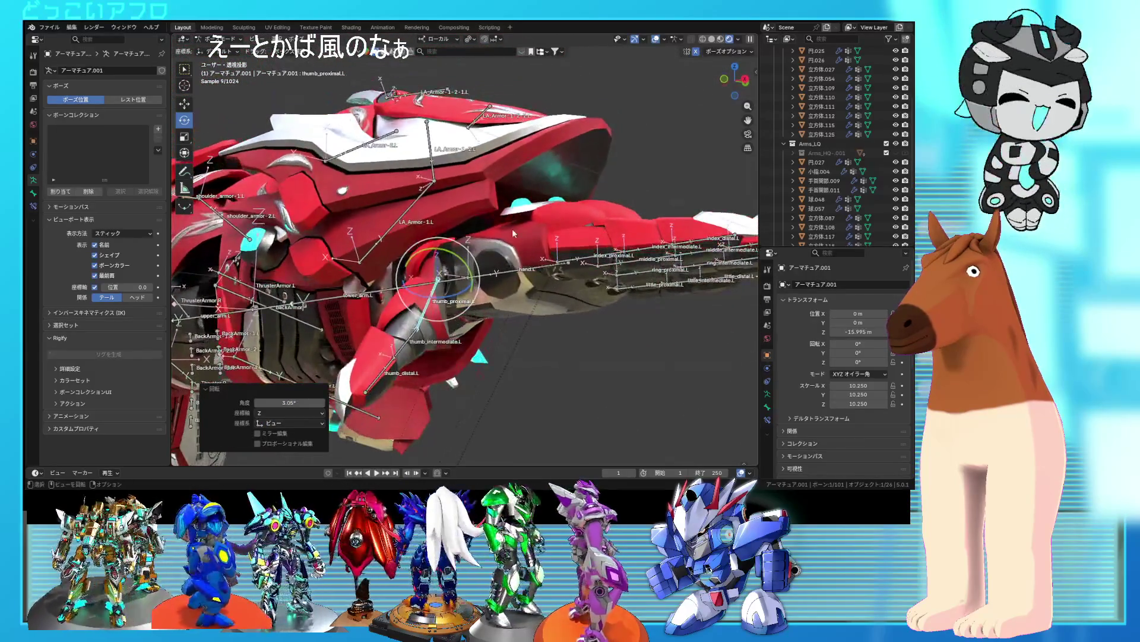
key(r)
key(x)
key(x)
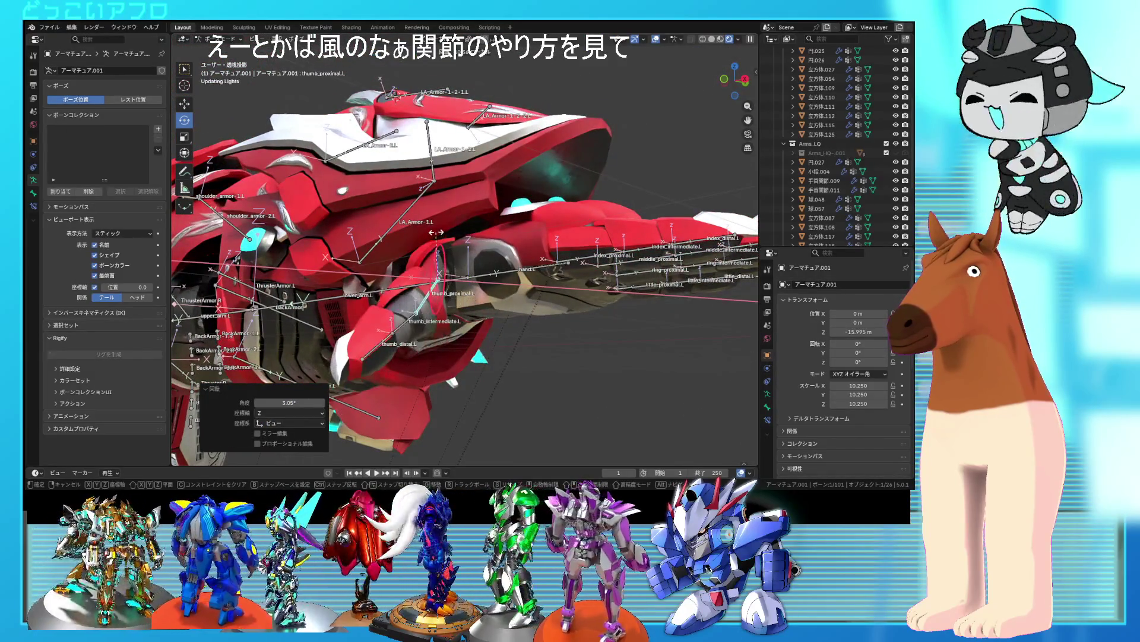
click(451, 220)
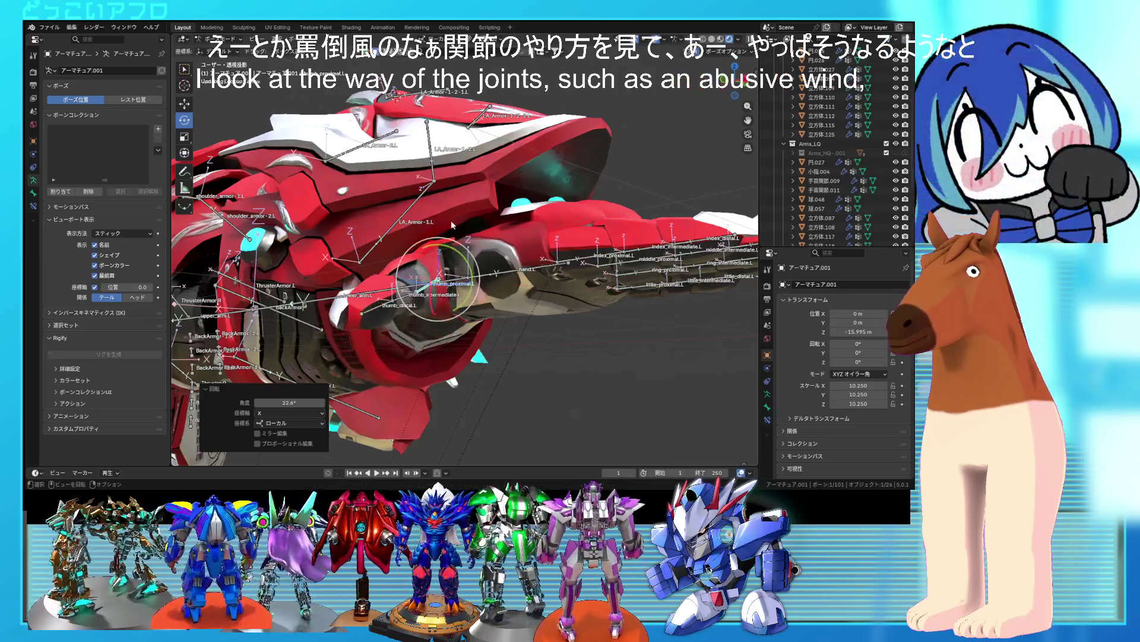
click(523, 315)
mouse_move(493, 325)
middle_down()
mouse_move(484, 340)
mouse_move(552, 321)
middle_up()
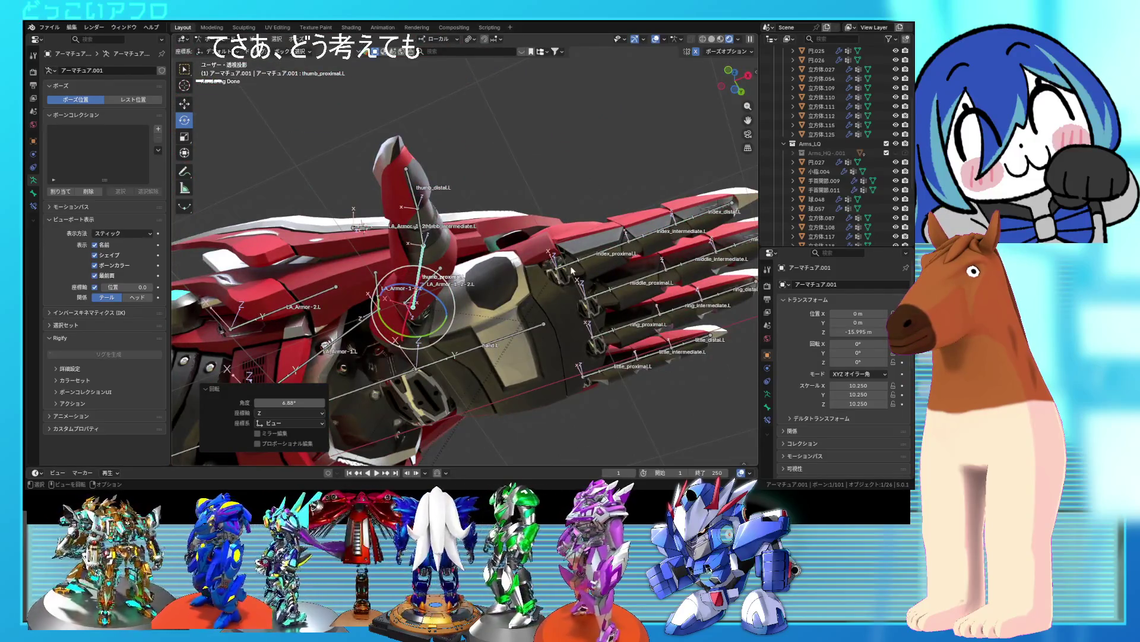
mouse_move(519, 272)
middle_down()
mouse_move(532, 323)
mouse_move(616, 384)
middle_up()
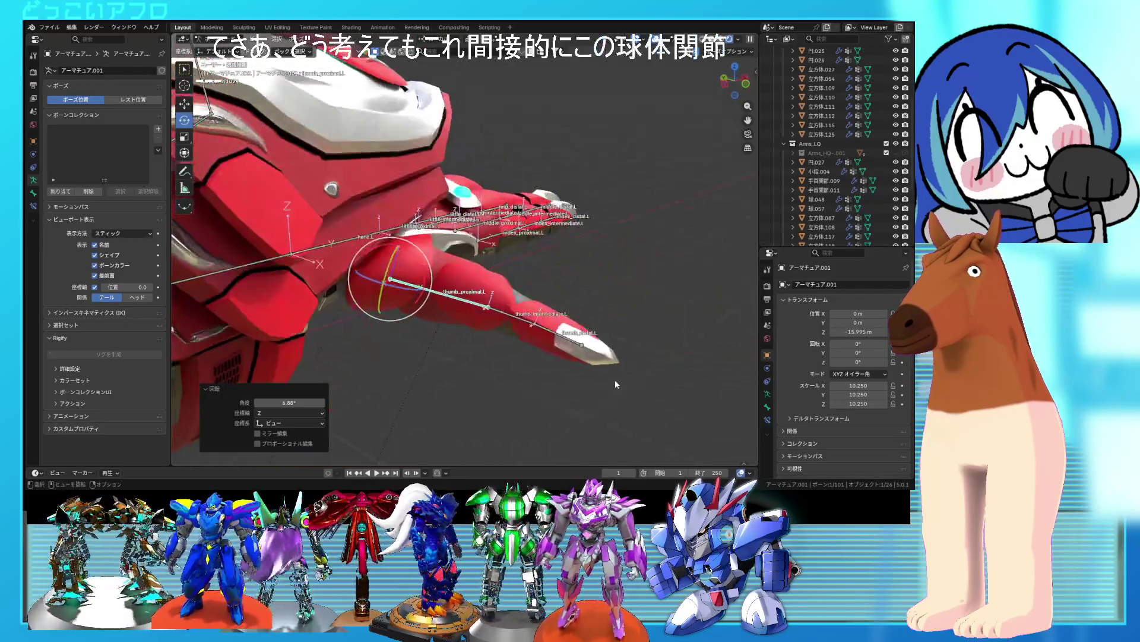
- Swing the thumb down on local X, then bend and twist it about local Z
key(r)
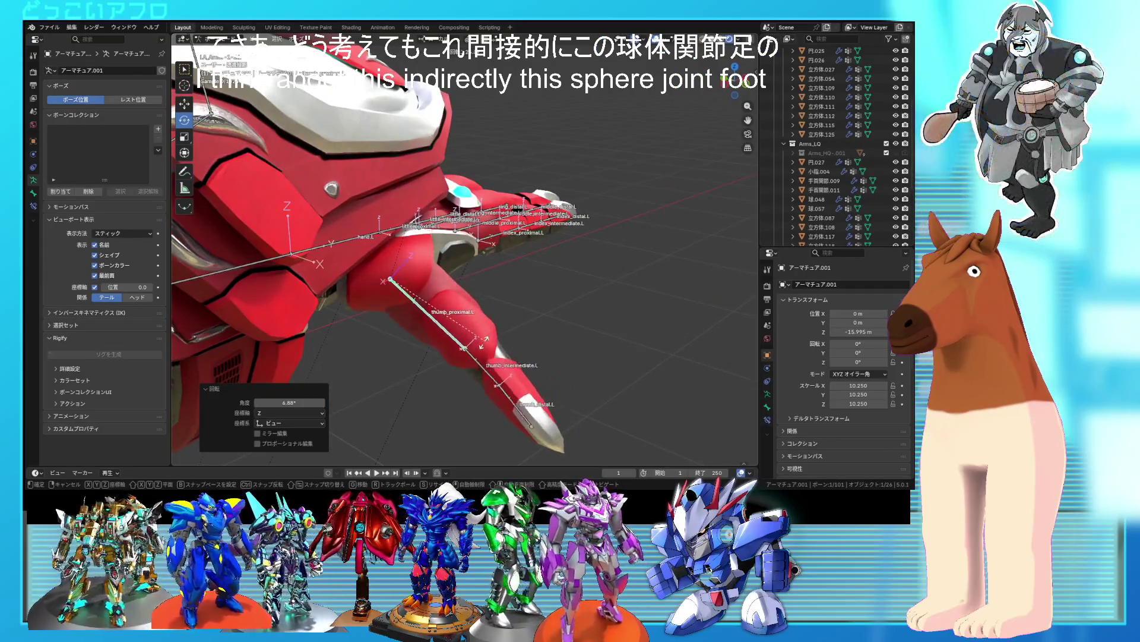
mouse_move(484, 336)
middle_down()
mouse_move(383, 316)
mouse_move(483, 280)
mouse_move(449, 282)
middle_up()
key(r)
drag(415, 263, 395, 288)
middle_drag(395, 288, 369, 290)
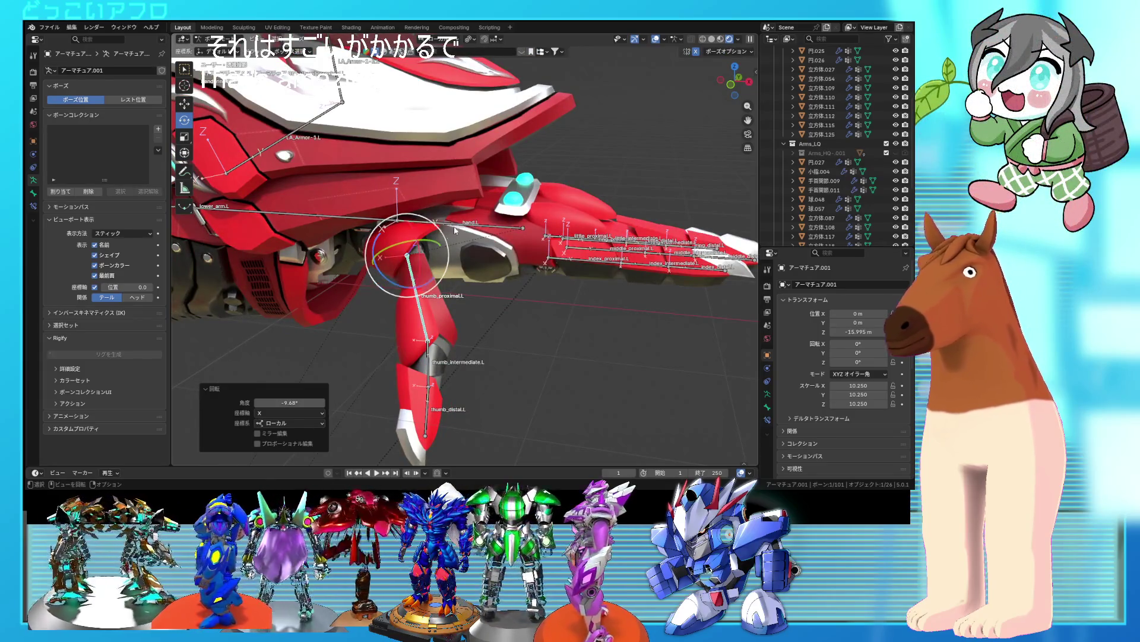
drag(389, 281, 408, 284)
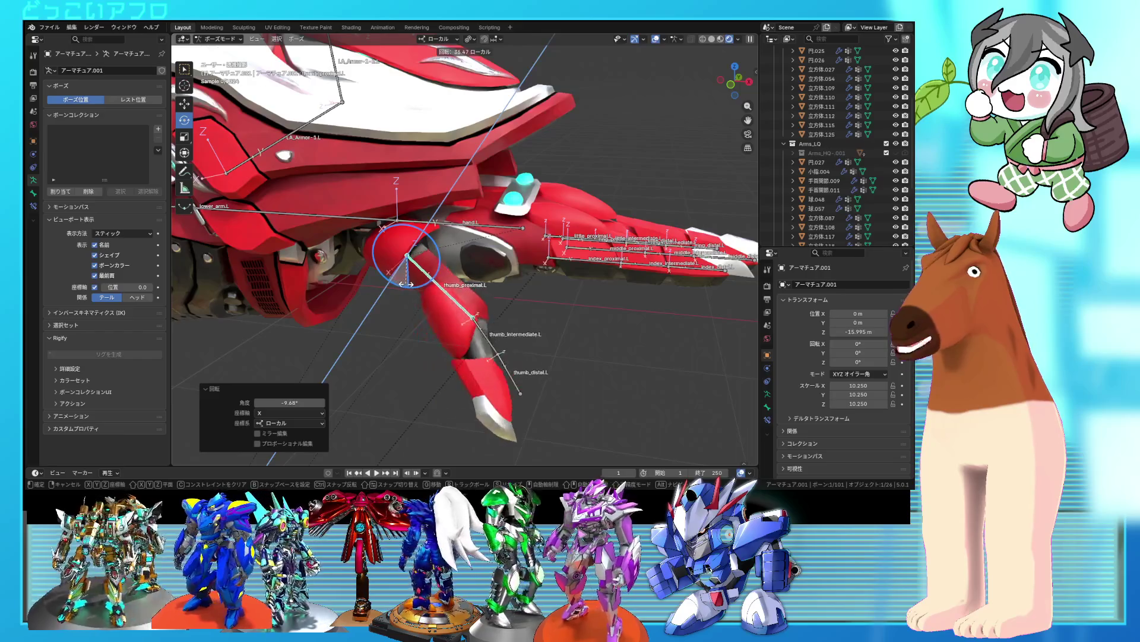
mouse_move(408, 283)
middle_down()
mouse_move(455, 227)
mouse_move(431, 270)
middle_up()
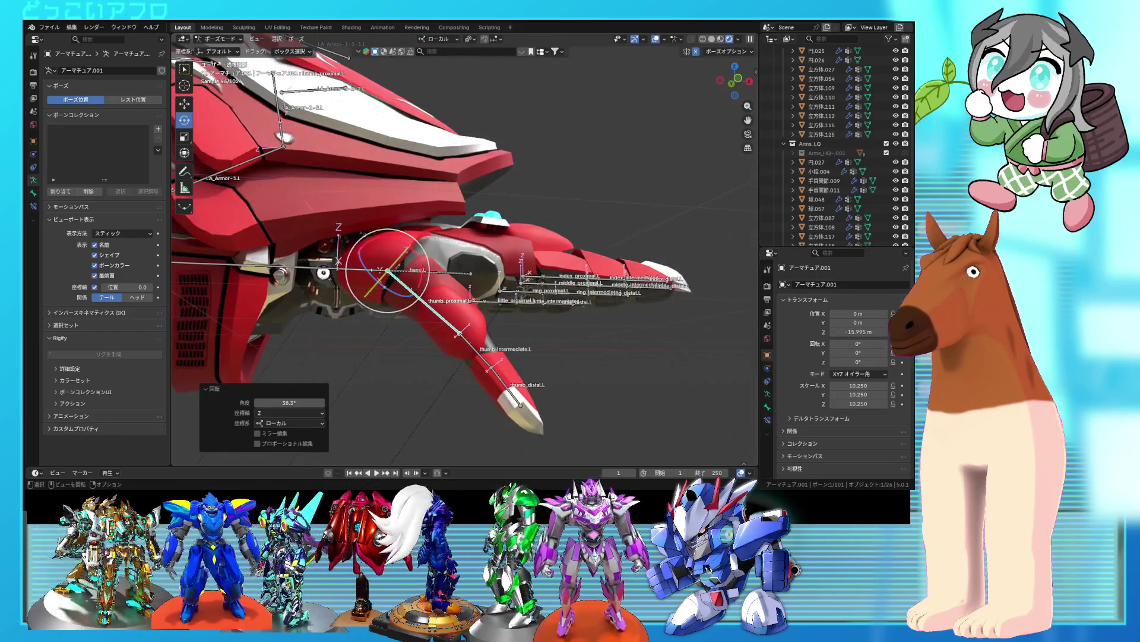
drag(422, 272, 421, 283)
middle_drag(449, 289, 359, 315)
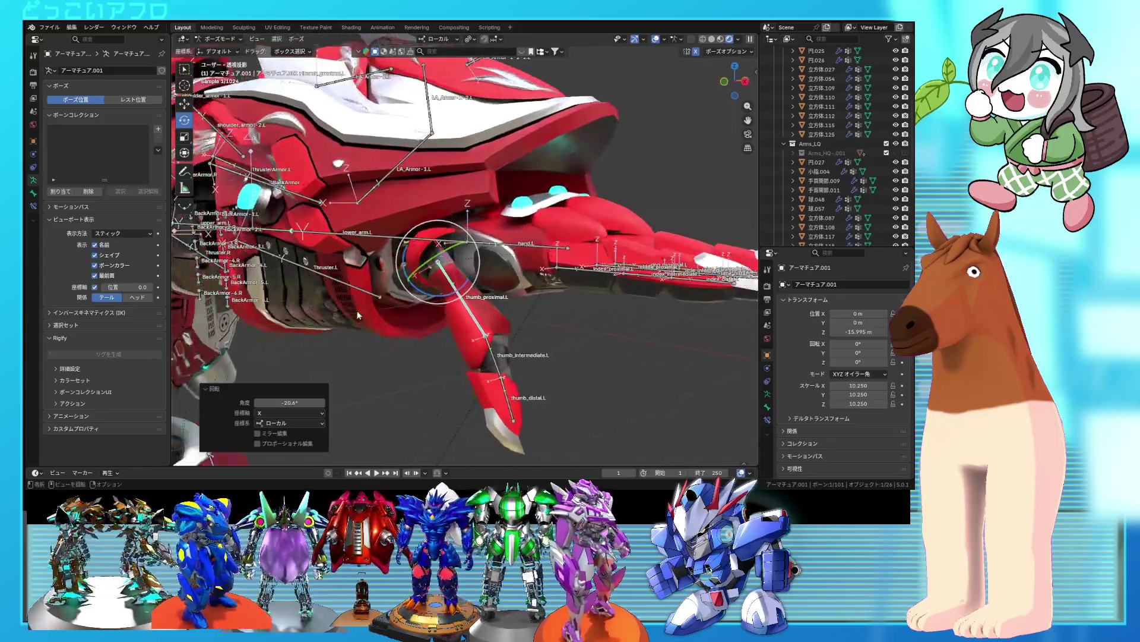
drag(430, 297, 428, 304)
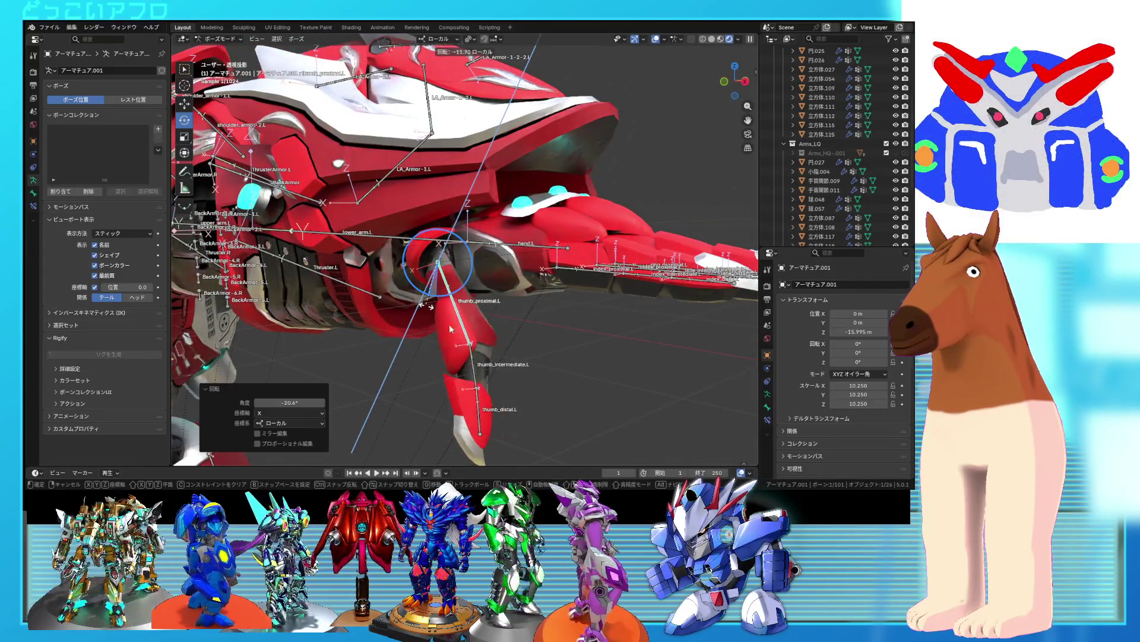
- Curl thumb_intermediate.L and bend thumb_distal.L to 40.4° for the grip
click(467, 369)
drag(443, 368, 486, 404)
click(507, 389)
mouse_move(486, 404)
middle_down()
mouse_move(651, 359)
mouse_move(559, 350)
mouse_move(618, 361)
middle_up()
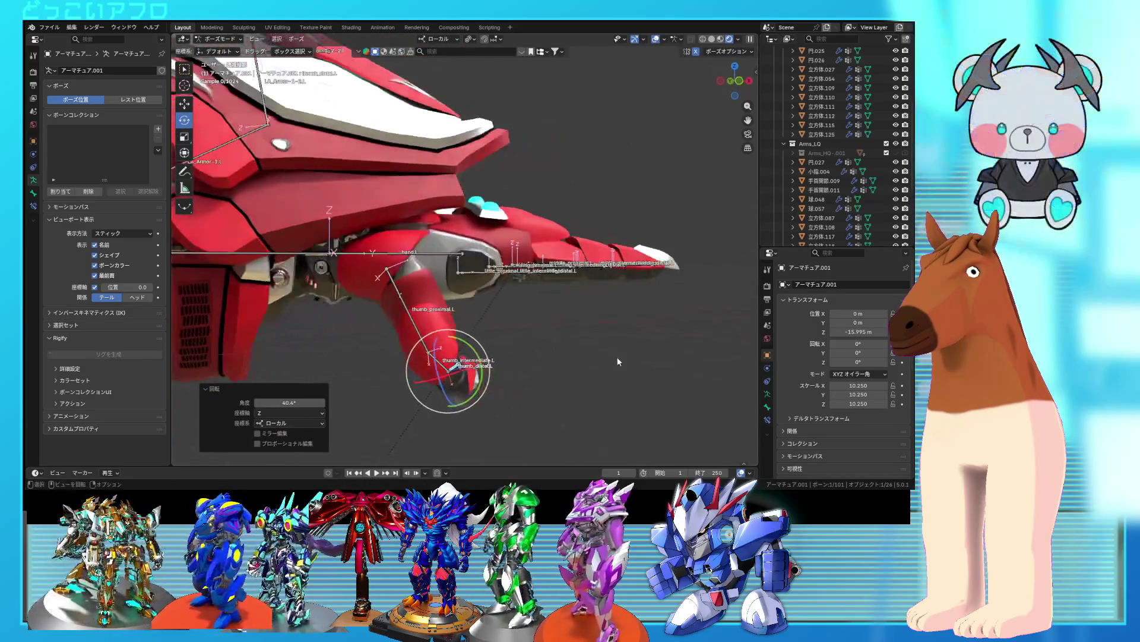
scroll(838, 369, down, 1)
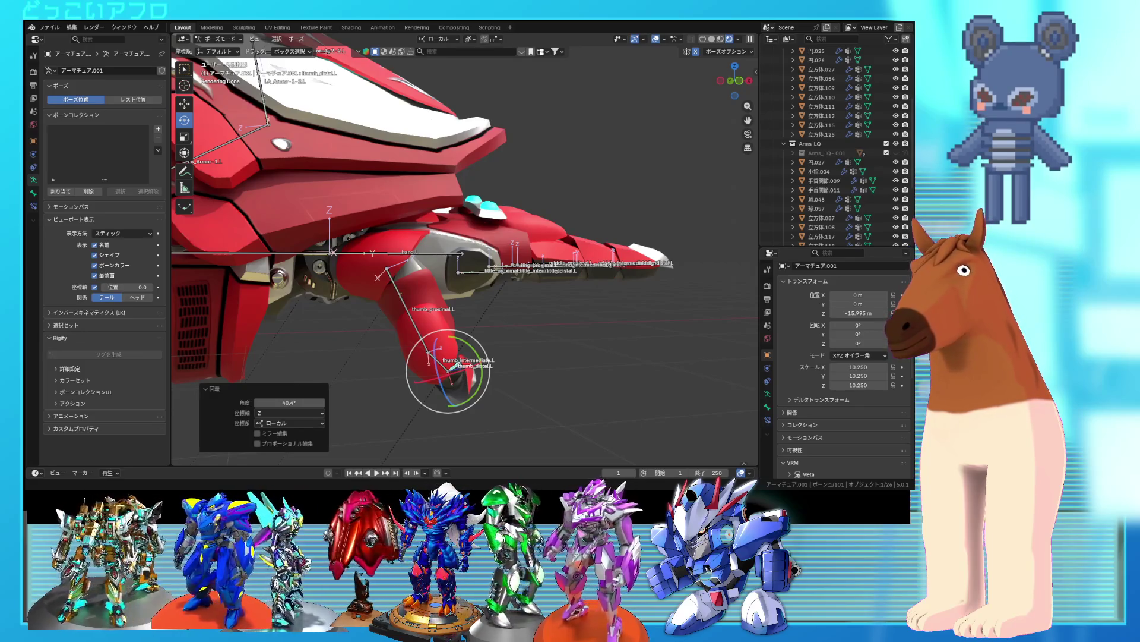
mouse_move(588, 304)
middle_down()
mouse_move(576, 297)
mouse_move(606, 217)
mouse_move(679, 292)
mouse_move(668, 243)
mouse_move(533, 303)
middle_up()
- Select every bone and clear all pose transforms to return the rig to rest pose
click(458, 333)
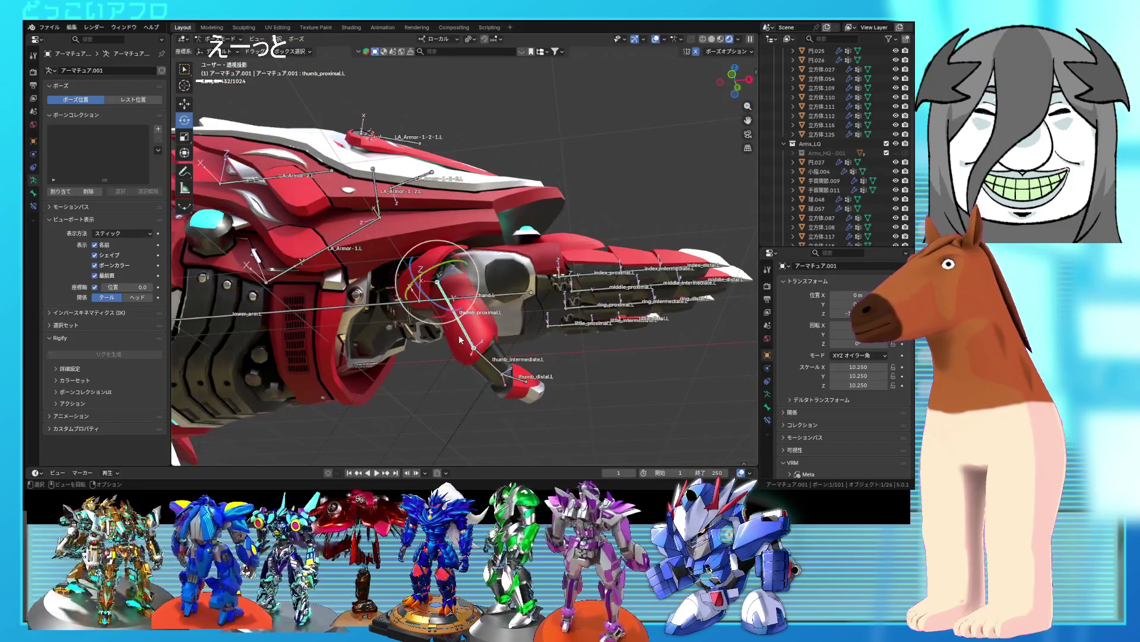
key(a)
click(297, 39)
mouse_move(326, 57)
click(439, 60)
- Trial-slide LA_Armor-2.L along local Y, undo it, then pick armor mesh 球.057 for vertex editing
mouse_move(469, 333)
middle_down()
mouse_move(497, 273)
mouse_move(456, 219)
mouse_move(419, 214)
mouse_move(436, 146)
middle_up()
click(416, 212)
click(426, 123)
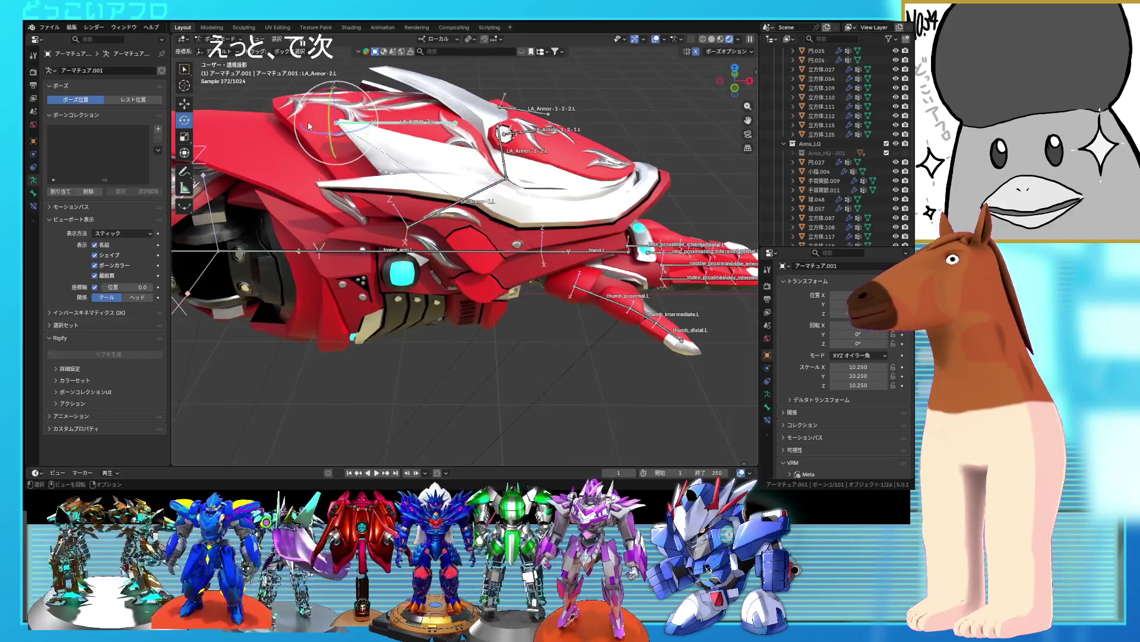
middle_drag(297, 149, 470, 181)
drag(568, 184, 428, 179)
middle_drag(581, 230, 583, 255)
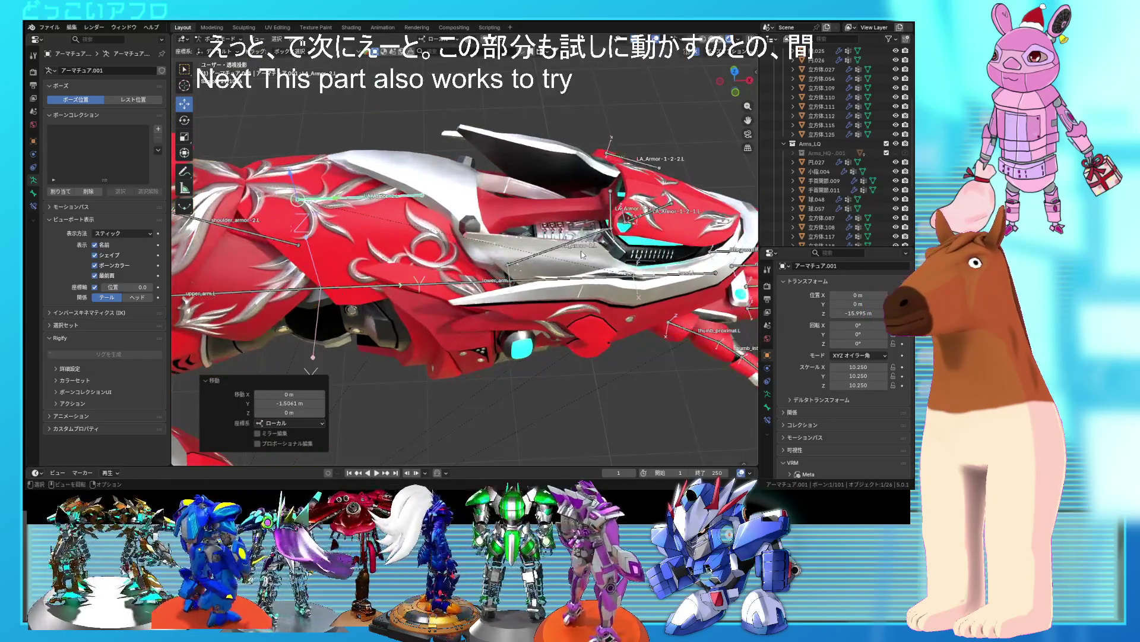
key(ctrl+z)
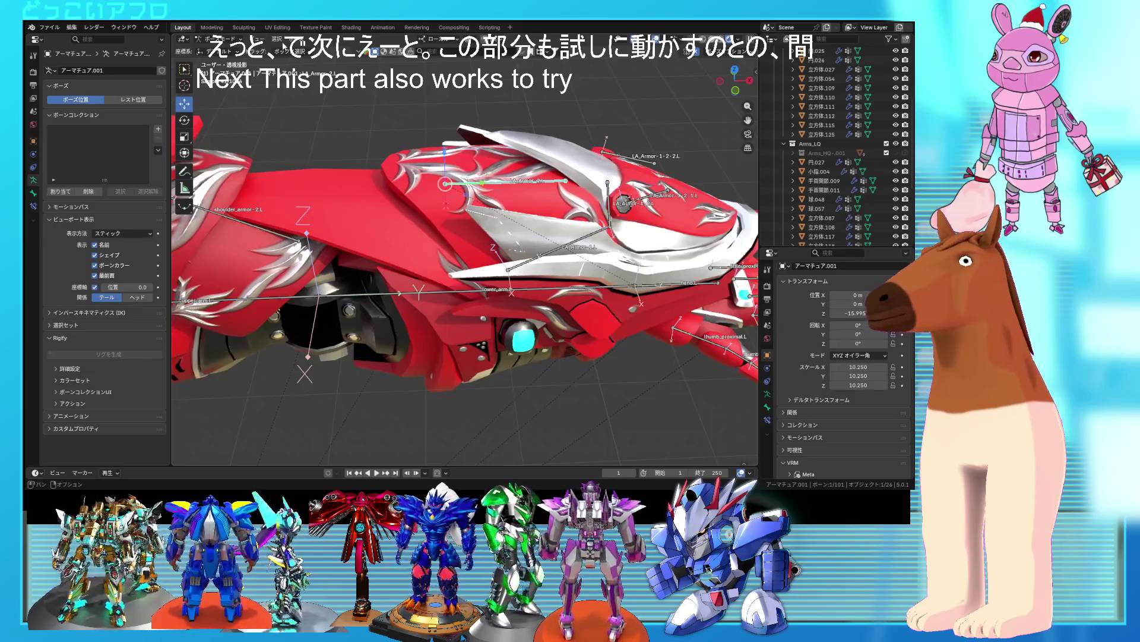
click(220, 50)
click(659, 232)
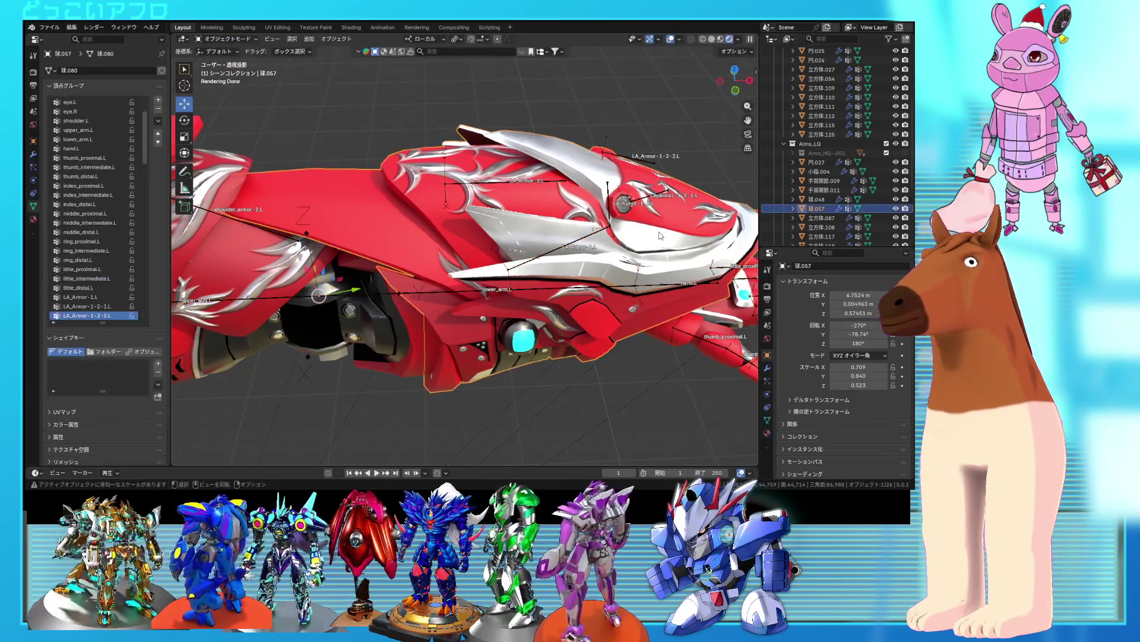
- In Edit Mode, check which vertices belong to the LA_Armor-1.L vertex group
key(Tab)
click(596, 177)
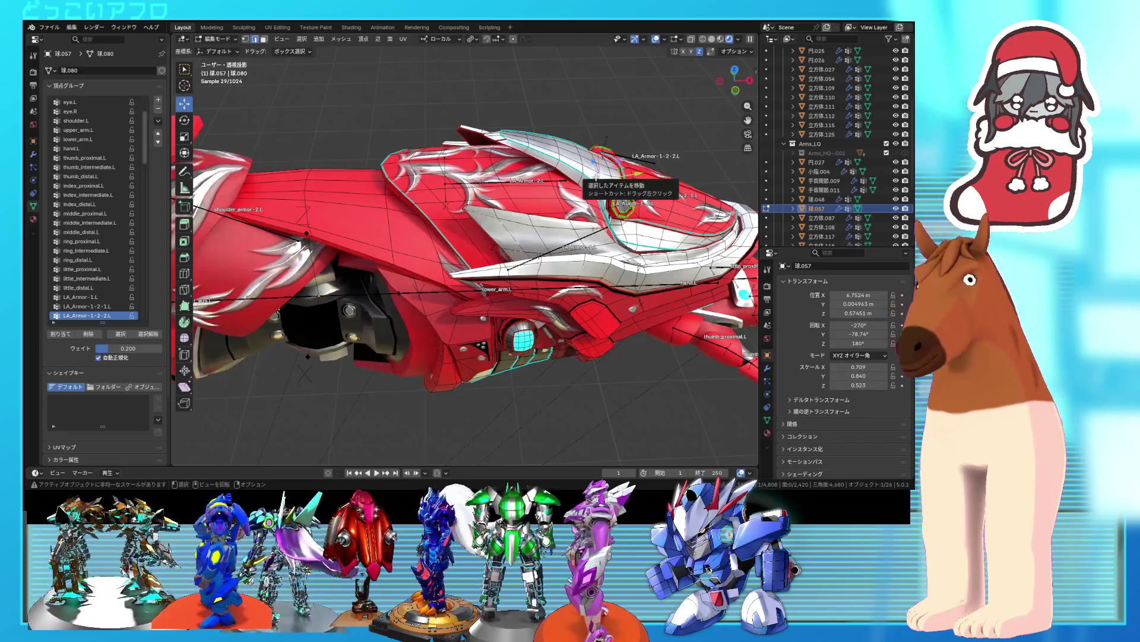
click(95, 298)
scroll(95, 303, down, 1)
click(95, 308)
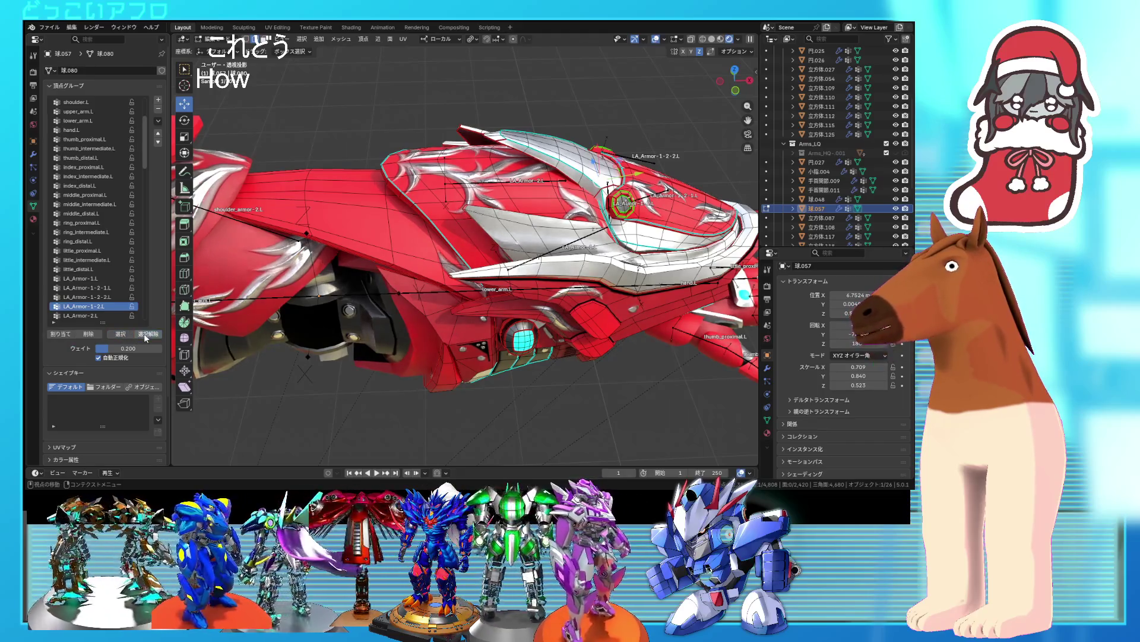
middle_drag(611, 253, 399, 81)
click(231, 35)
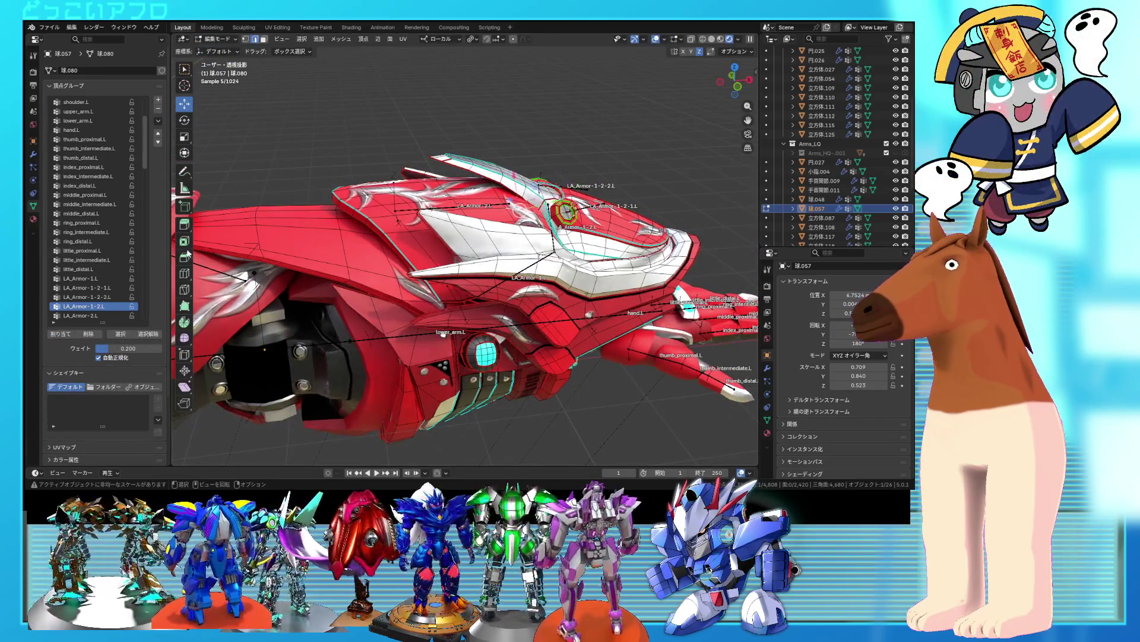
click(82, 279)
click(120, 335)
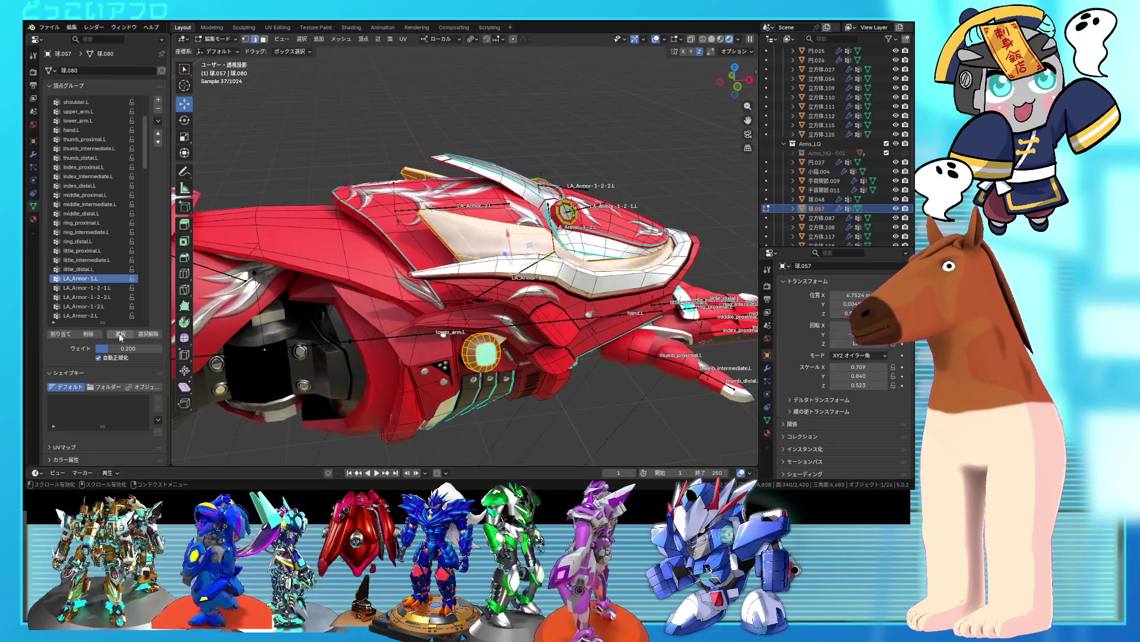
click(560, 250)
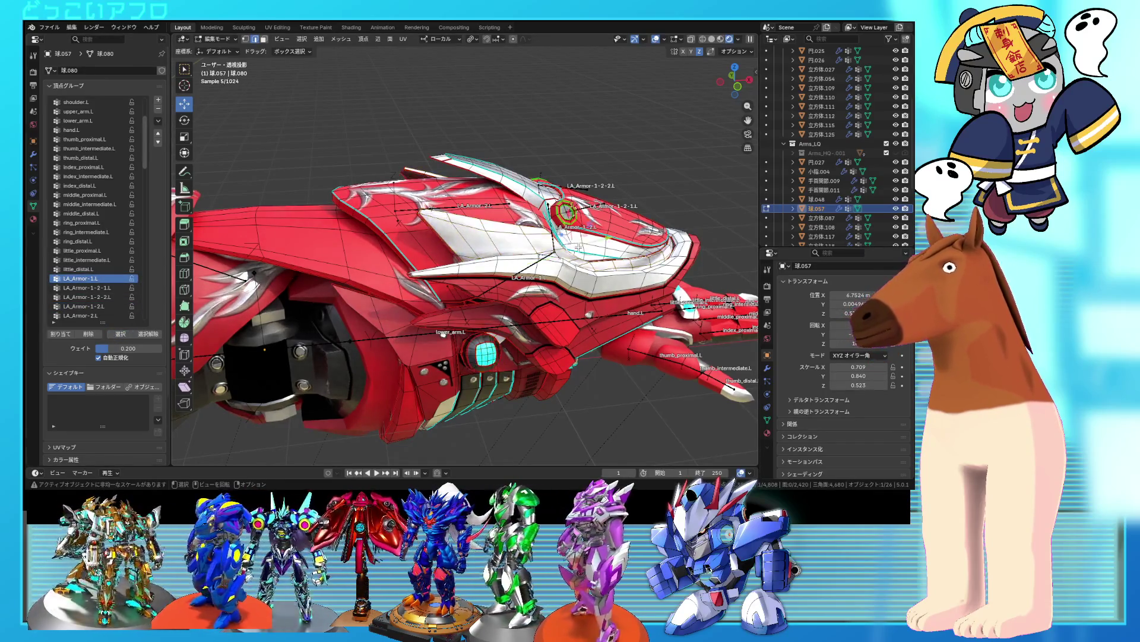
- Select the wrongly included armor plate and remove it from the LA_Armor-2.L vertex group
scroll(100, 308, down, 1)
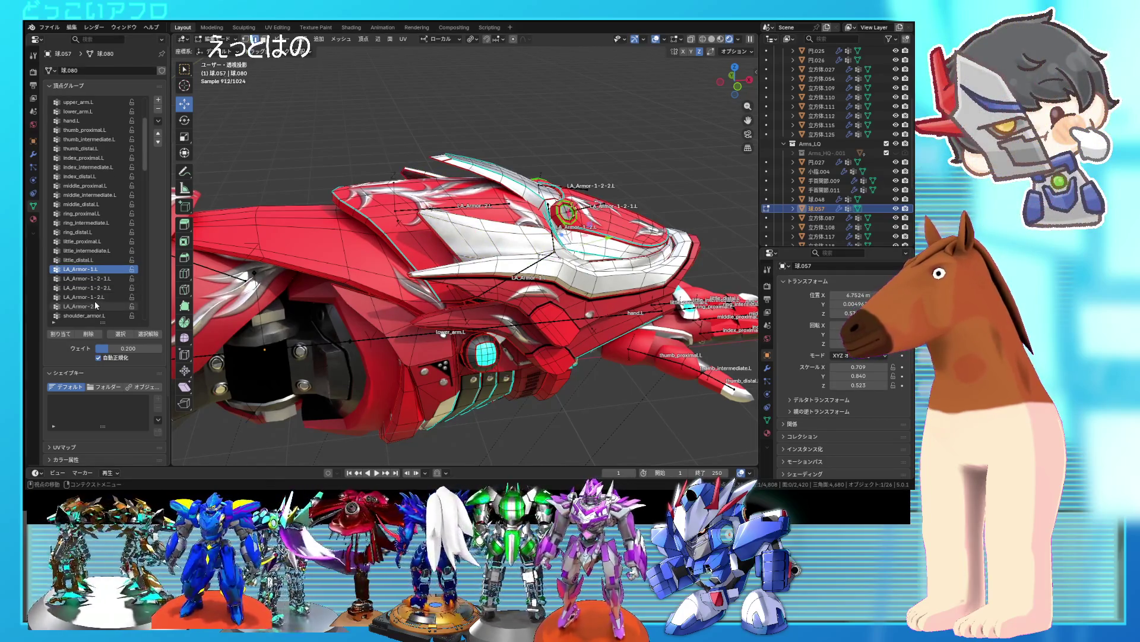
click(97, 306)
click(125, 335)
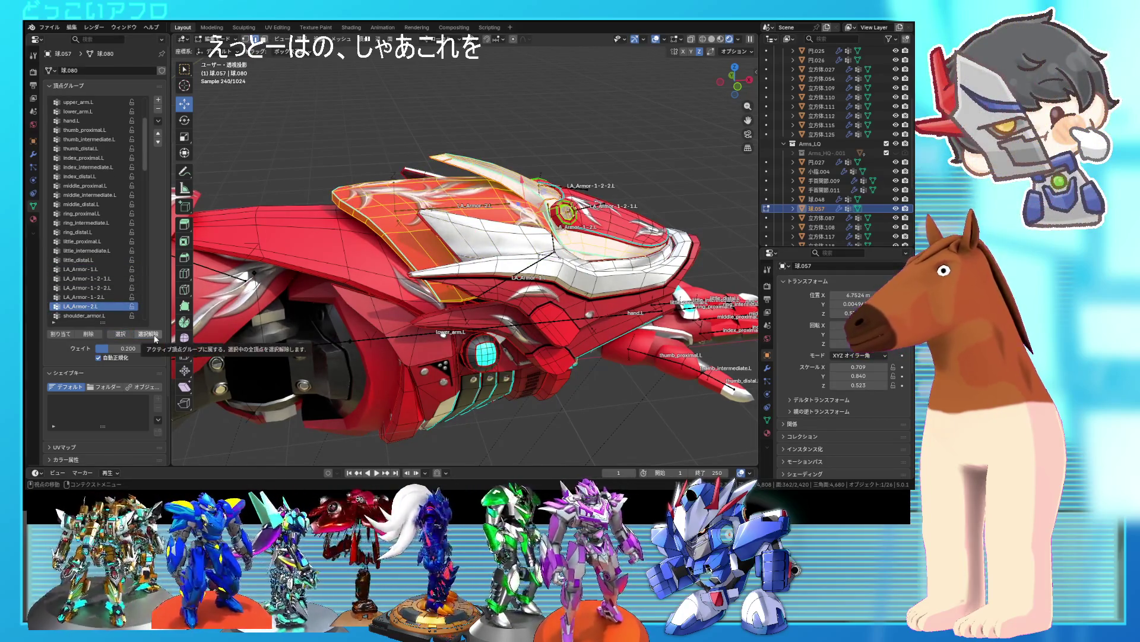
click(593, 249)
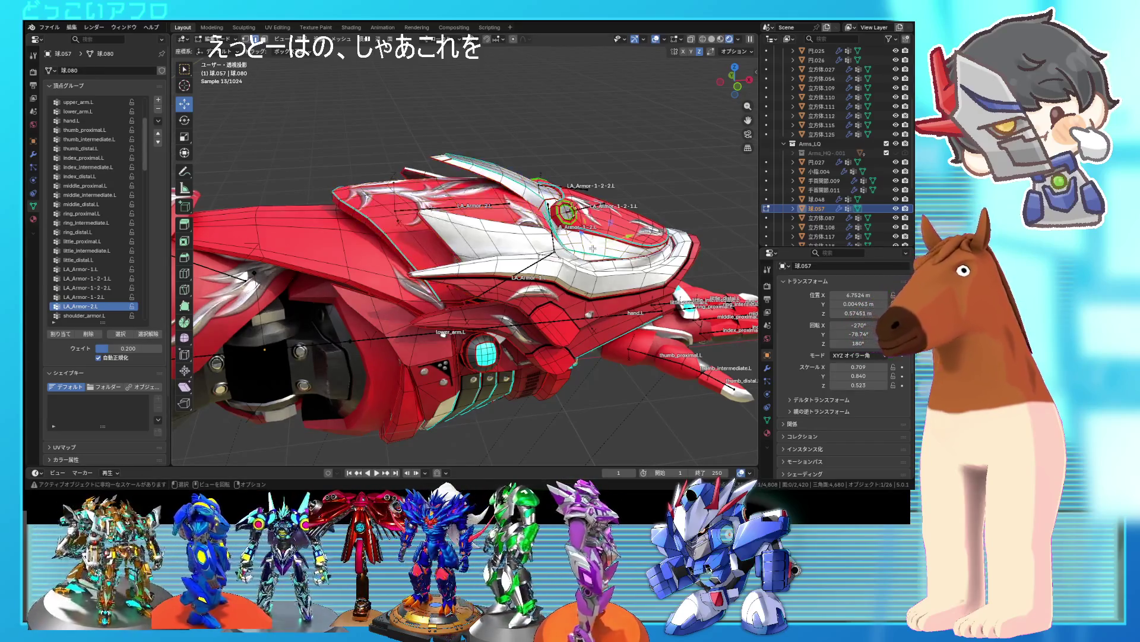
key(l)
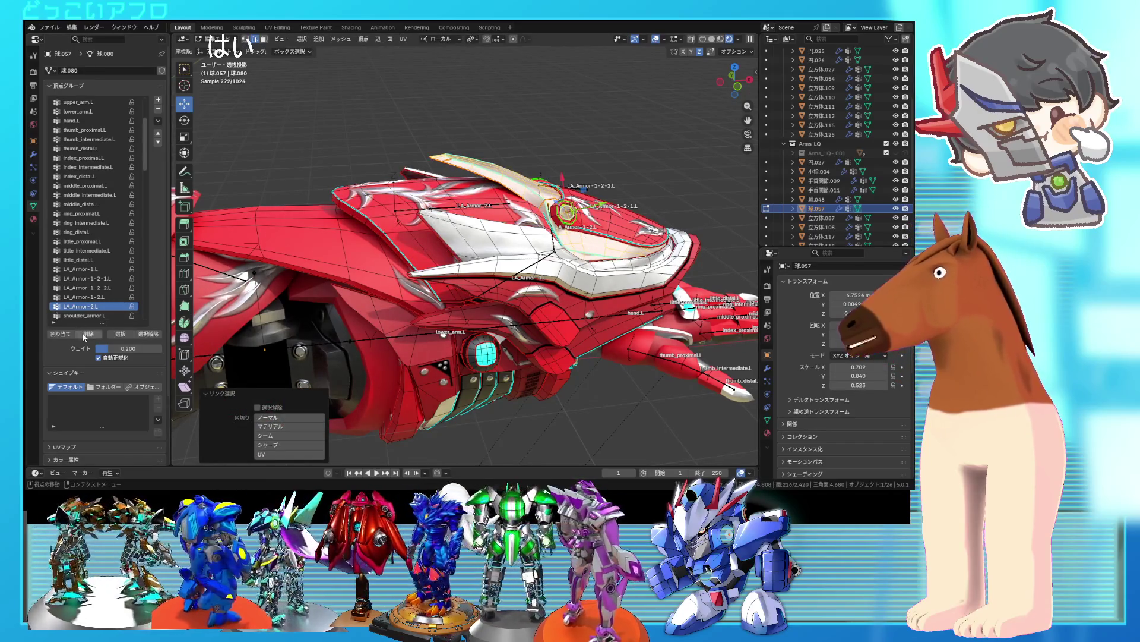
click(85, 336)
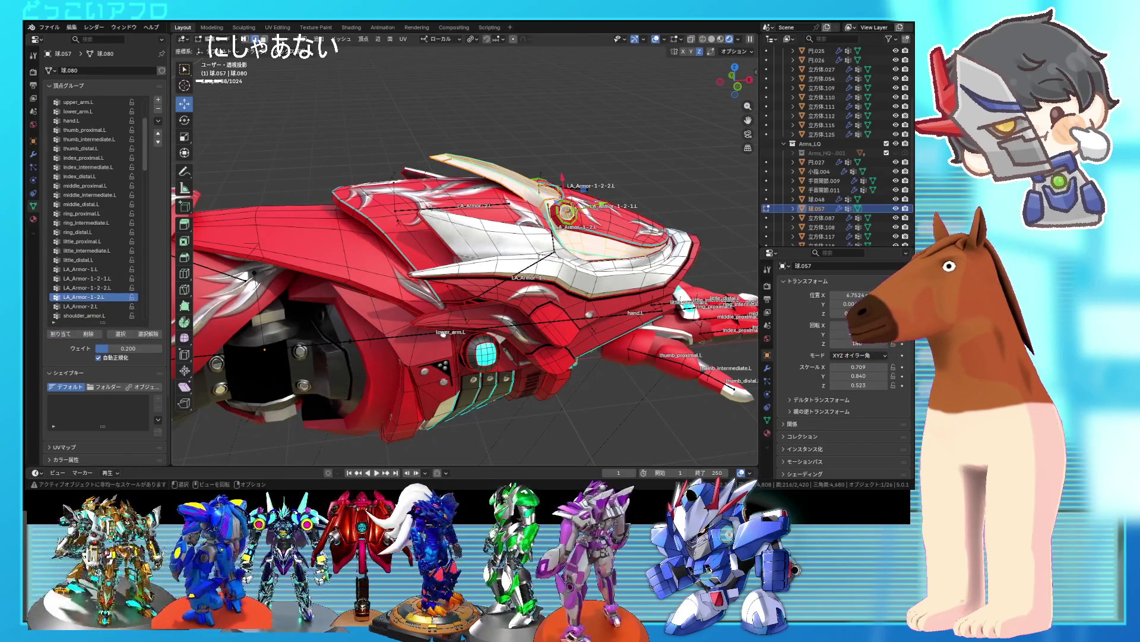
- Leave Edit Mode, select the arm armature and switch it into Pose Mode
key(Tab)
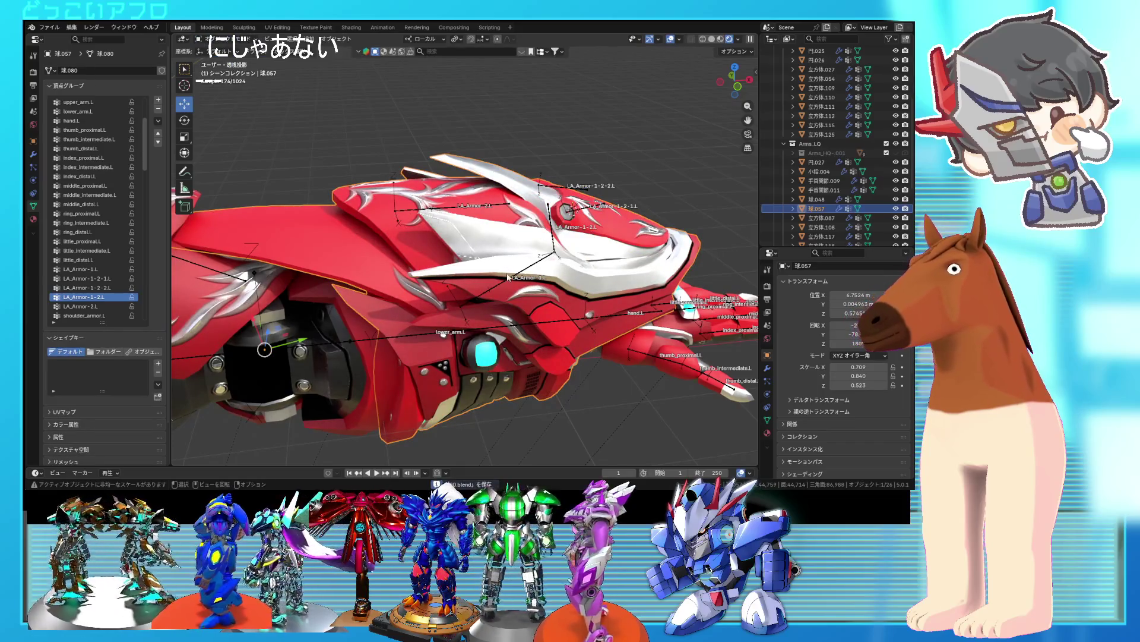
click(508, 276)
key(ctrl+Tab)
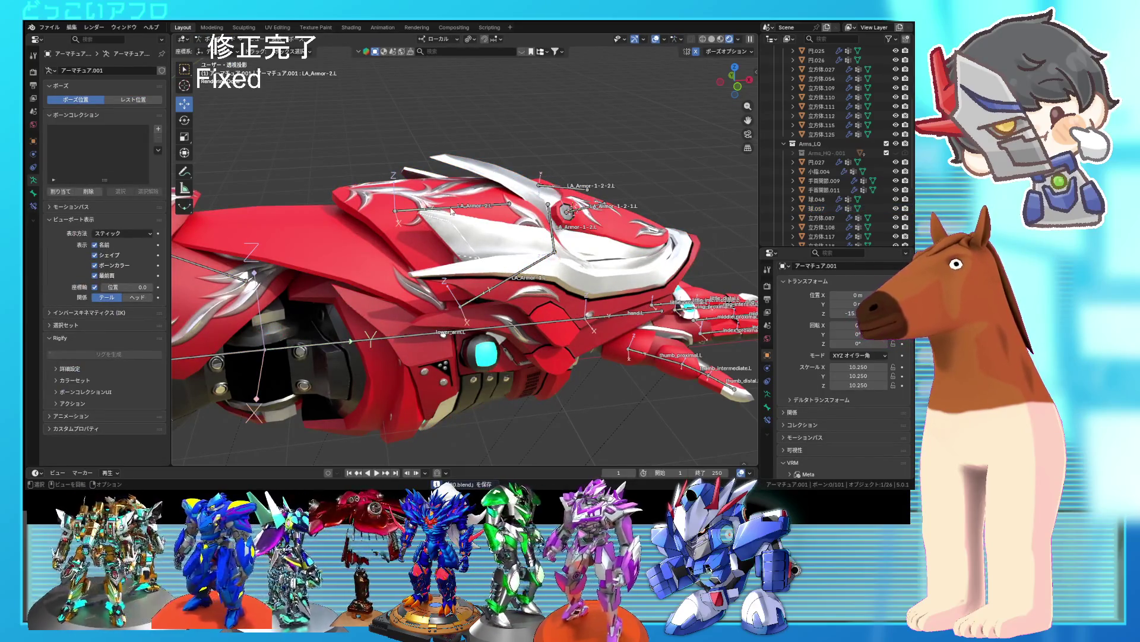
- Slide the LA_Armor-2.L bone back along its length and raise it slightly
drag(443, 217, 260, 209)
mouse_move(260, 209)
middle_down()
mouse_move(313, 294)
mouse_move(409, 306)
mouse_move(316, 242)
mouse_move(377, 262)
middle_up()
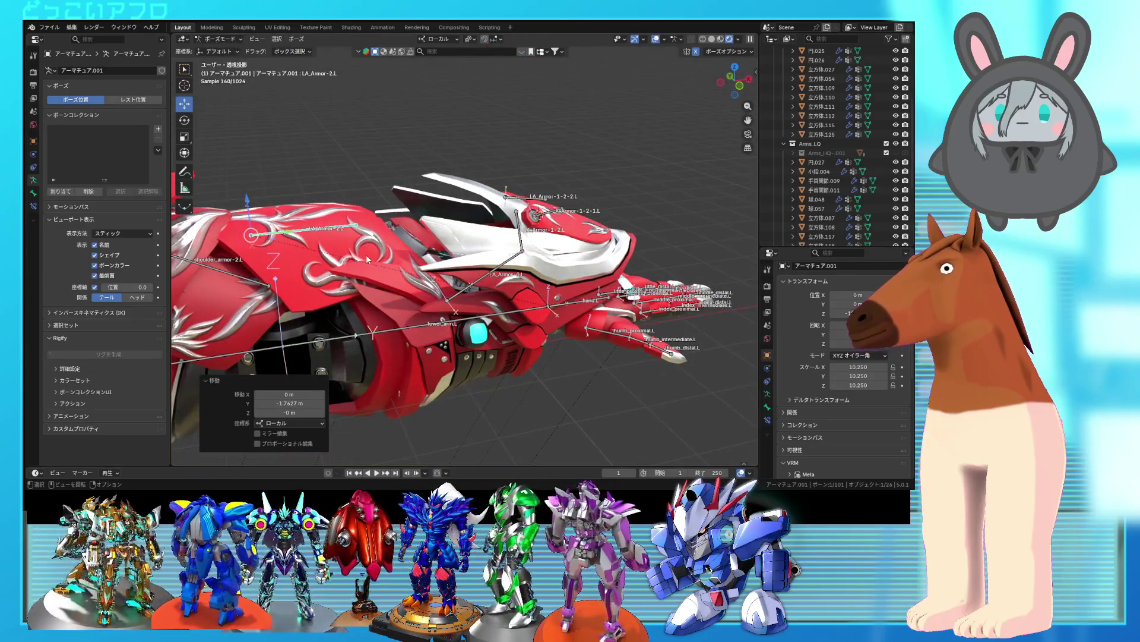
mouse_move(306, 272)
middle_down()
mouse_move(392, 320)
mouse_move(266, 197)
middle_up()
drag(249, 202, 247, 179)
- From front view, tilt LA_Armor-2.L about 1.87°, then select the lower_arm.L bone
middle_drag(279, 214, 355, 261)
key(KP_1)
key(KP_3)
key(KP_1)
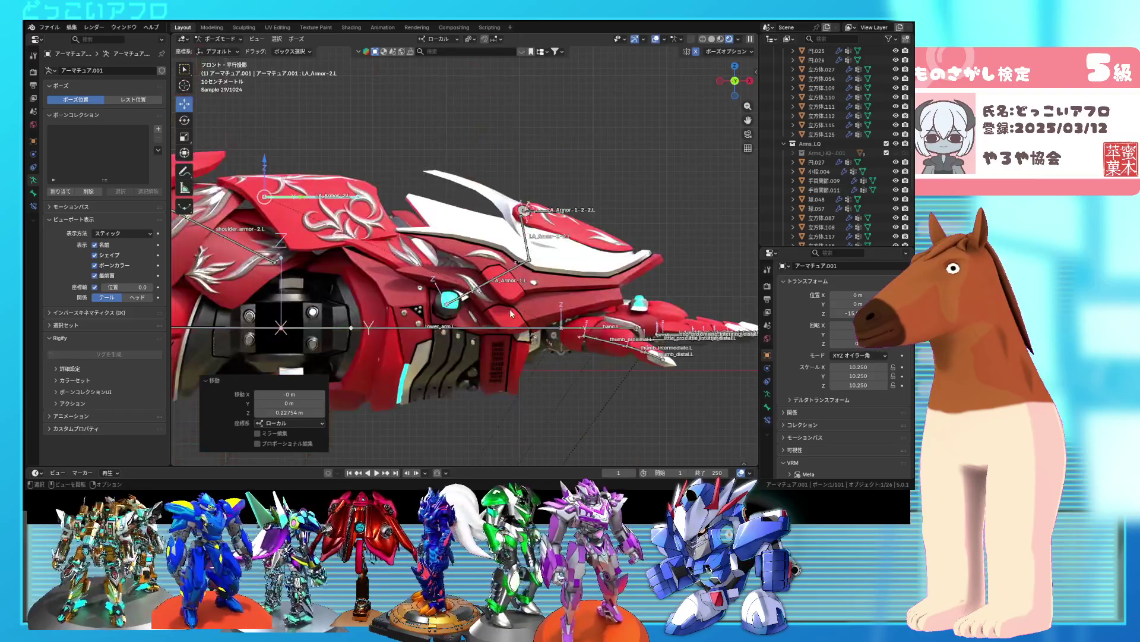
key(r)
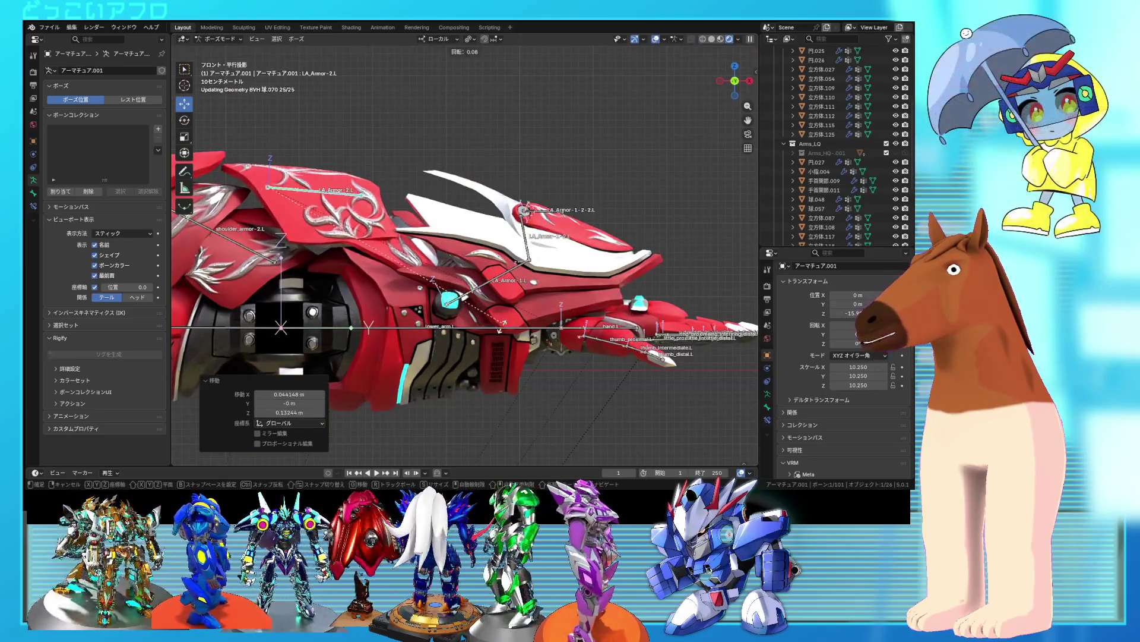
click(498, 332)
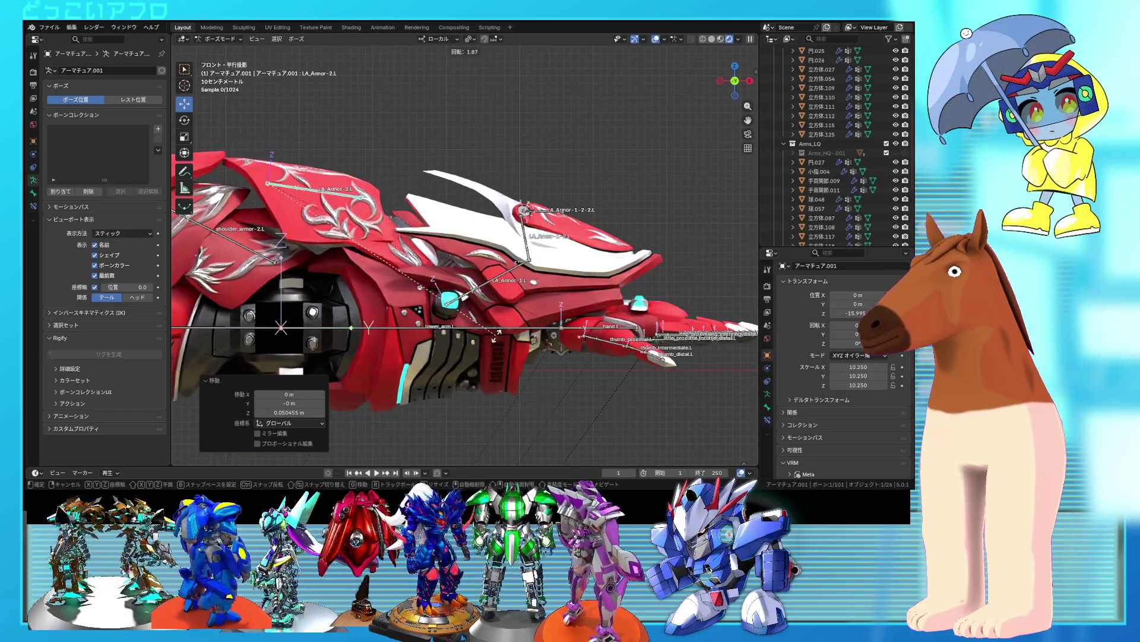
mouse_move(480, 331)
middle_down()
mouse_move(435, 369)
mouse_move(451, 398)
mouse_move(433, 370)
mouse_move(486, 385)
mouse_move(464, 316)
mouse_move(543, 343)
mouse_move(585, 323)
mouse_move(497, 290)
mouse_move(529, 275)
mouse_move(555, 290)
middle_up()
scroll(464, 316, up, 4)
click(556, 292)
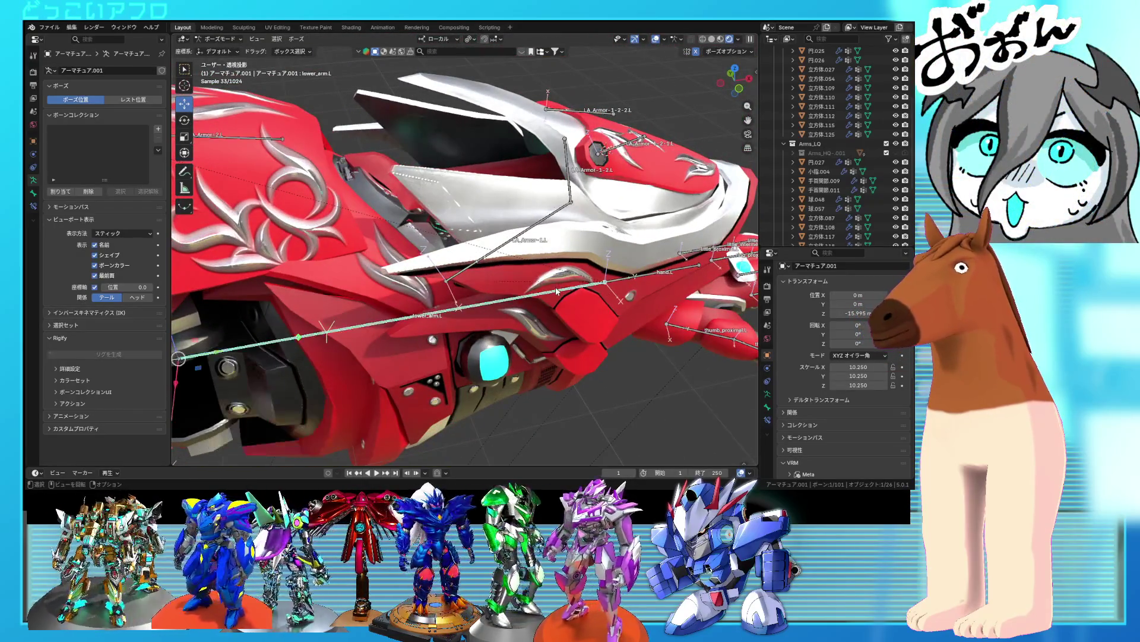
- Use the Rotate tool to swing the LA_Armor-1.L plate upward until it opens
click(508, 250)
scroll(506, 253, down, 4)
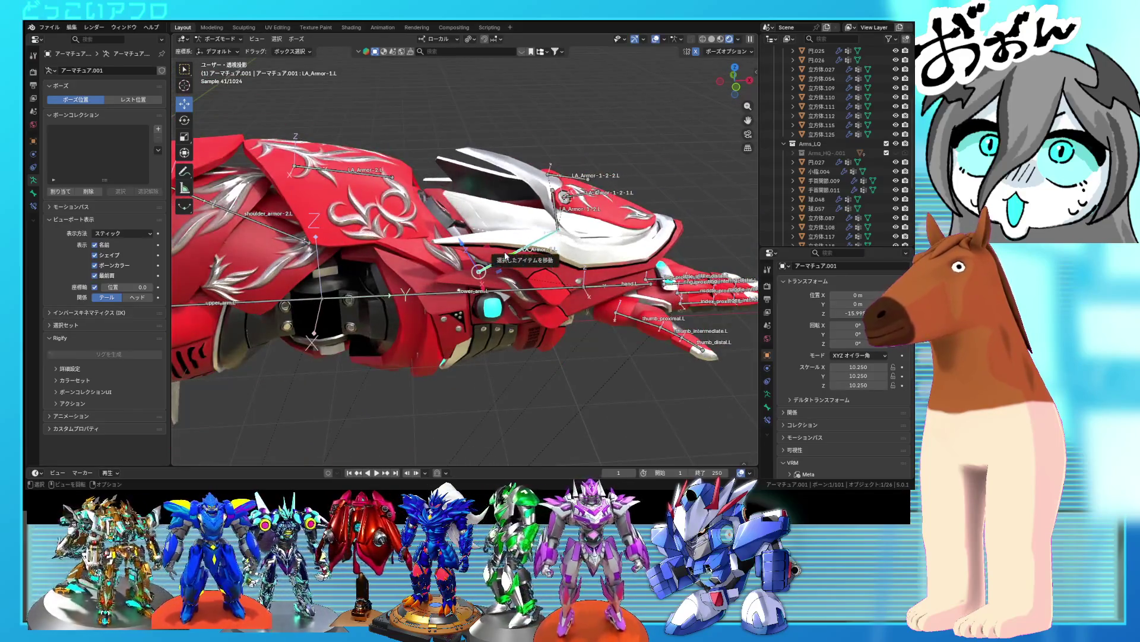
mouse_move(504, 254)
middle_down()
mouse_move(598, 250)
mouse_move(529, 223)
middle_up()
click(186, 120)
mouse_move(507, 221)
mouse_down()
mouse_move(538, 268)
mouse_move(418, 204)
mouse_move(432, 183)
mouse_up()
middle_drag(433, 182, 557, 213)
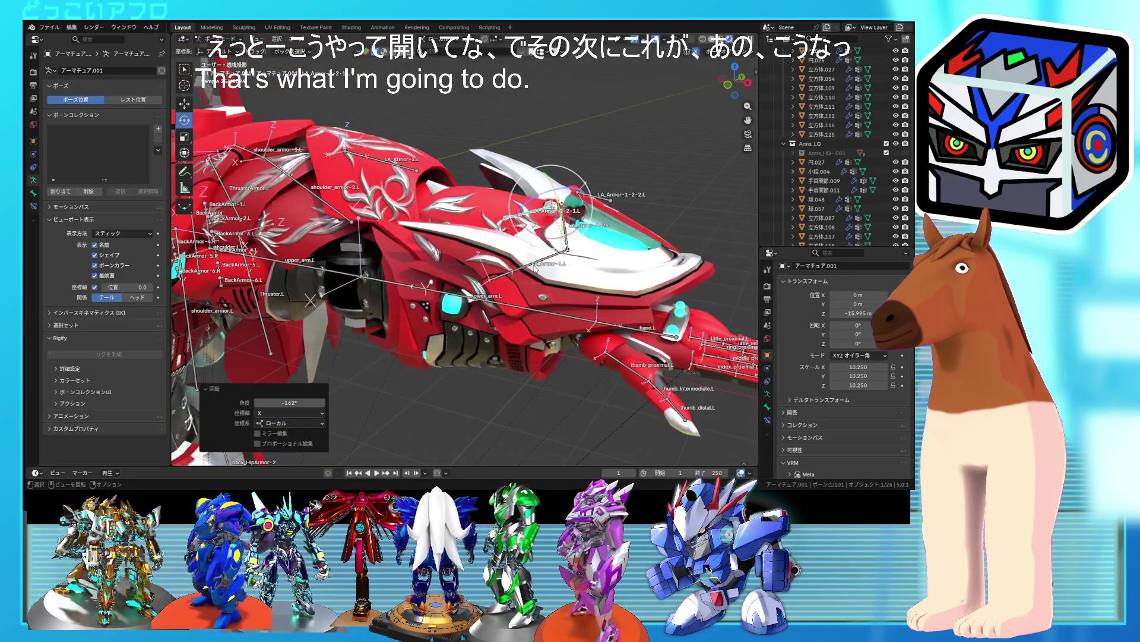
click(534, 269)
drag(515, 266, 518, 236)
mouse_move(565, 206)
middle_down()
mouse_move(510, 242)
mouse_move(563, 207)
middle_up()
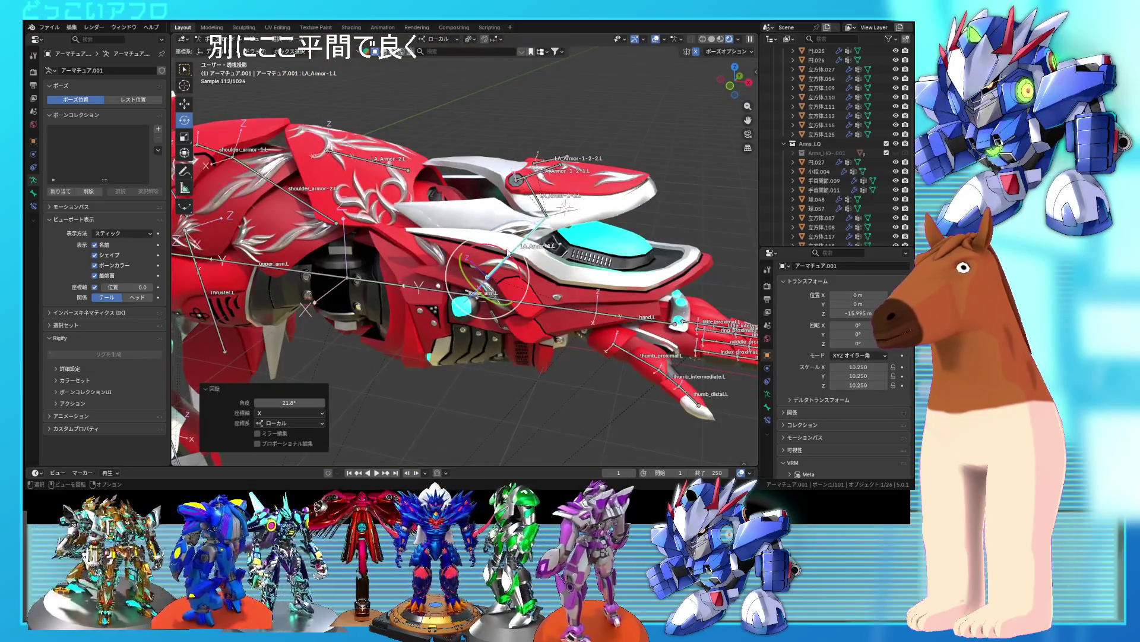
key(ctrl+z)
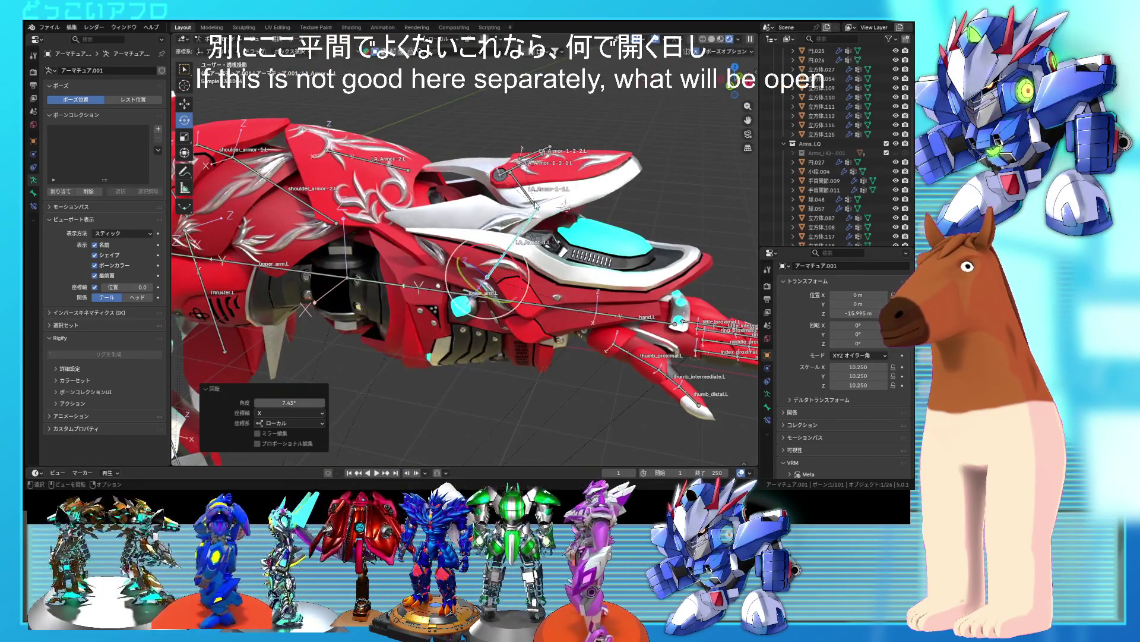
click(528, 201)
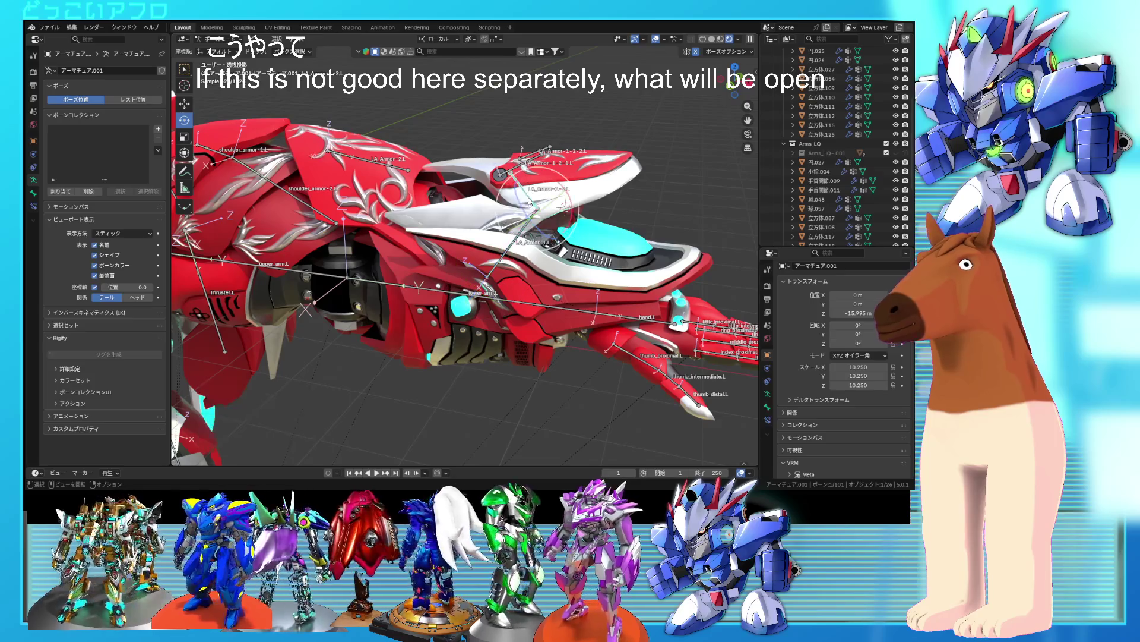
mouse_move(564, 204)
mouse_down()
mouse_move(558, 178)
mouse_move(561, 196)
mouse_up()
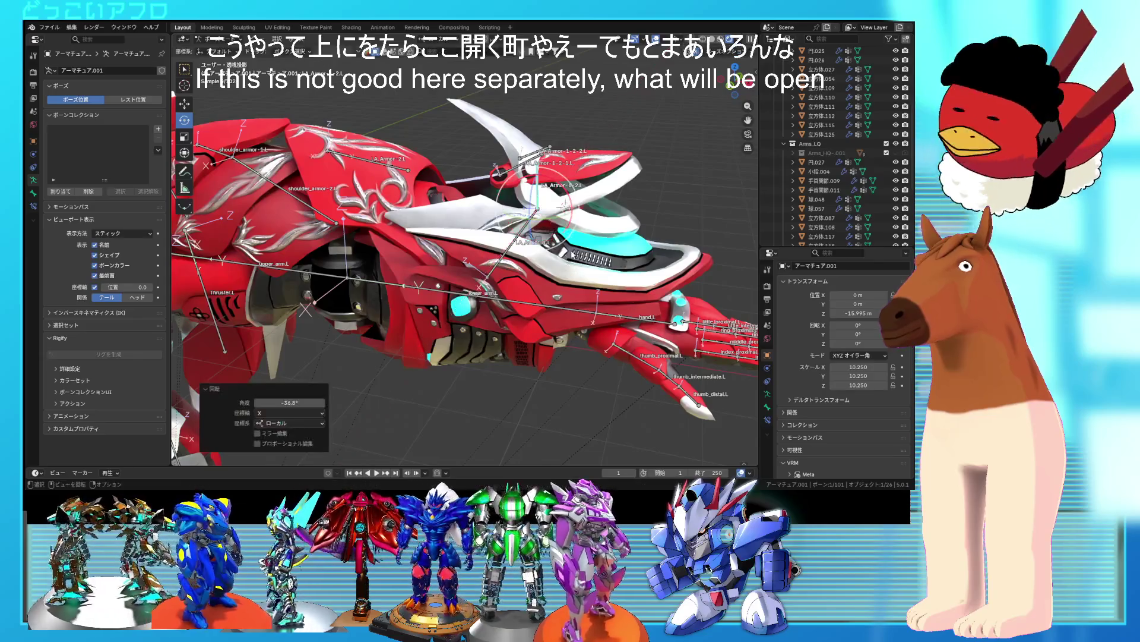
scroll(607, 270, up, 3)
shift+middle_drag(607, 270, 607, 350)
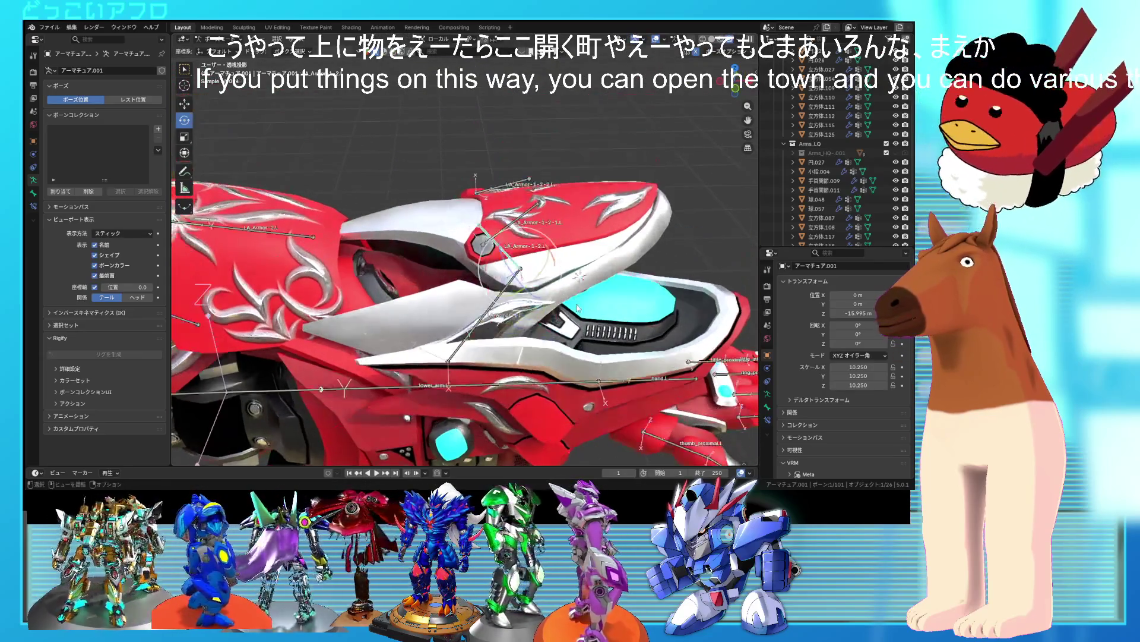
- Show the LA_Armor-1-2-1.L bone's properties with Deform and Relations expanded
click(511, 225)
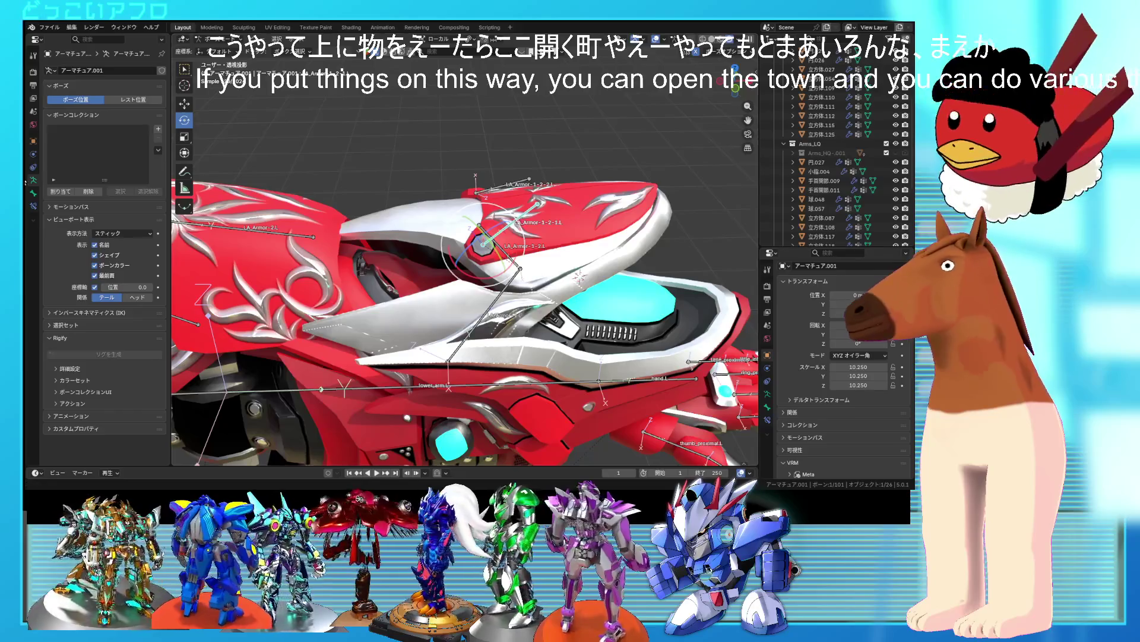
click(33, 194)
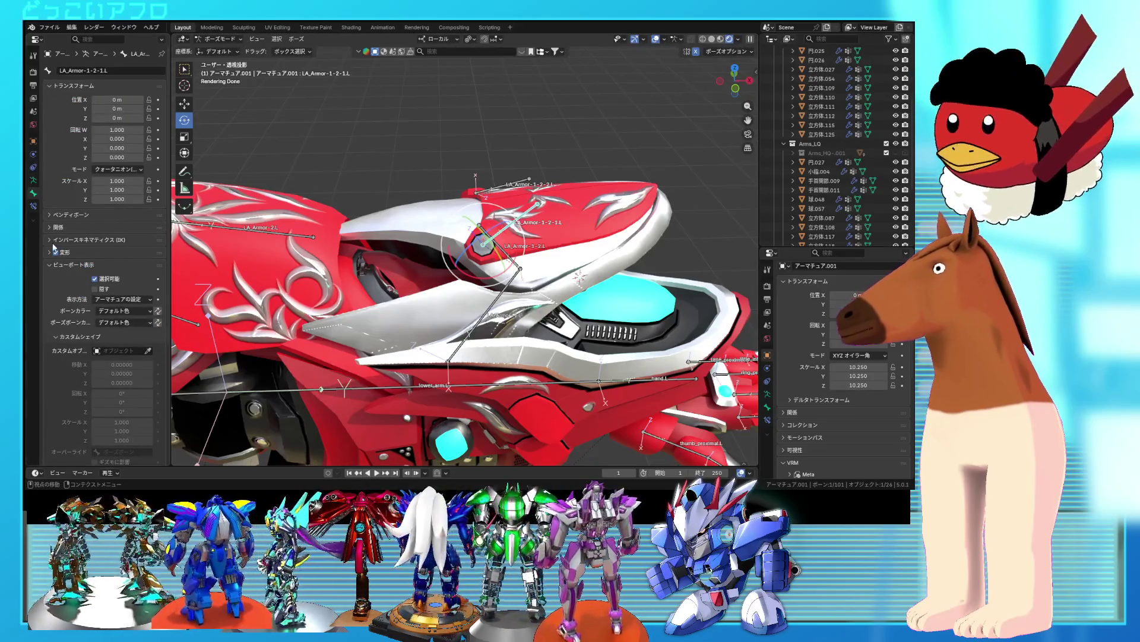
click(83, 252)
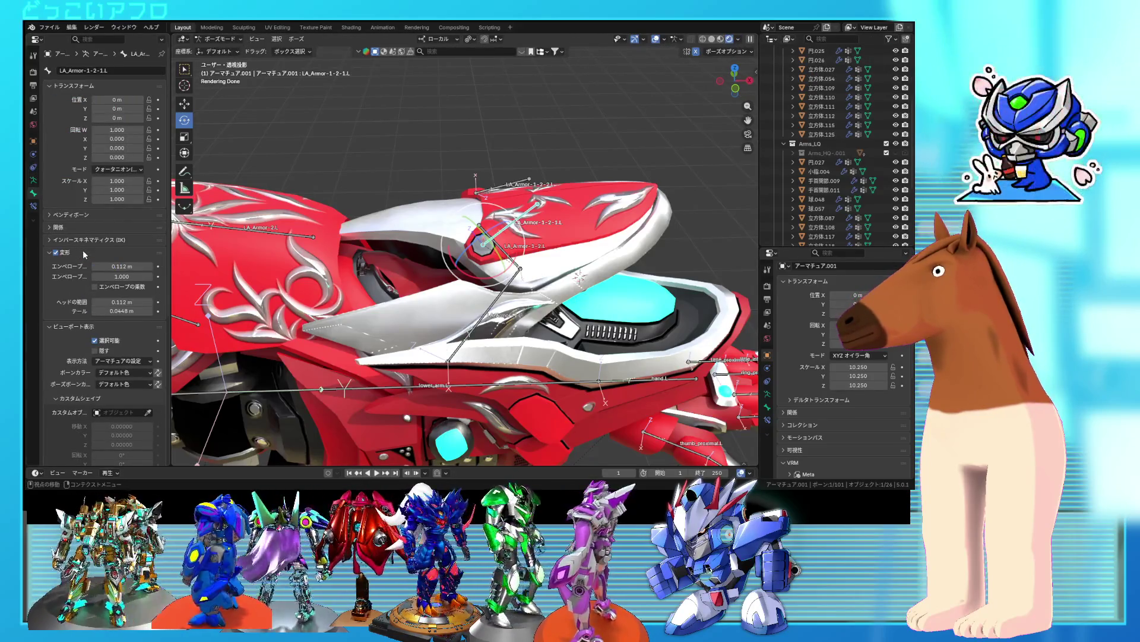
click(82, 227)
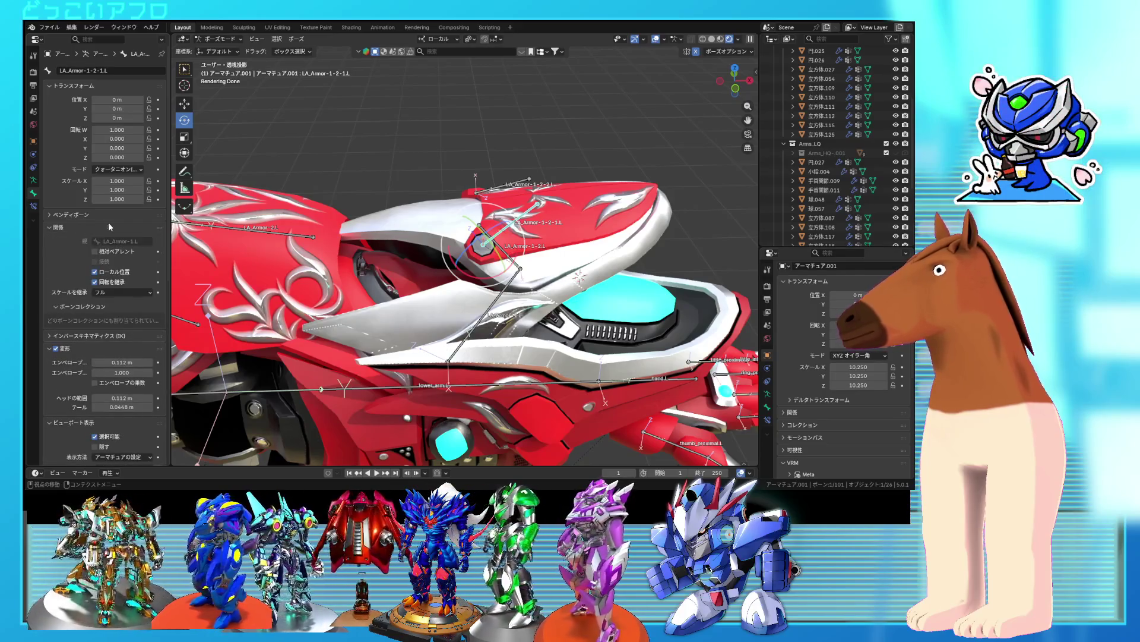
- Take the armature from Pose Mode into Edit Mode and clear the LA_Armor-1-2.R bone's parent
click(214, 50)
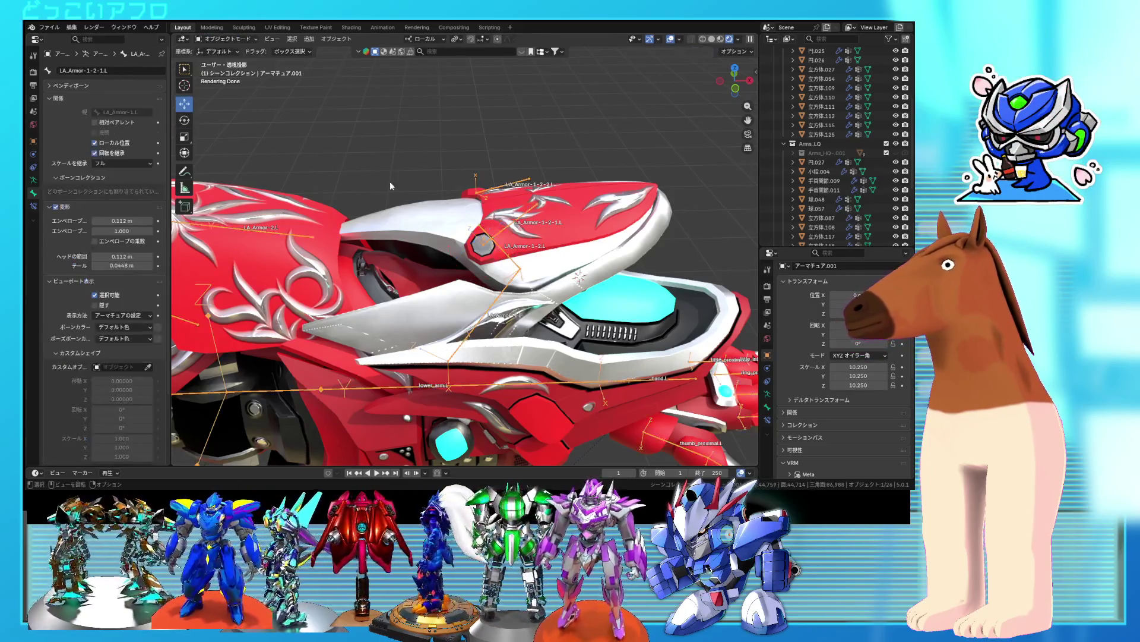
key(Tab)
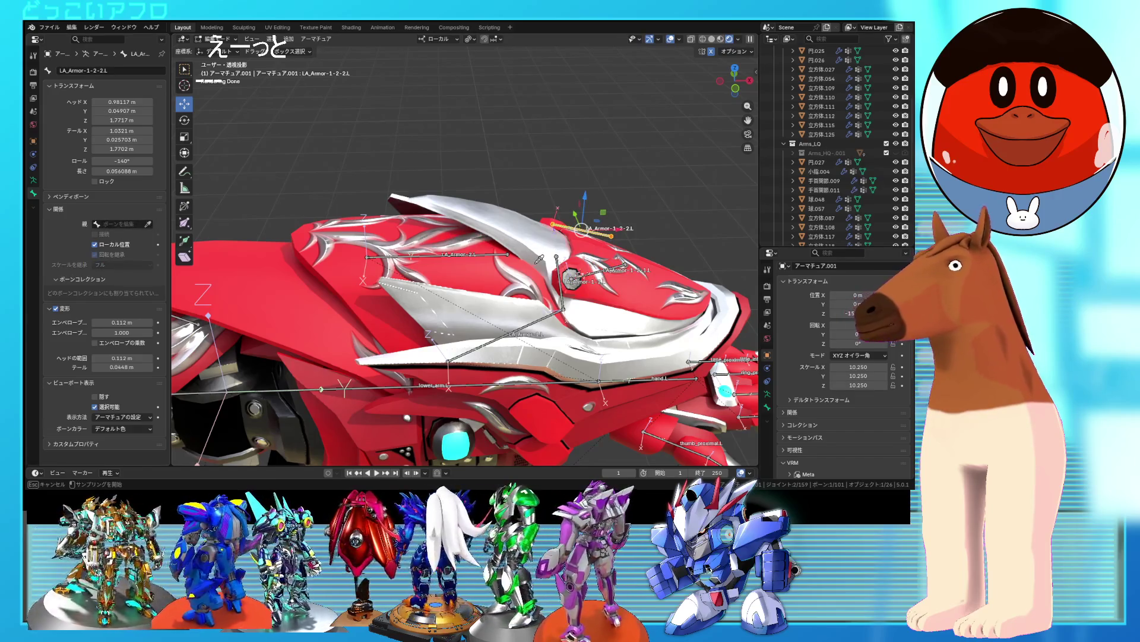
mouse_move(554, 262)
middle_down()
mouse_move(445, 267)
mouse_move(462, 249)
mouse_move(399, 241)
middle_up()
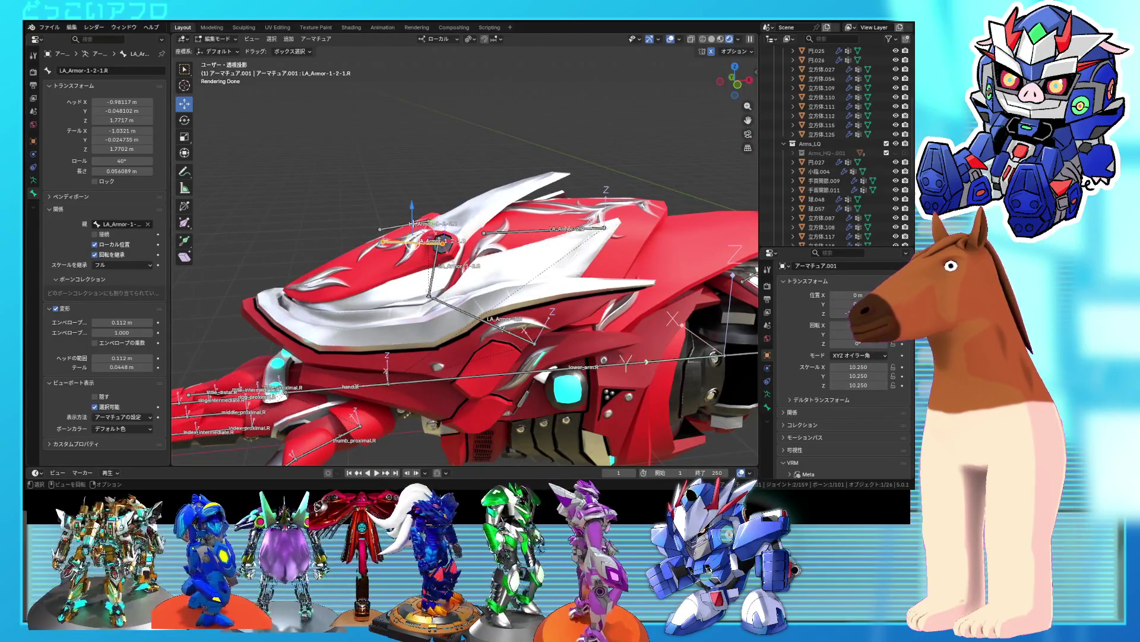
click(148, 224)
click(148, 224)
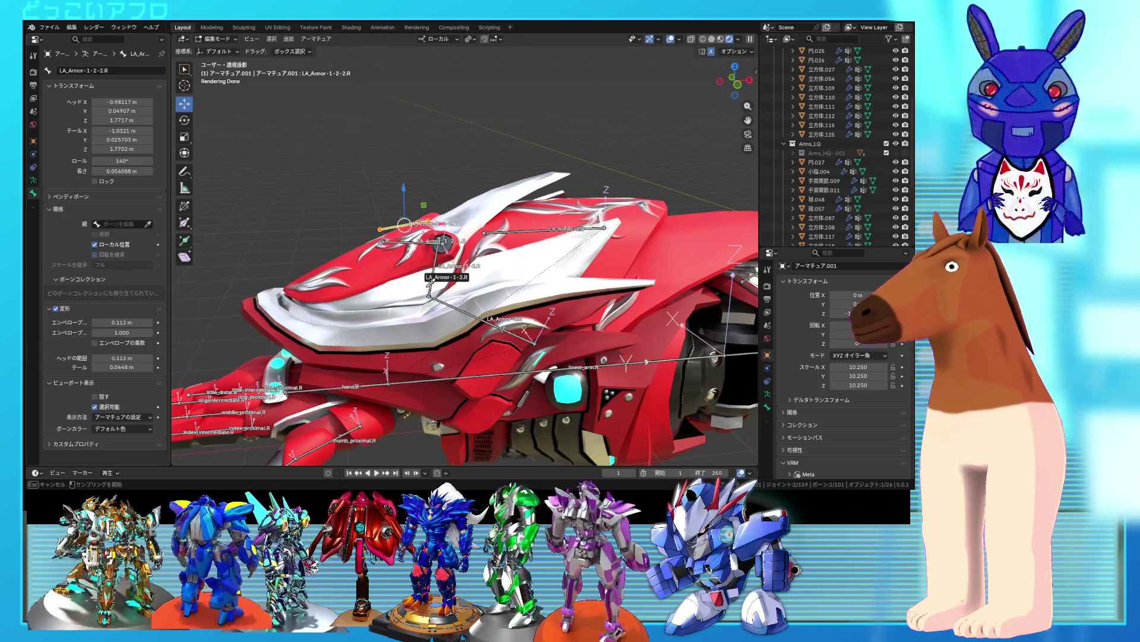
scroll(428, 280, down, 3)
middle_drag(517, 295, 415, 276)
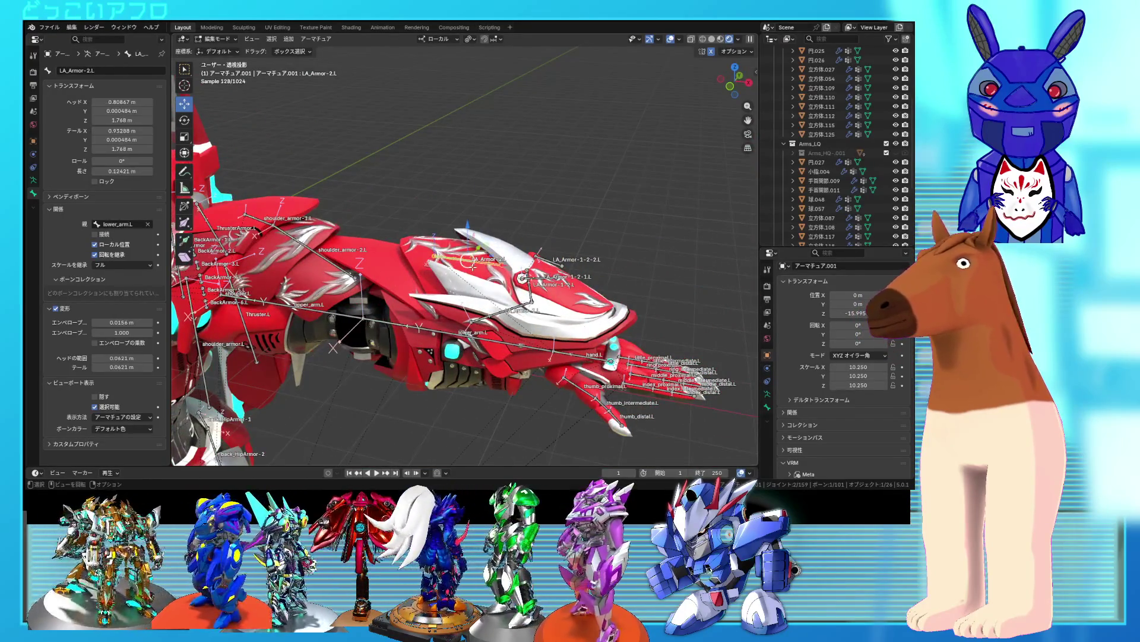
- In Pose Mode, rotate the LA_Armor-1-2.L bone about its local X axis
key(Tab)
scroll(399, 294, down, 6)
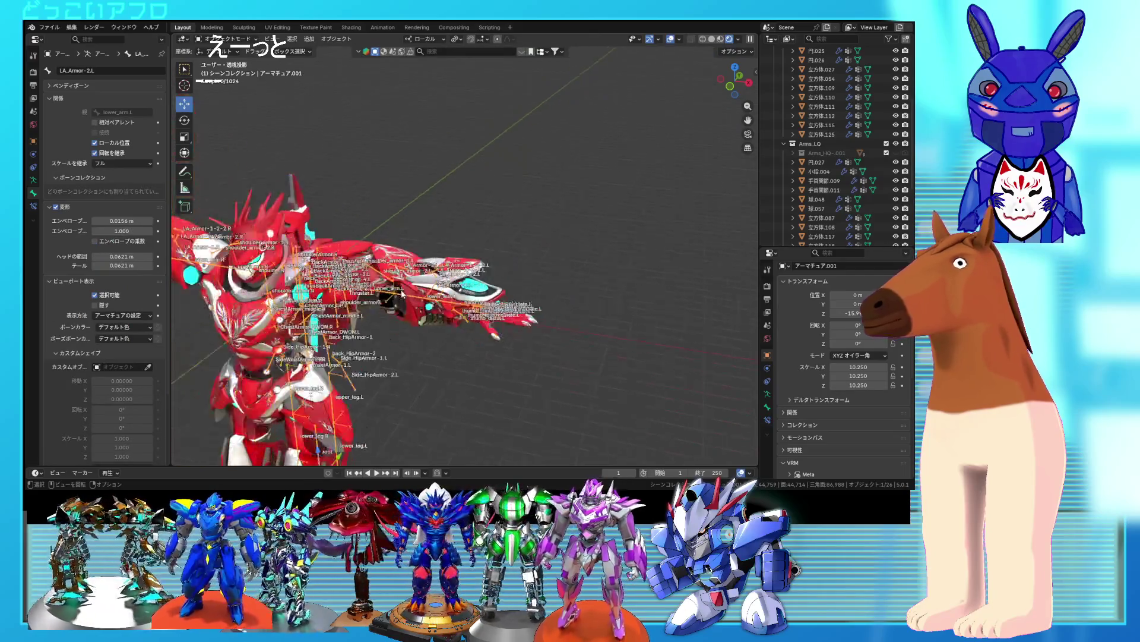
scroll(398, 294, up, 6)
key(ctrl+Tab)
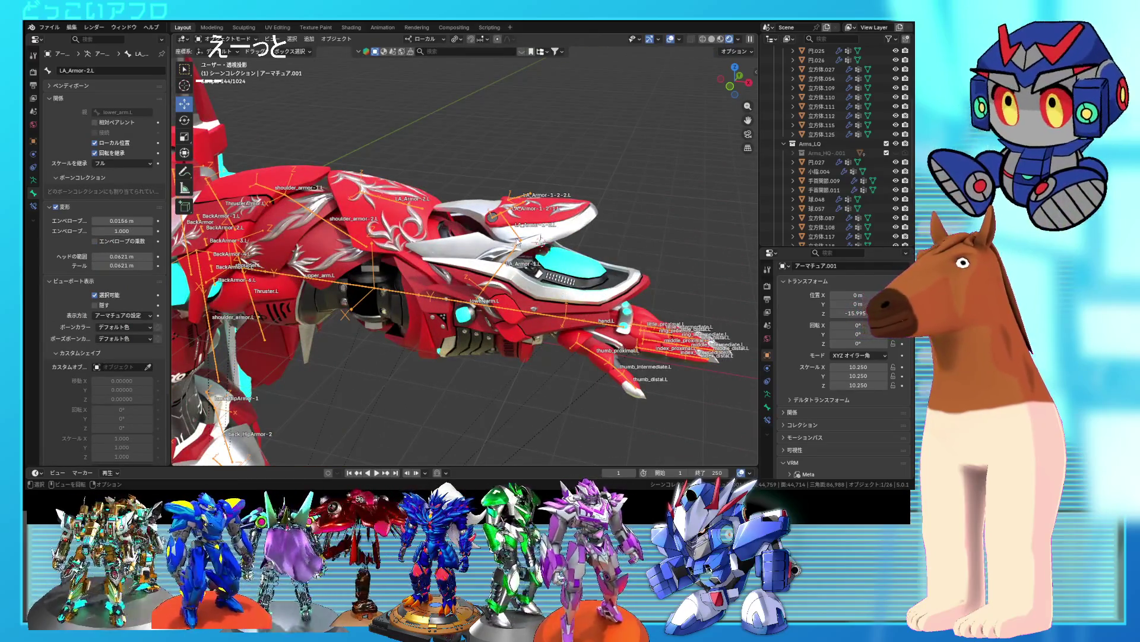
click(538, 240)
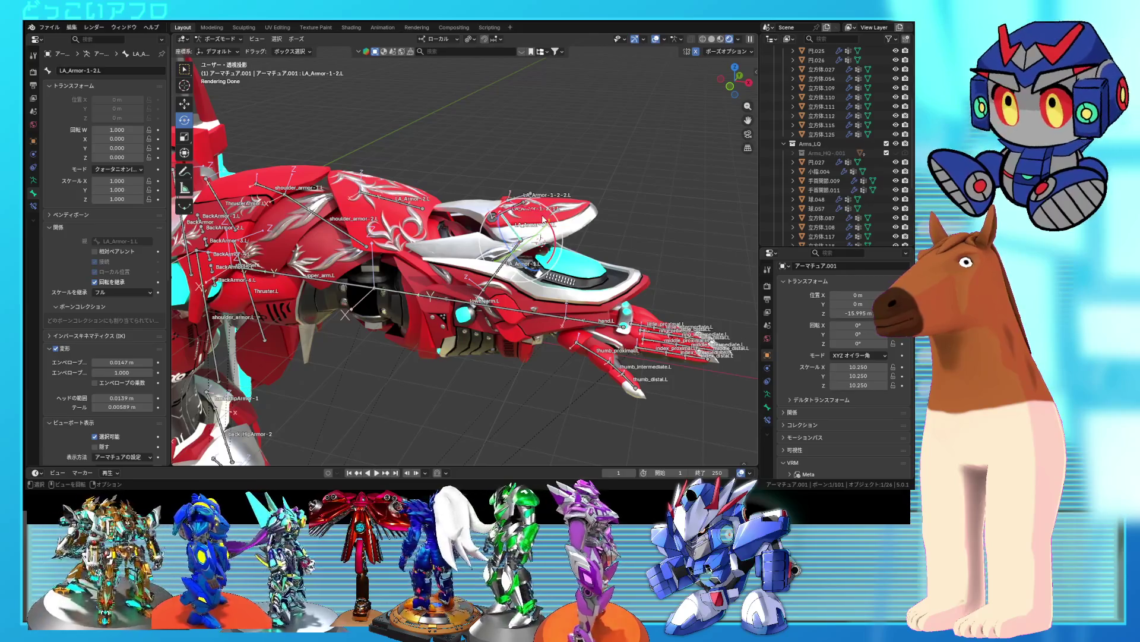
key(r)
key(x)
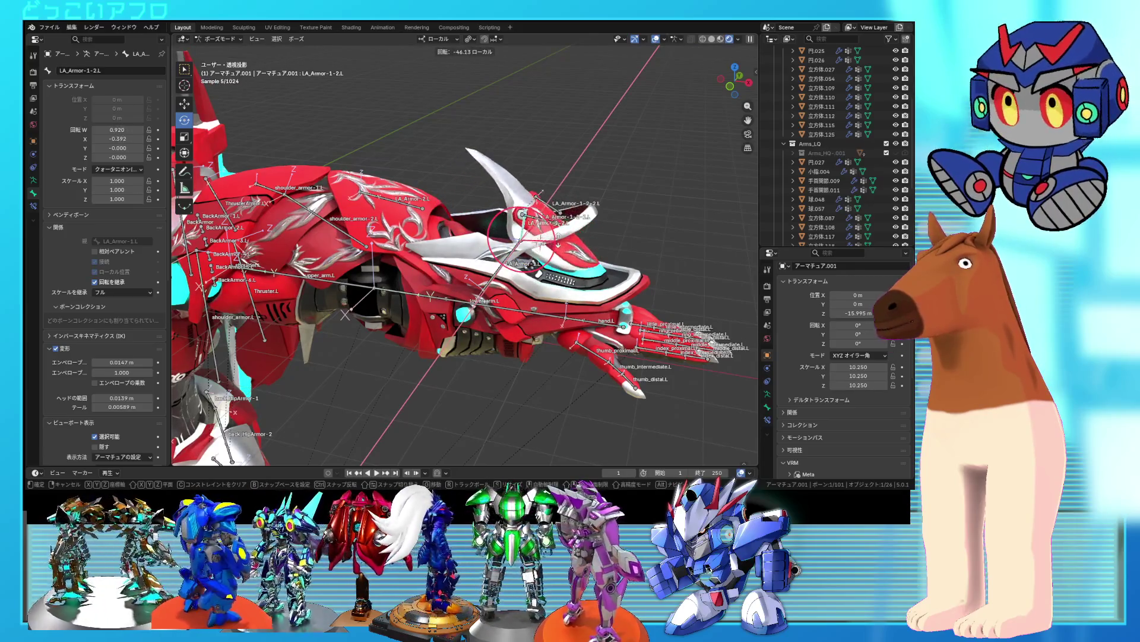
click(415, 255)
- Try swinging LA_Armor-1-2.L open around local X again, then cancel and reset its rotation
middle_drag(415, 256, 471, 254)
click(525, 242)
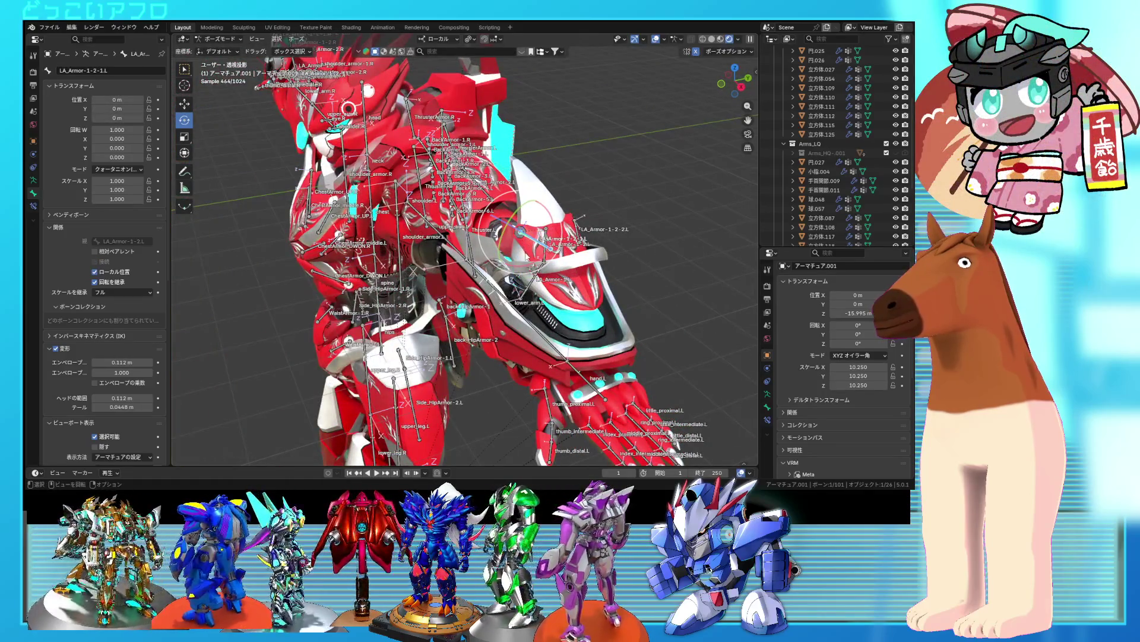
click(526, 259)
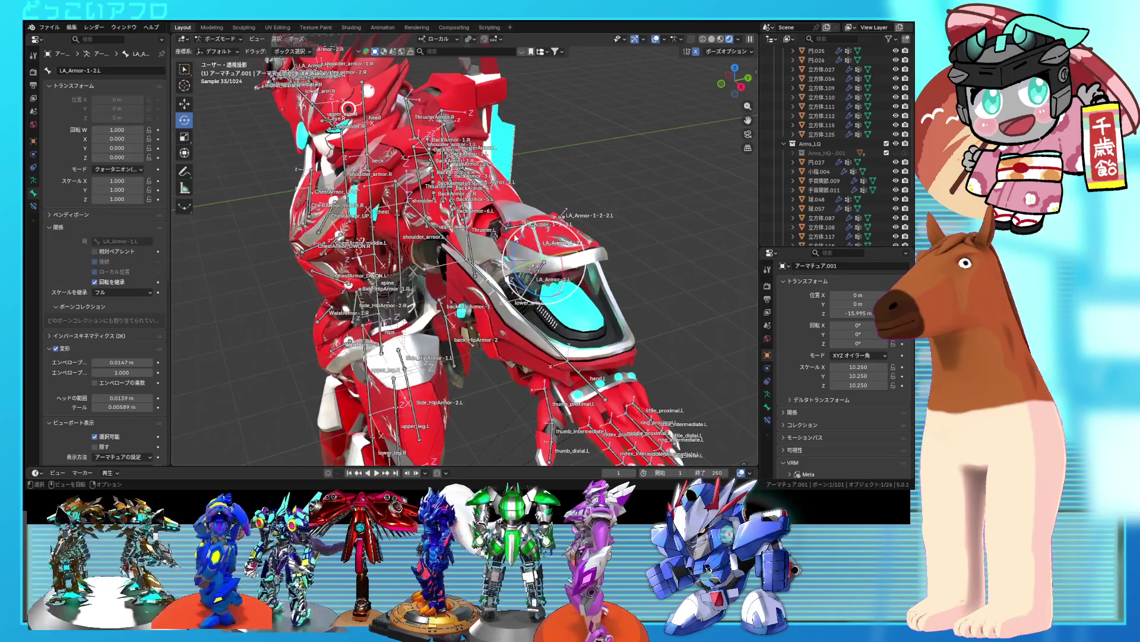
middle_drag(524, 230, 533, 240)
drag(528, 240, 754, 445)
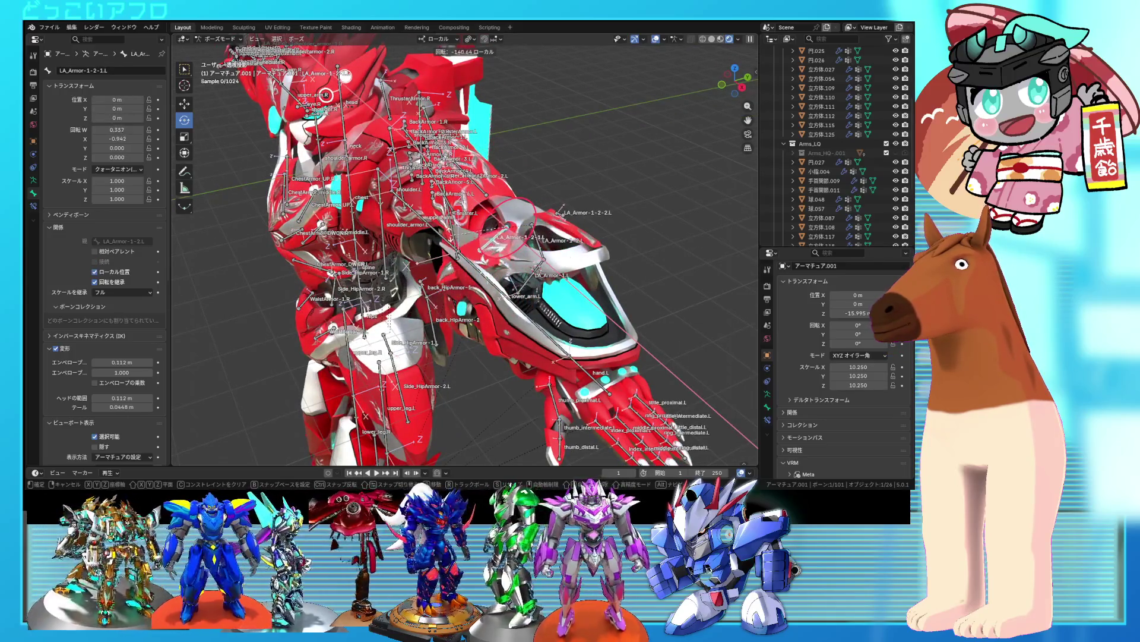
click(447, 227)
middle_drag(447, 227, 454, 184)
key(ctrl+z)
- Swing LA_Armor-1-2.L open -44.6° around local X, then return the armature to Edit Mode
drag(550, 246, 549, 241)
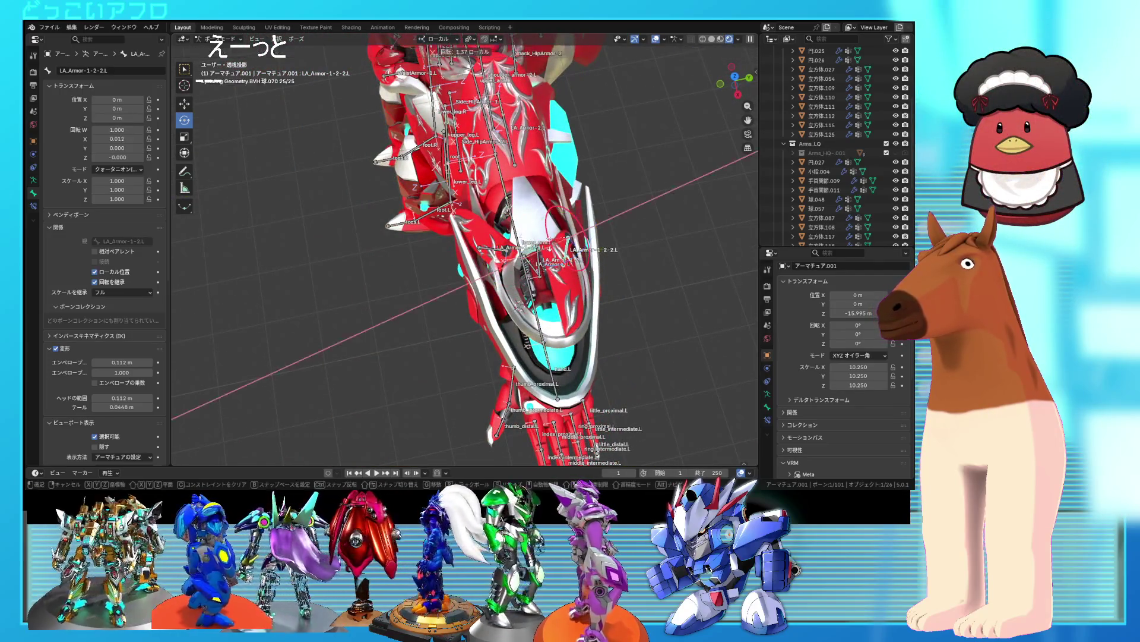
click(603, 255)
middle_drag(603, 256, 542, 243)
click(541, 243)
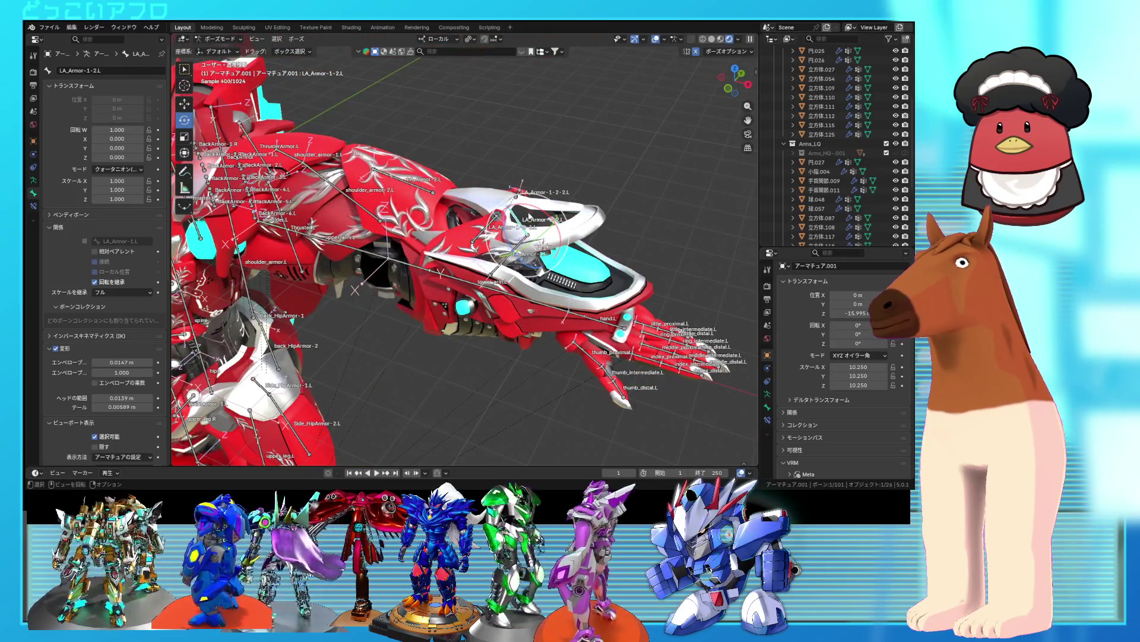
drag(528, 217, 561, 223)
middle_drag(534, 226, 361, 197)
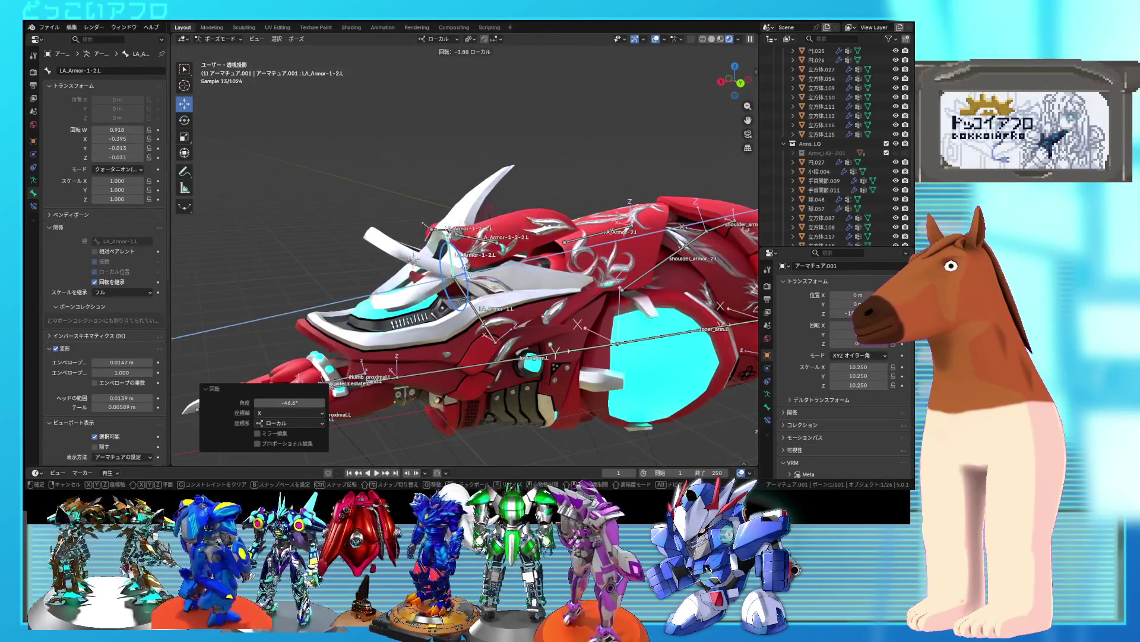
click(473, 274)
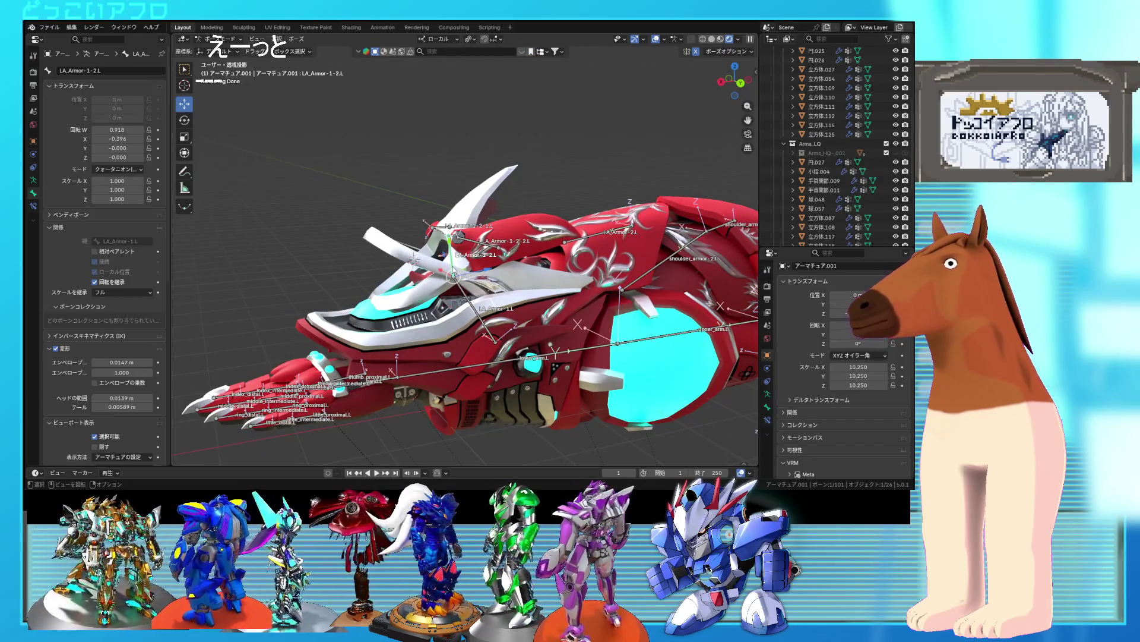
key(Tab)
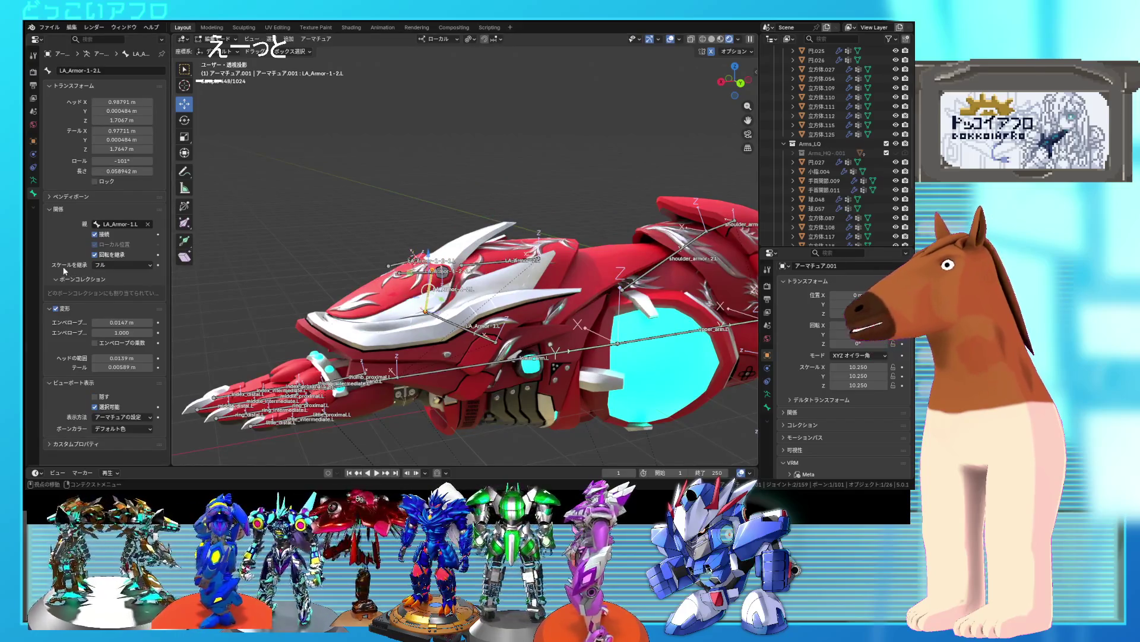
- In Pose Mode, slide LA_Armor-1-2.L -0.456 m along its local Z
mouse_move(410, 256)
middle_down()
mouse_move(594, 257)
mouse_move(475, 267)
middle_up()
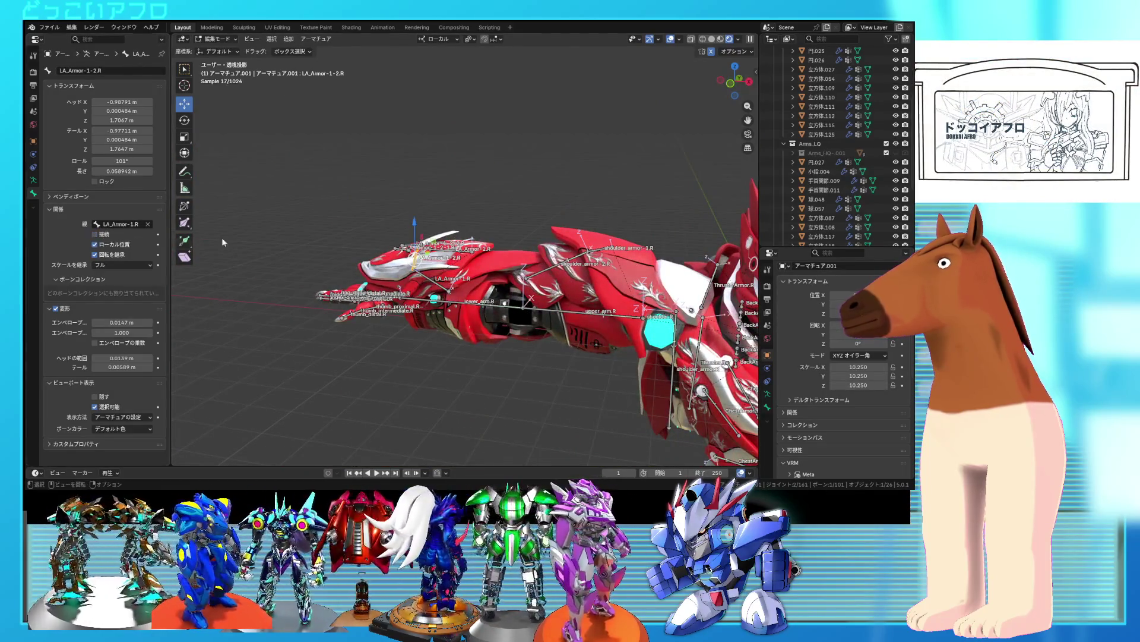
key(ctrl+Tab)
middle_drag(222, 242, 461, 271)
scroll(461, 271, up, 3)
drag(502, 265, 525, 268)
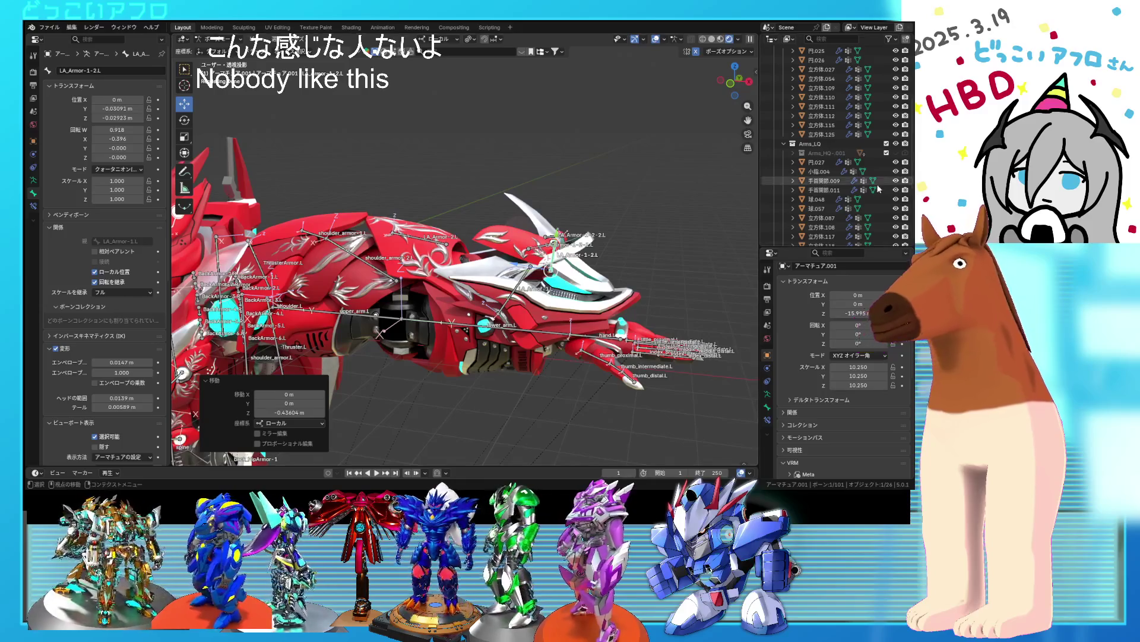
- Turn off viewport overlays, inspect the opened arm from both sides, then switch to Object Mode
mouse_move(451, 132)
middle_down()
mouse_move(626, 125)
mouse_move(617, 134)
middle_up()
key(shift+alt+z)
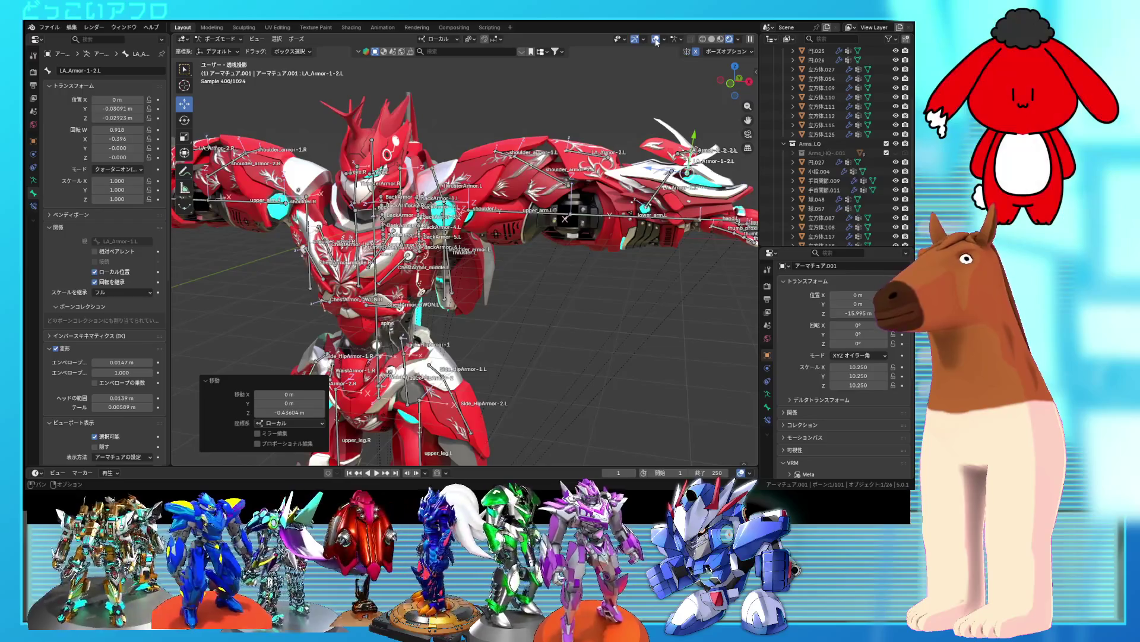
scroll(540, 159, up, 3)
mouse_move(540, 159)
middle_down()
mouse_move(584, 182)
mouse_move(598, 229)
mouse_move(571, 213)
middle_up()
scroll(618, 236, down, 4)
scroll(579, 220, up, 3)
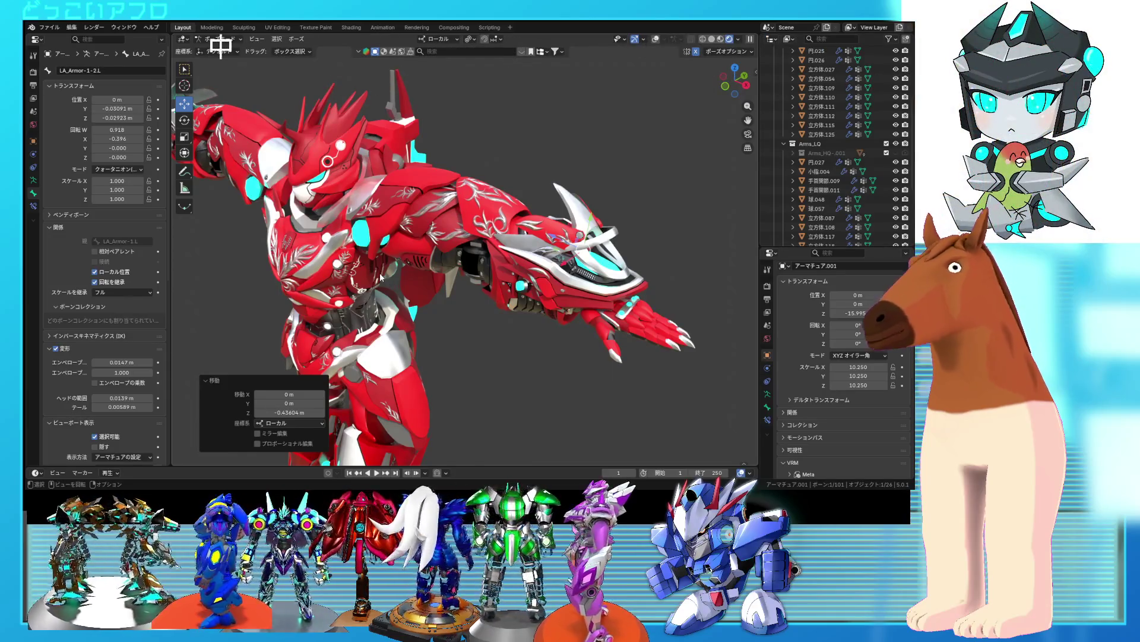
mouse_move(454, 302)
middle_down()
mouse_move(614, 305)
mouse_move(582, 293)
mouse_move(615, 282)
mouse_move(578, 236)
mouse_move(567, 241)
middle_up()
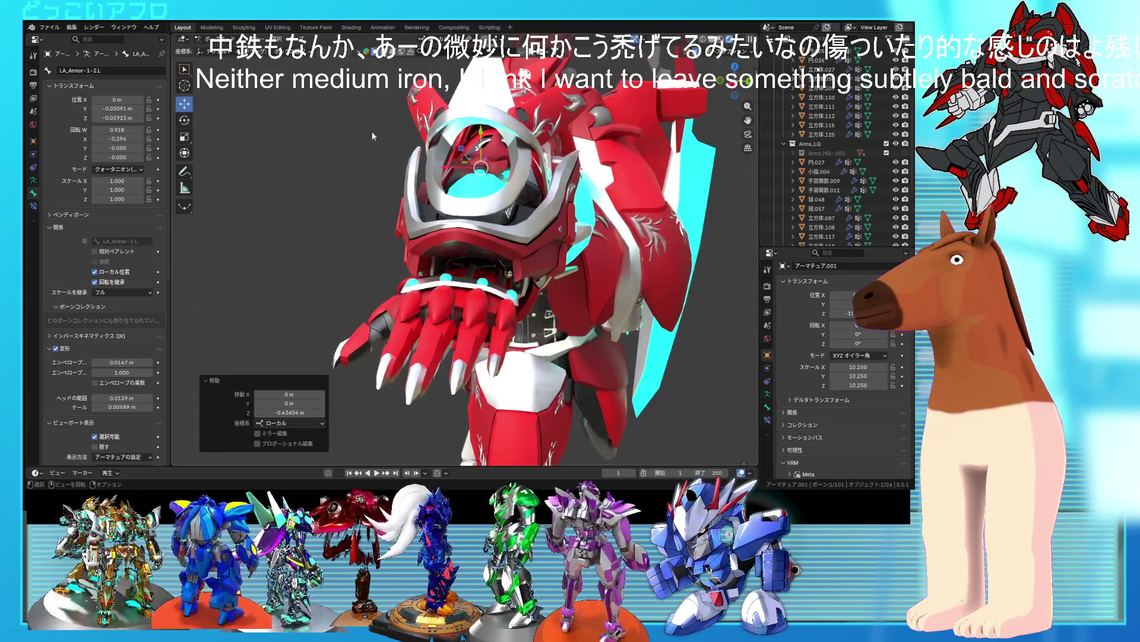
click(229, 50)
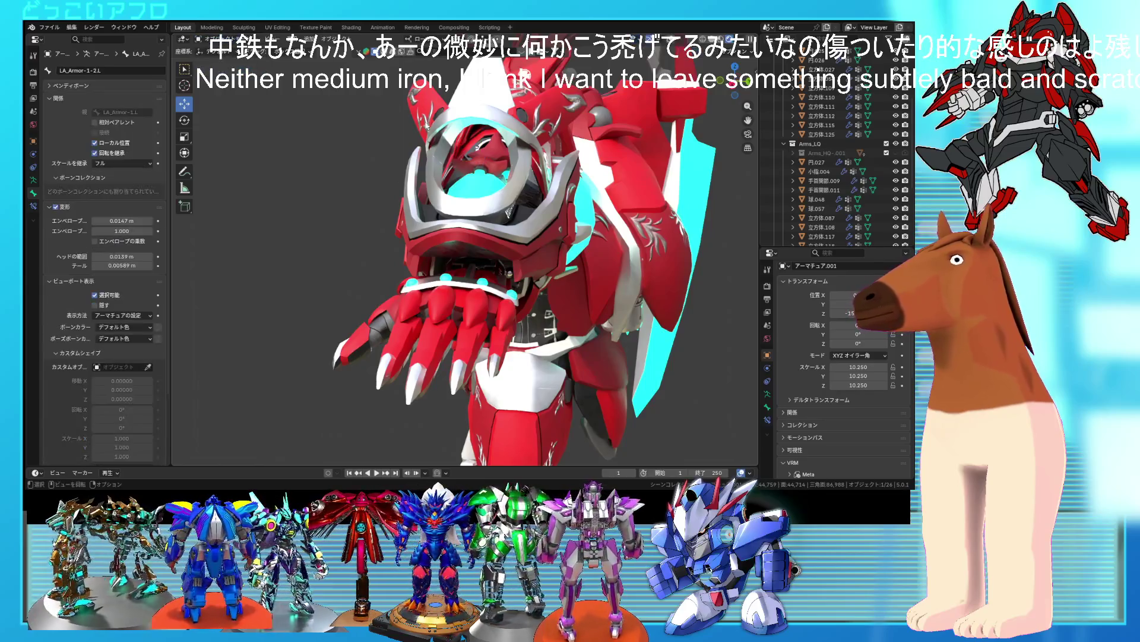
- Raise 円.027 from Z 1.8427 m to 1.9181 m, then select the armature's LA_Armor-1-2.L bone
click(494, 155)
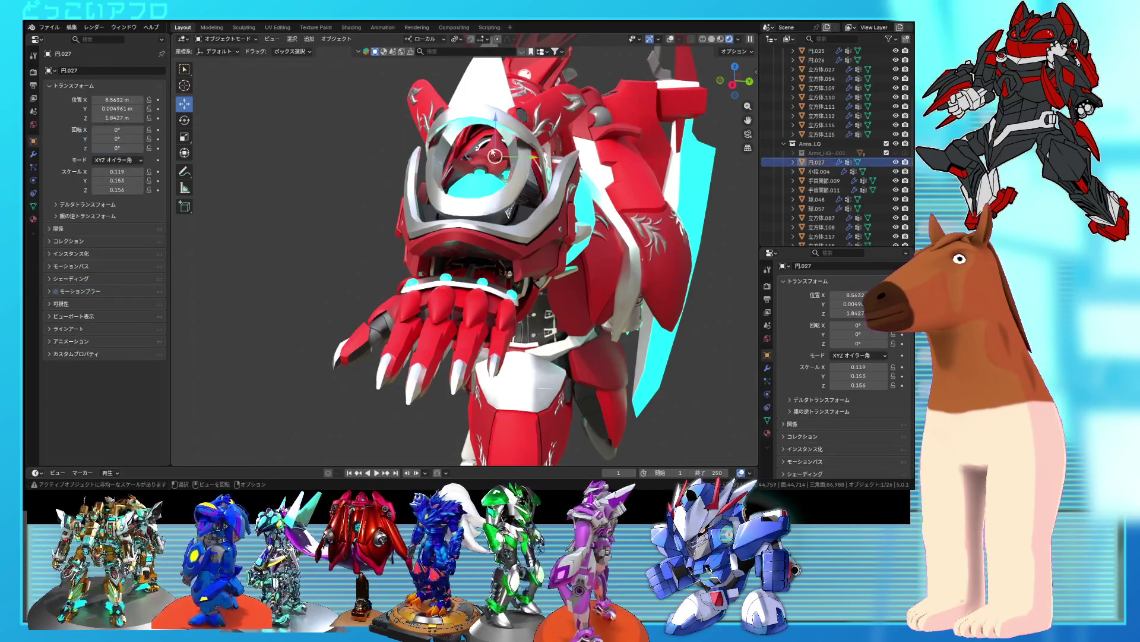
drag(495, 126, 495, 116)
mouse_move(495, 117)
middle_down()
mouse_move(567, 164)
mouse_move(499, 173)
mouse_move(556, 209)
mouse_move(494, 205)
mouse_move(517, 212)
middle_up()
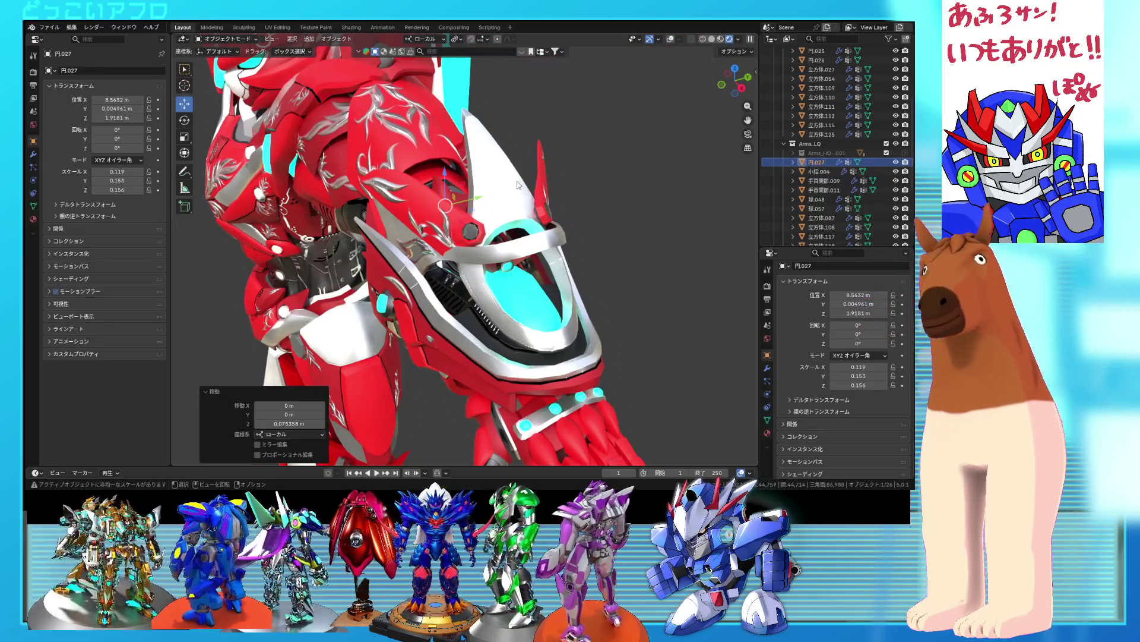
middle_drag(502, 218, 410, 168)
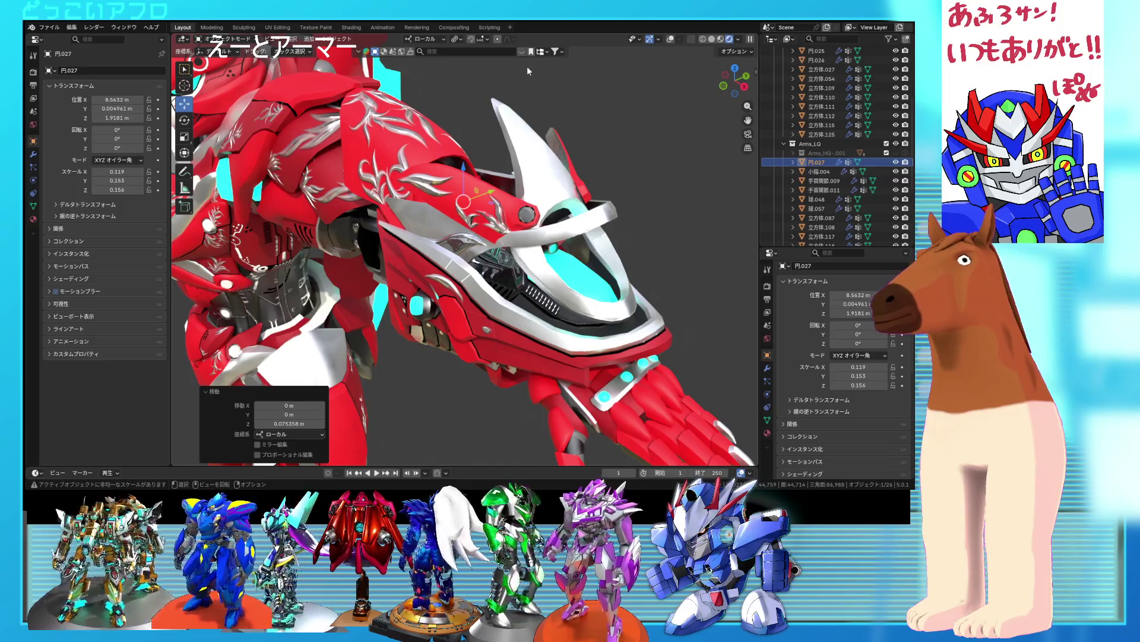
click(509, 217)
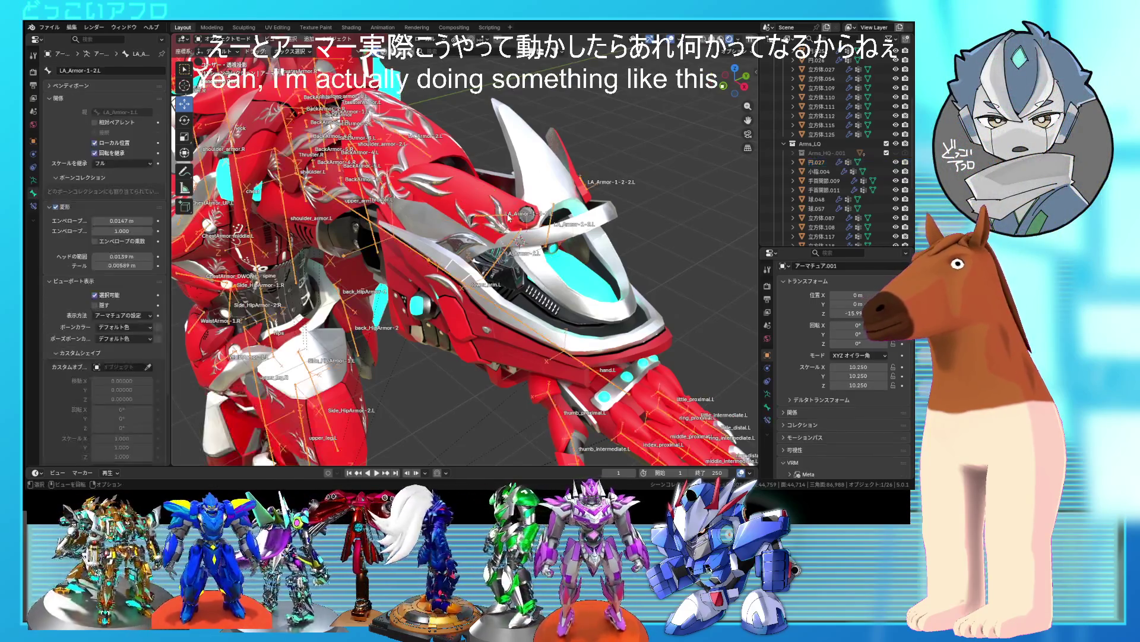
- In Pose Mode, try rotating LA_Armor-1-2-1.L slightly, then undo and cancel the attempts
key(ctrl+Tab)
click(516, 221)
mouse_move(516, 221)
middle_down()
mouse_move(514, 287)
mouse_move(443, 241)
middle_up()
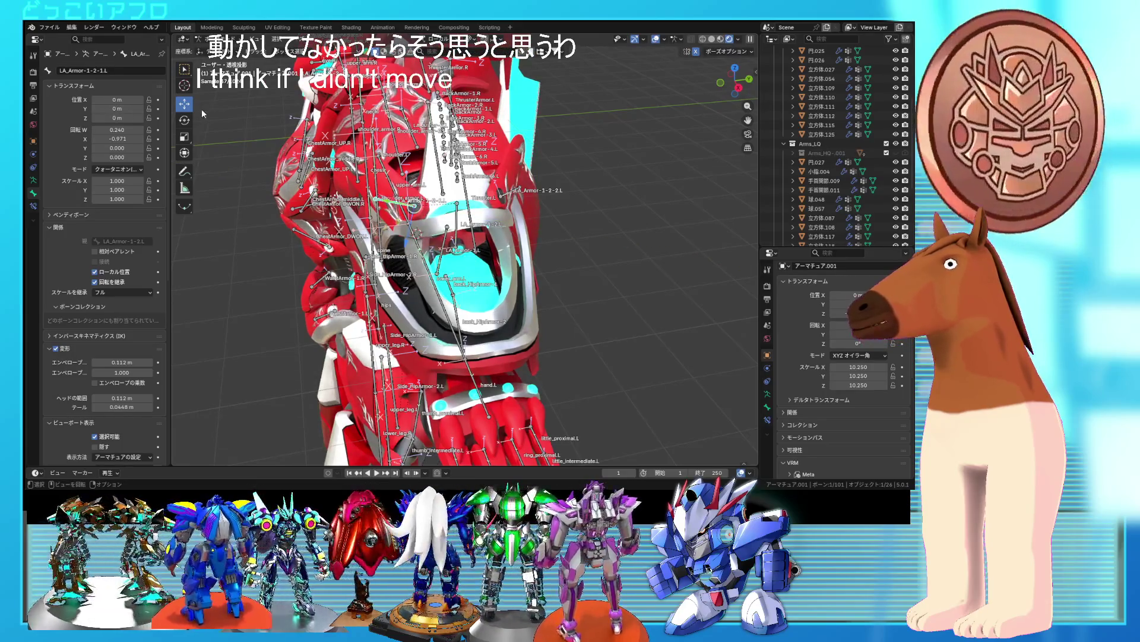
click(184, 120)
mouse_move(414, 175)
mouse_down()
mouse_move(428, 208)
mouse_move(440, 196)
mouse_move(450, 203)
mouse_up()
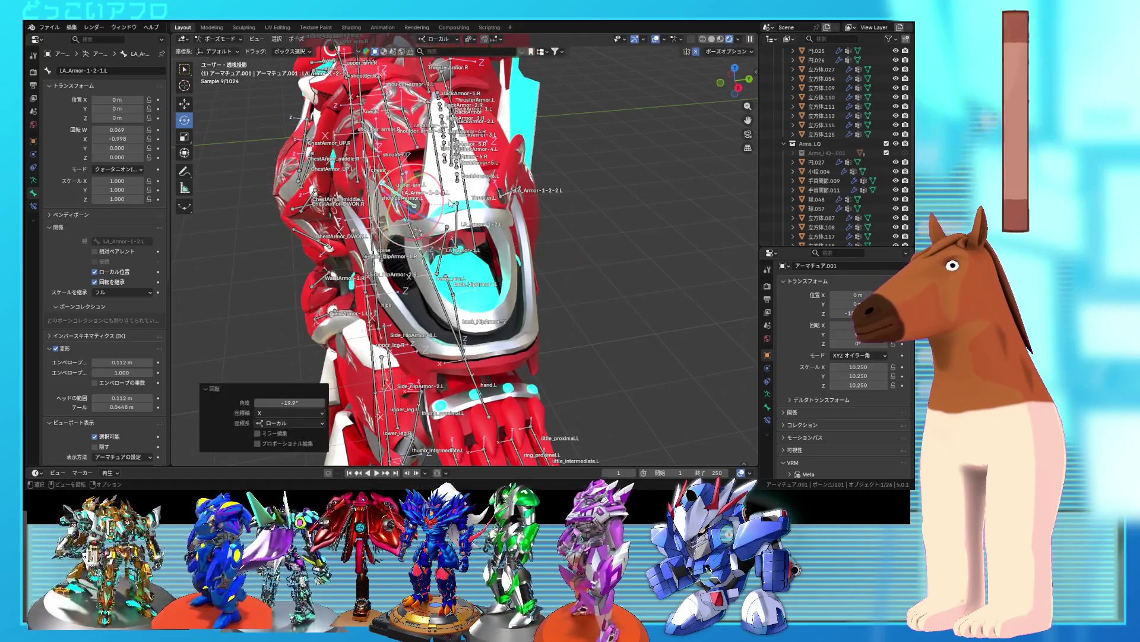
key(ctrl+z)
middle_drag(452, 203, 428, 178)
key(r)
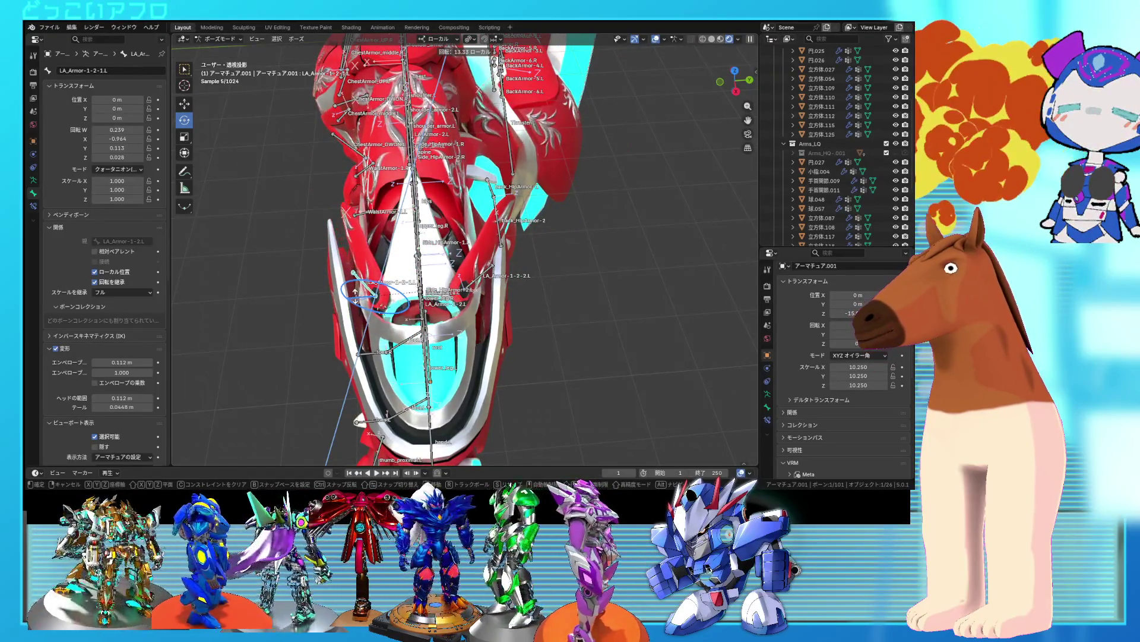
key(Escape)
- Tilt LA_Armor-1-2-1.L -4.25° about its local axis, check it, then undo
middle_drag(355, 295, 395, 241)
key(r)
key(y)
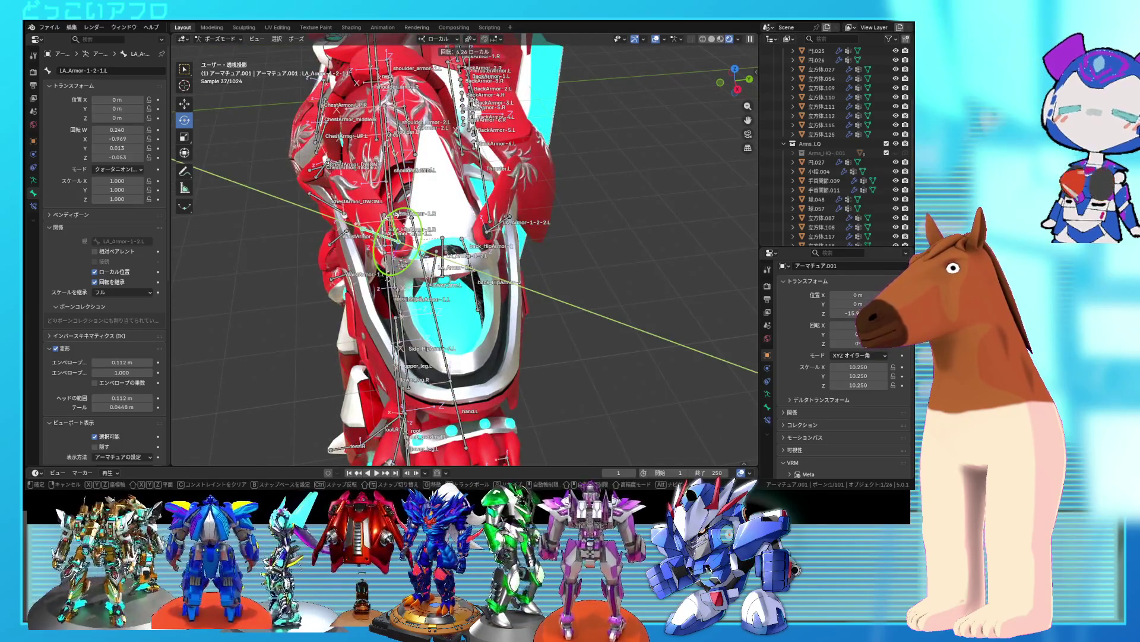
key(Escape)
key(r)
key(x)
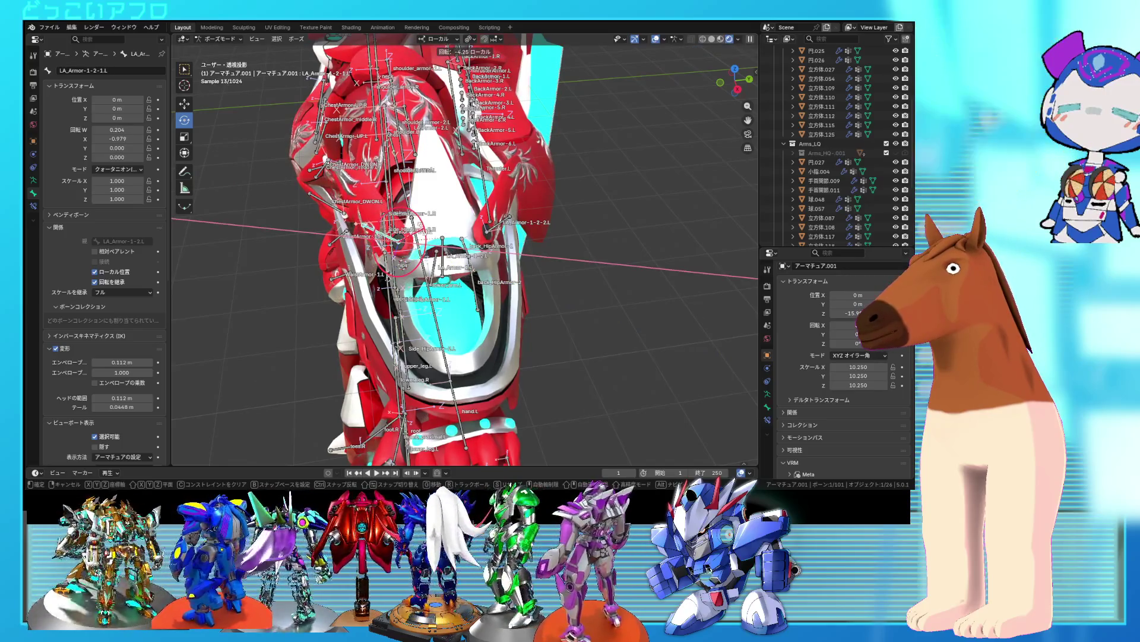
key(Return)
mouse_move(346, 173)
middle_down()
mouse_move(345, 208)
mouse_move(470, 225)
mouse_move(415, 228)
mouse_move(445, 220)
middle_up()
key(ctrl+z)
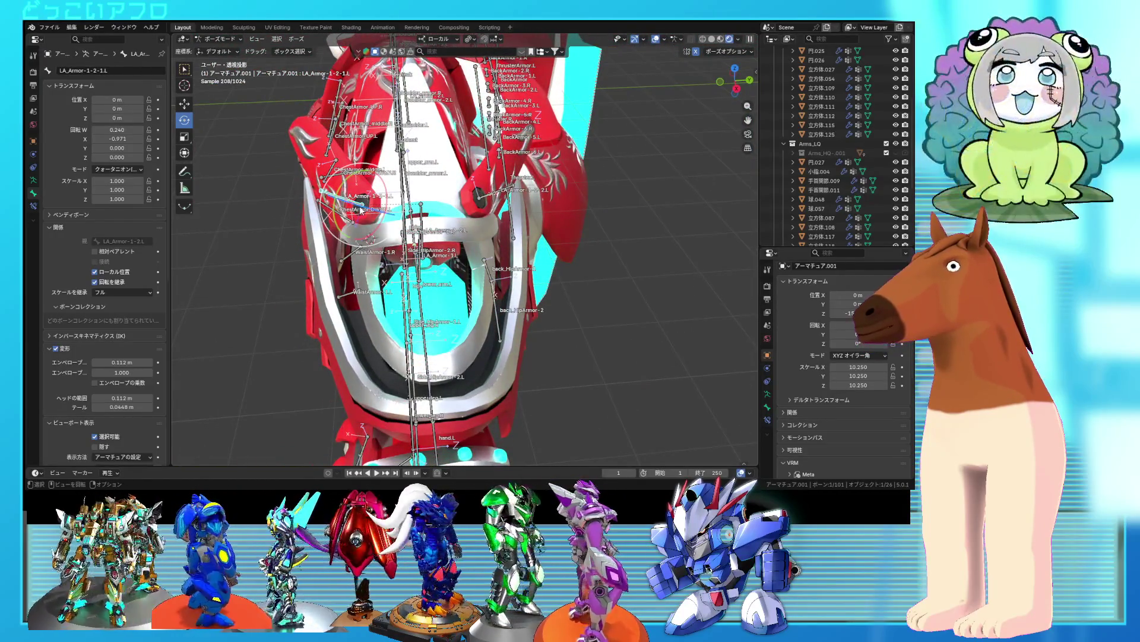
- Give LA_Armor-1-2-1.L a -2.86° local rotation and return to Object Mode
click(370, 238)
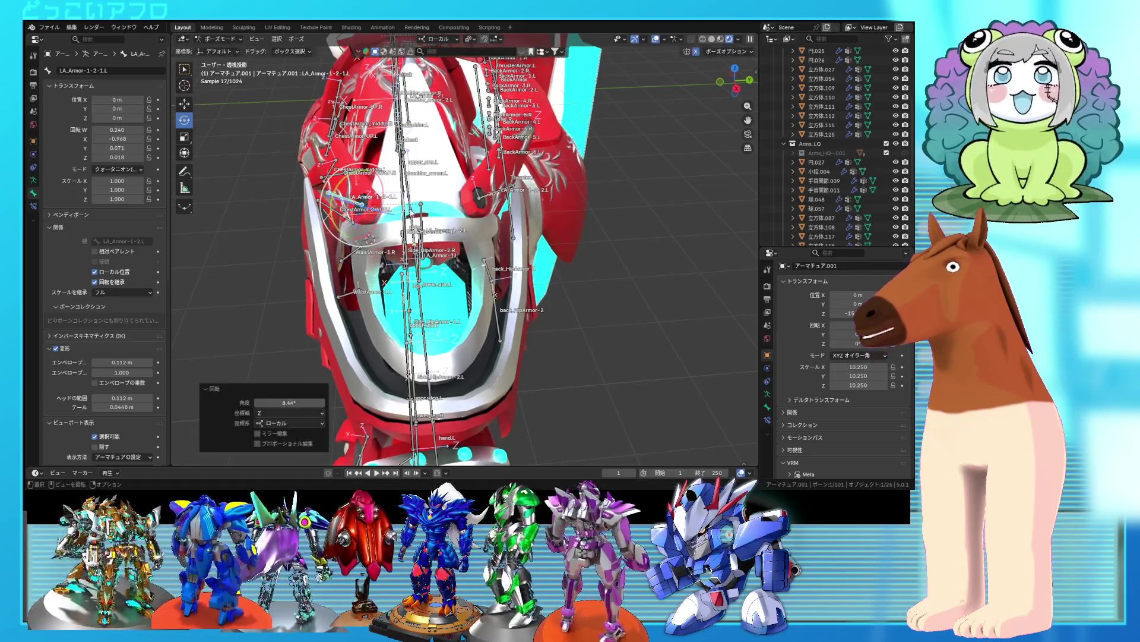
key(r)
key(x)
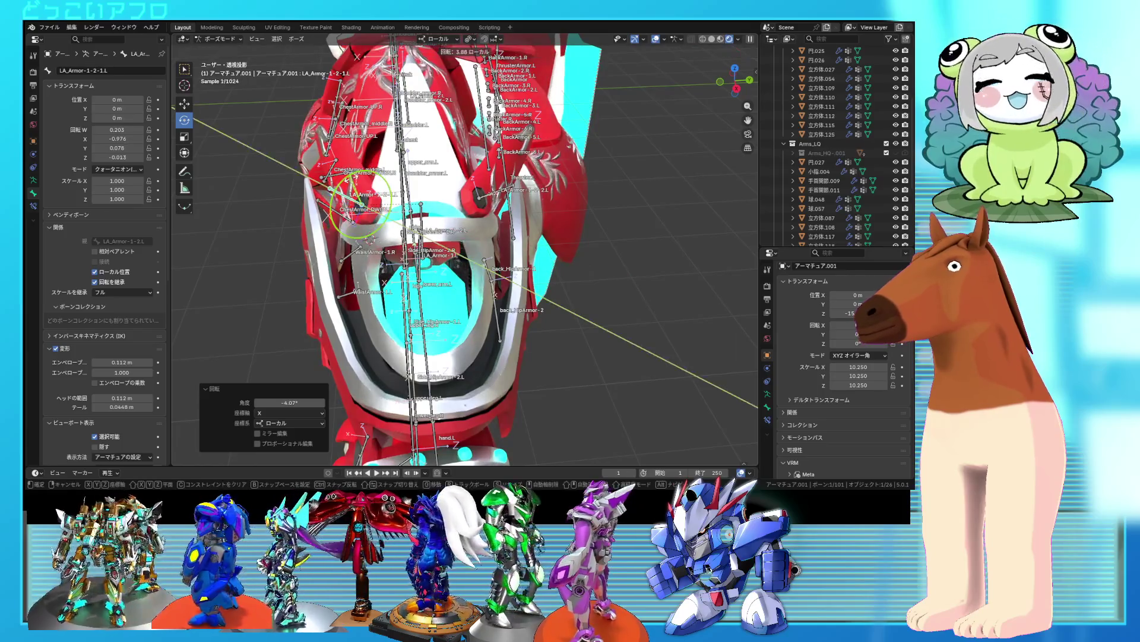
click(359, 211)
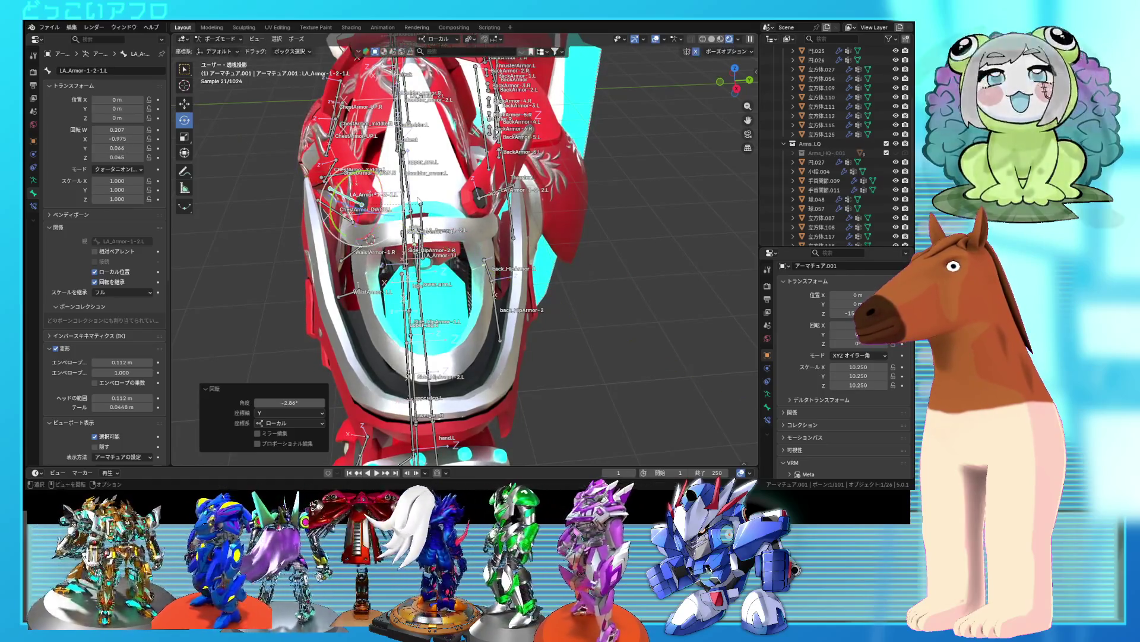
click(228, 49)
mouse_move(380, 178)
middle_down()
mouse_move(536, 153)
mouse_move(592, 188)
middle_up()
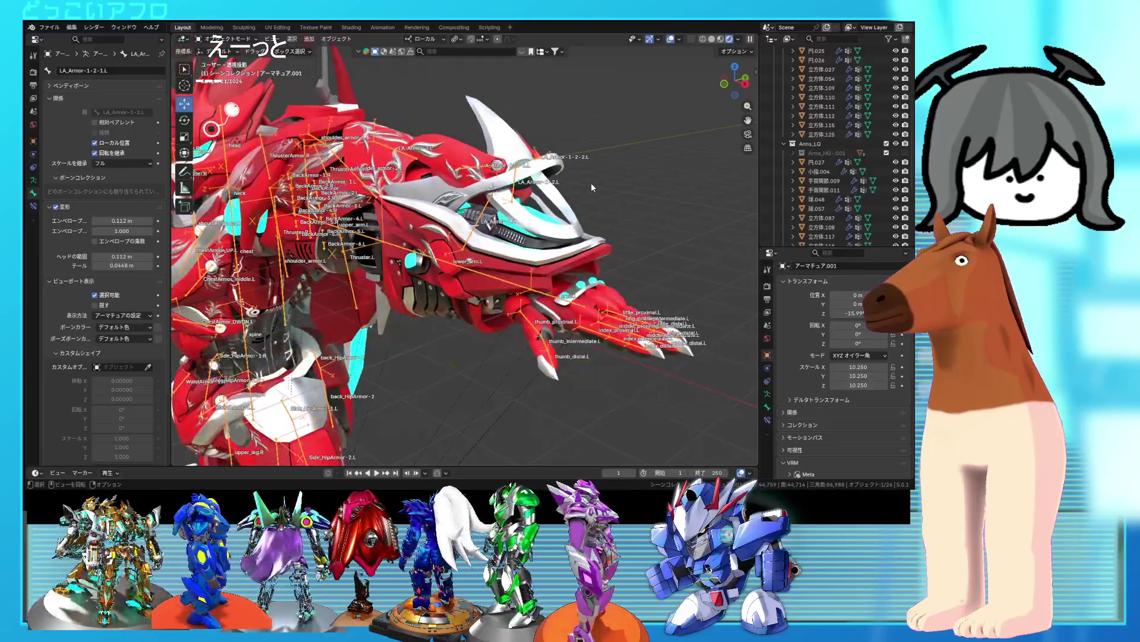
- Hide the viewport overlays and orbit around the robot's head, shoulder and whole body
click(671, 39)
scroll(627, 146, up, 2)
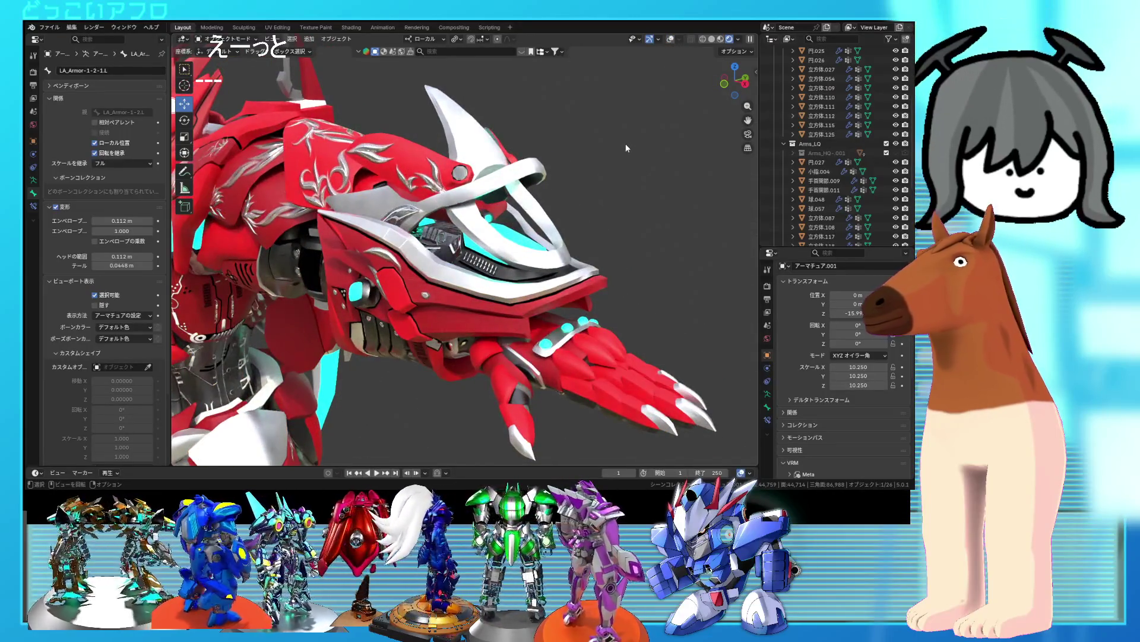
mouse_move(625, 144)
middle_down()
mouse_move(588, 165)
mouse_move(522, 173)
mouse_move(622, 151)
mouse_move(475, 207)
middle_up()
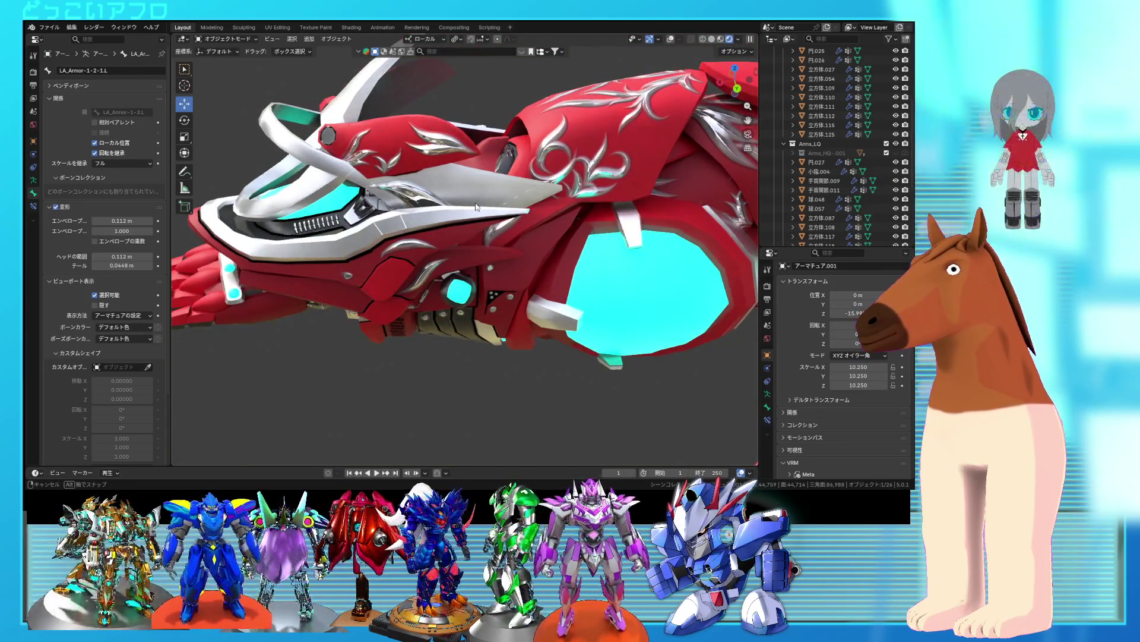
middle_drag(476, 206, 467, 228)
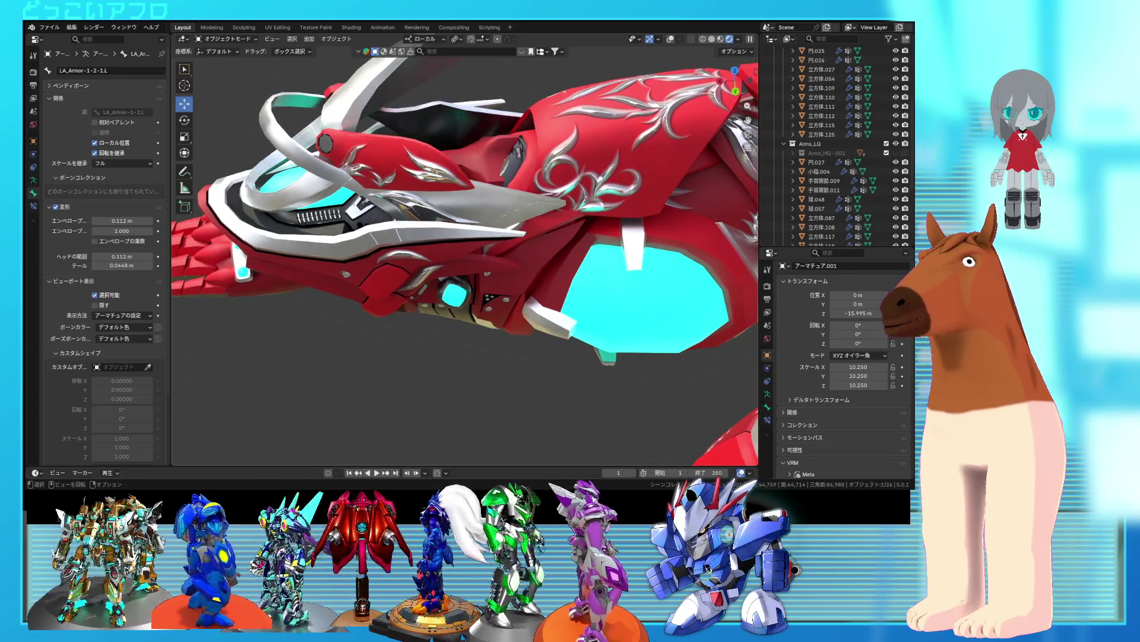
mouse_move(556, 166)
middle_down()
mouse_move(506, 268)
mouse_move(469, 202)
mouse_move(489, 237)
mouse_move(546, 278)
middle_up()
scroll(545, 278, up, 2)
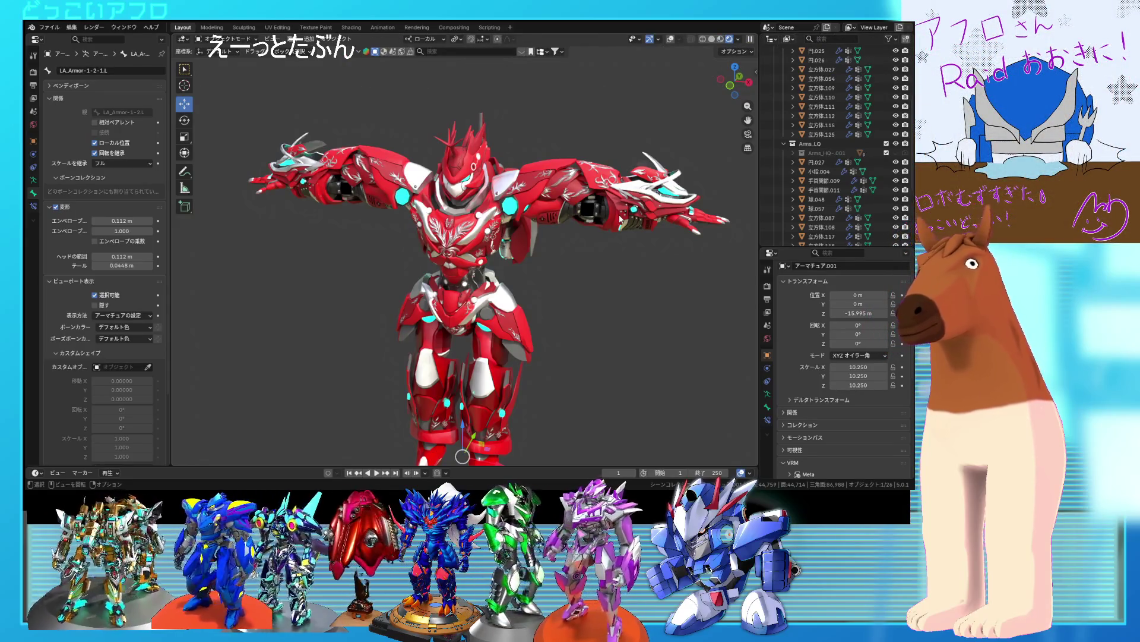
scroll(619, 232, up, 3)
mouse_move(614, 231)
middle_down()
mouse_move(465, 244)
mouse_move(453, 232)
mouse_move(481, 230)
mouse_move(452, 220)
middle_up()
scroll(464, 249, up, 2)
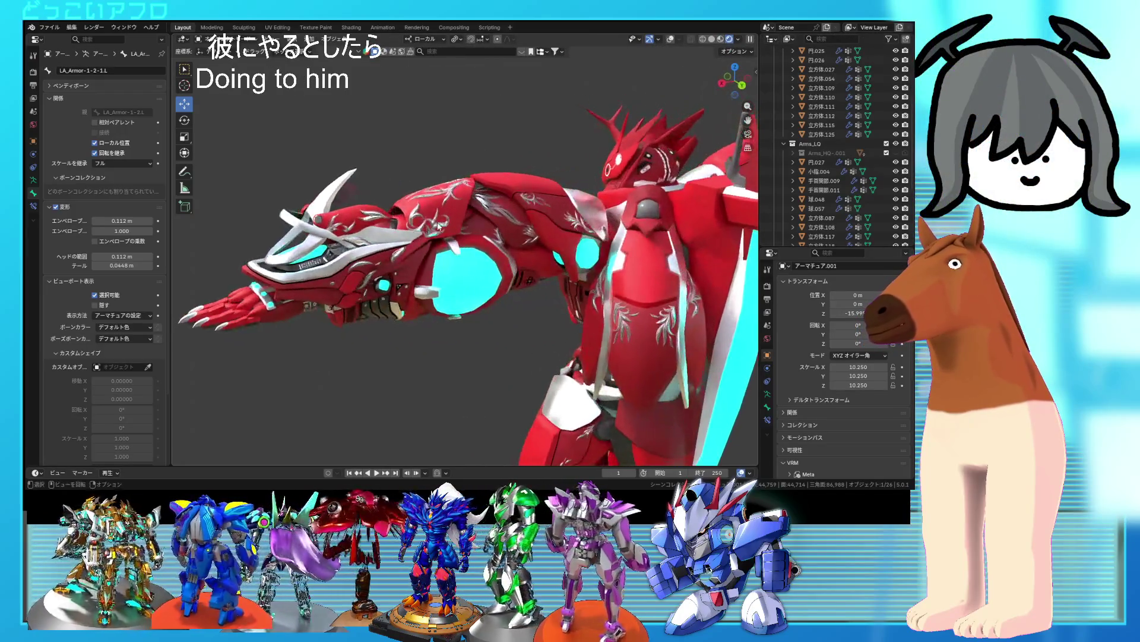
- Select the 球.057 arm part, inspect it from several angles, then restore overlays
click(439, 214)
mouse_move(534, 161)
middle_down()
mouse_move(490, 180)
mouse_move(709, 174)
mouse_move(542, 199)
middle_up()
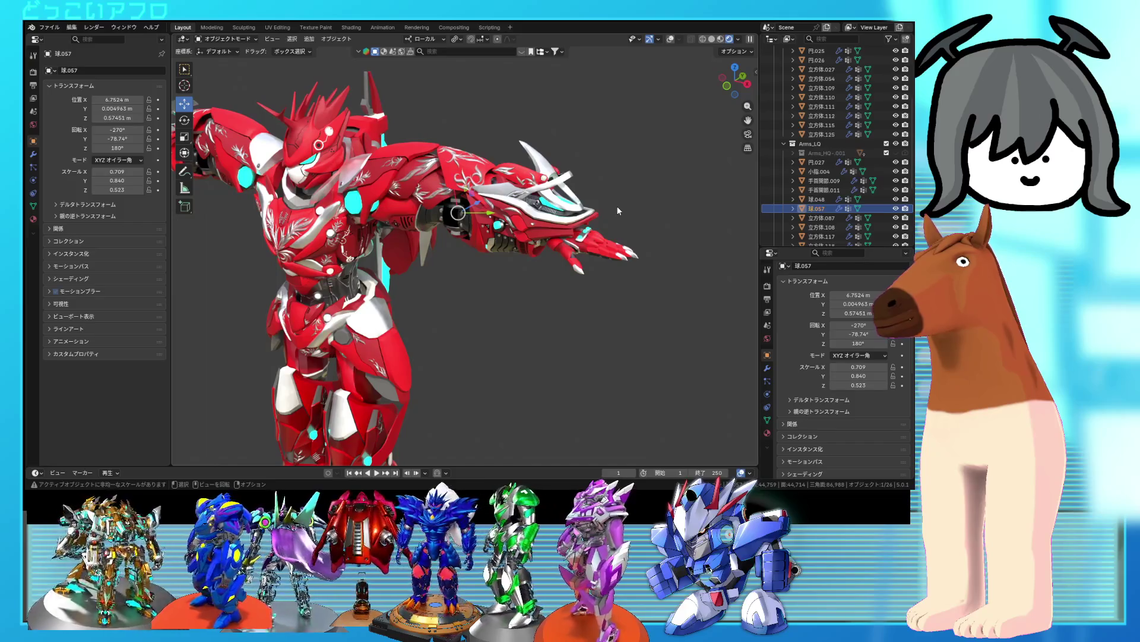
mouse_move(617, 205)
middle_down()
mouse_move(654, 176)
mouse_move(632, 191)
mouse_move(458, 220)
mouse_move(529, 253)
mouse_move(584, 251)
mouse_move(585, 273)
middle_up()
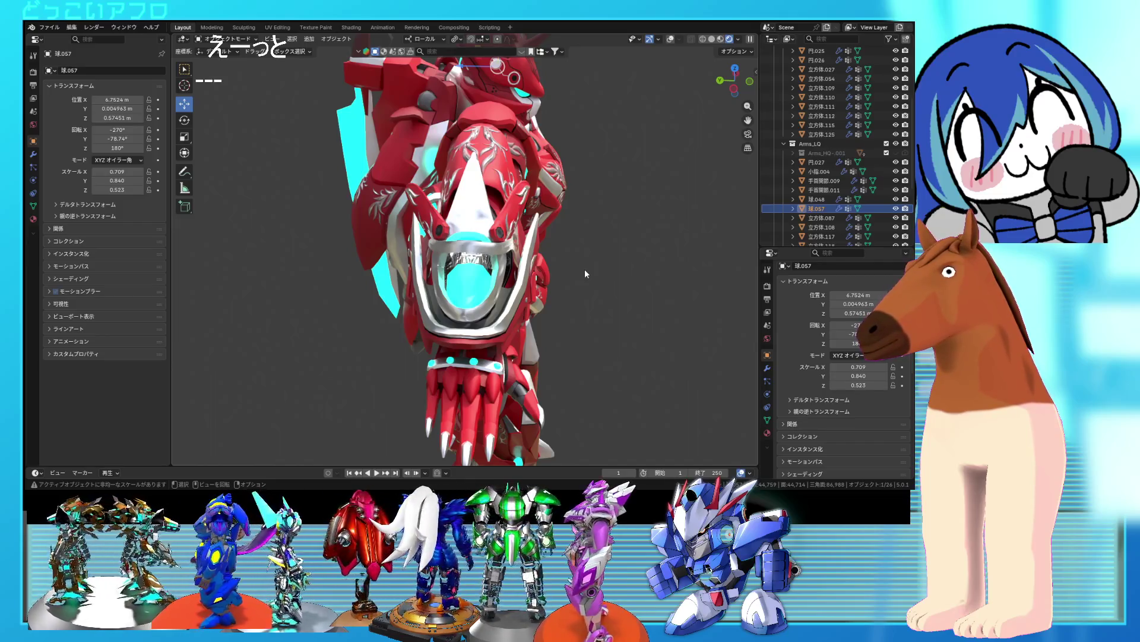
middle_drag(586, 271, 489, 269)
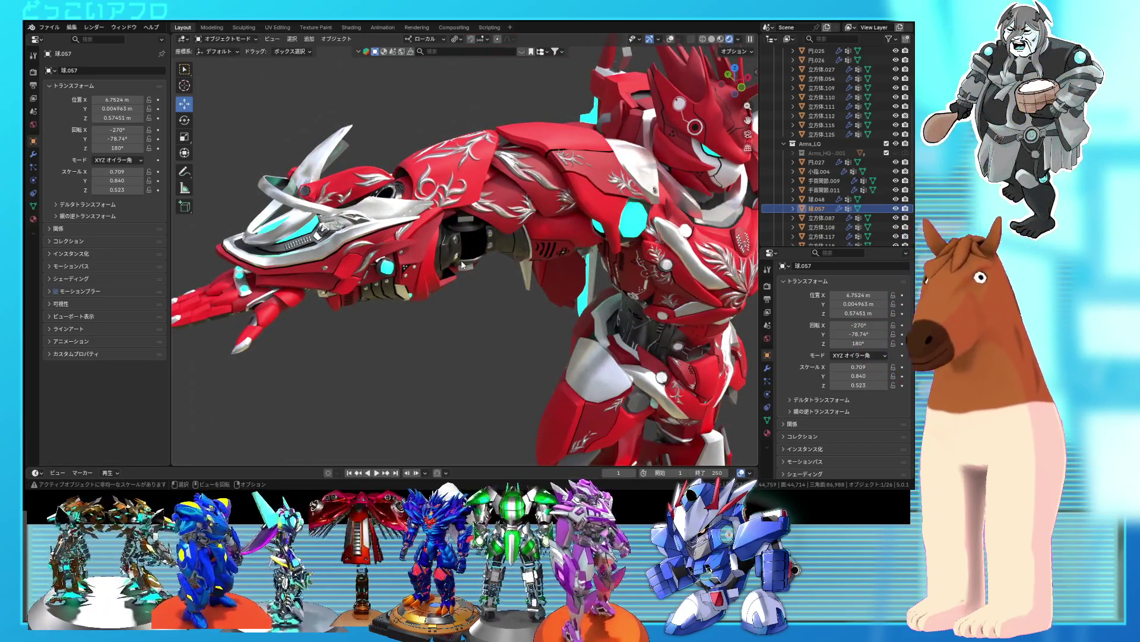
mouse_move(461, 259)
middle_down()
mouse_move(420, 240)
mouse_move(533, 192)
mouse_move(507, 254)
mouse_move(514, 291)
middle_up()
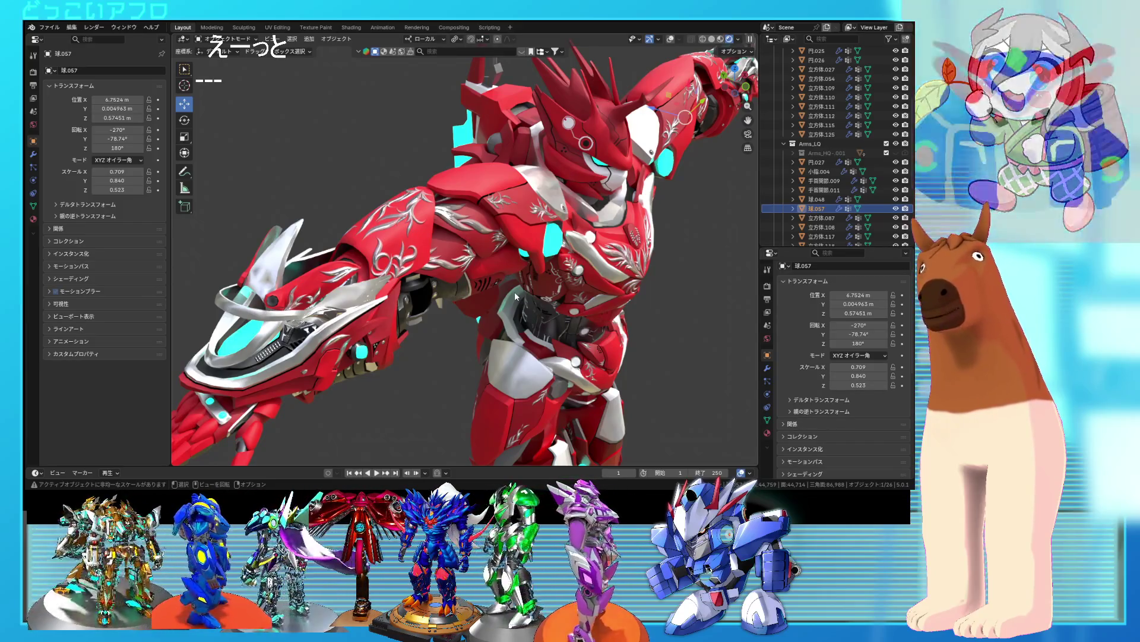
mouse_move(597, 278)
middle_down()
mouse_move(553, 271)
mouse_move(596, 255)
mouse_move(514, 267)
mouse_move(565, 248)
mouse_move(528, 261)
middle_up()
click(689, 38)
- In the armature's Pose Mode, test-tilt an armor bone and move it 1.7418 m
click(681, 38)
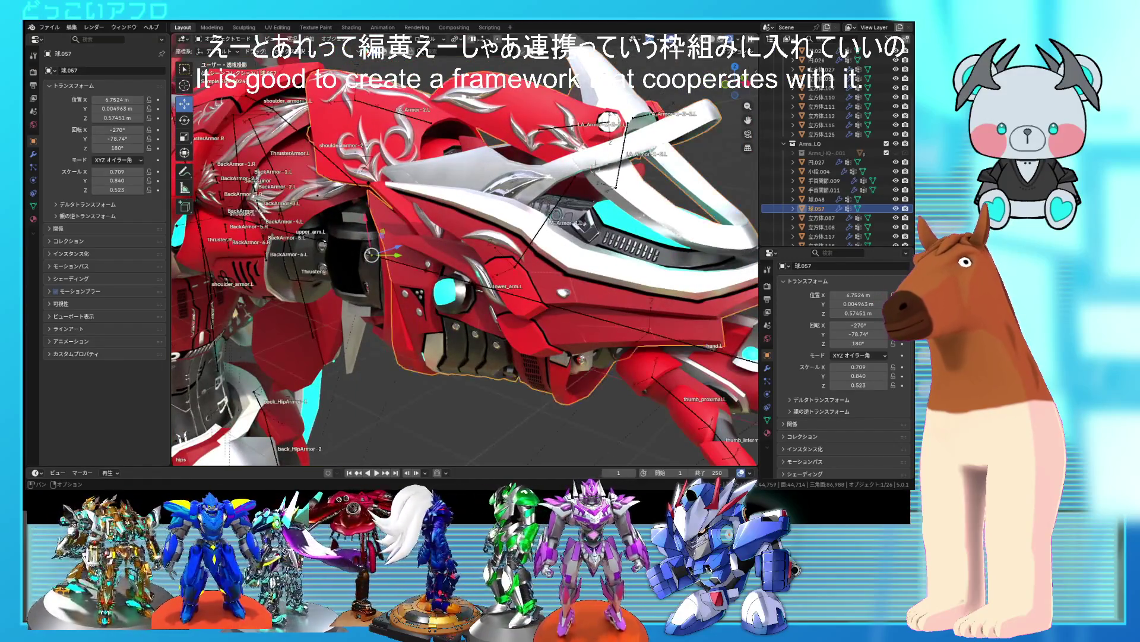
middle_drag(640, 97, 604, 136)
click(570, 235)
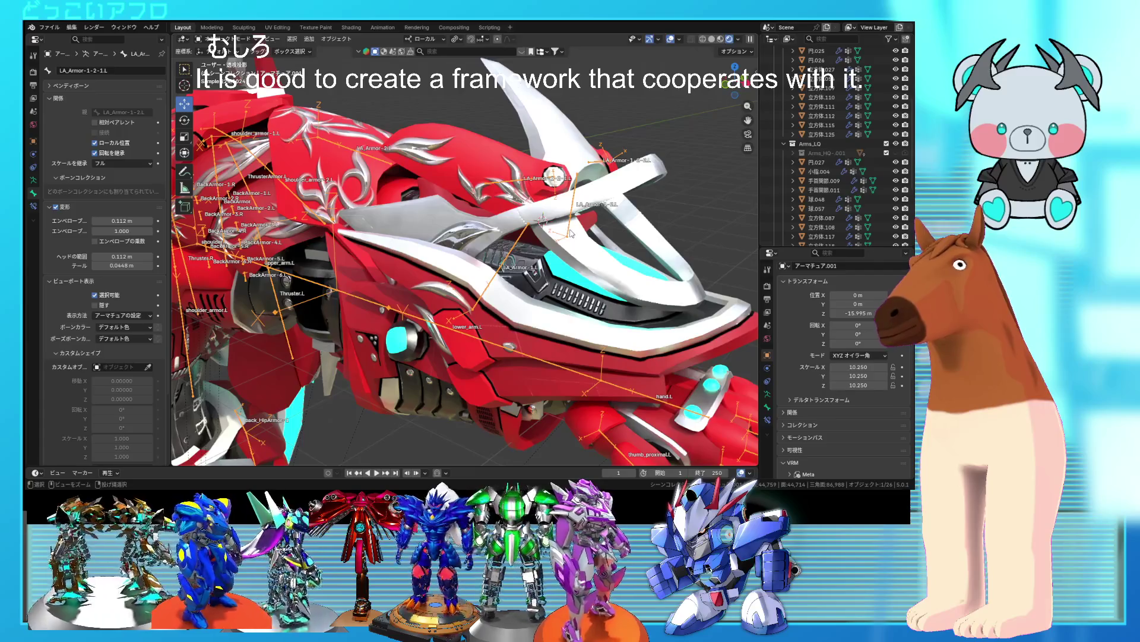
key(ctrl+Tab)
drag(592, 225, 587, 214)
mouse_move(586, 214)
middle_down()
mouse_move(554, 257)
mouse_move(596, 197)
mouse_move(554, 239)
mouse_move(516, 218)
mouse_move(696, 243)
mouse_move(588, 241)
mouse_move(617, 227)
mouse_move(490, 203)
middle_up()
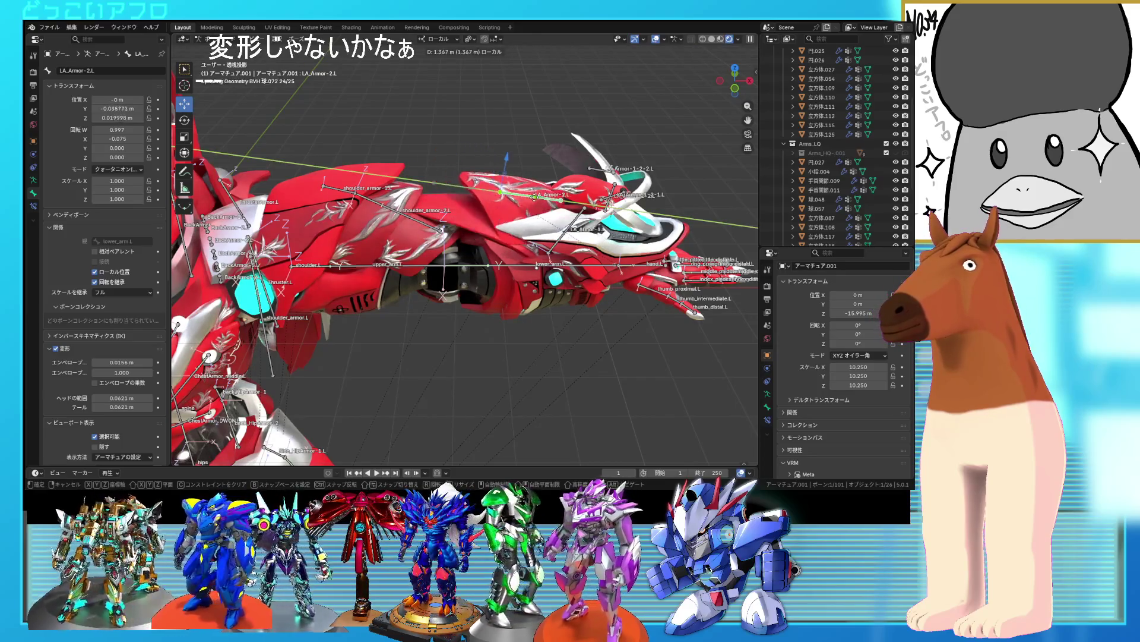
click(519, 195)
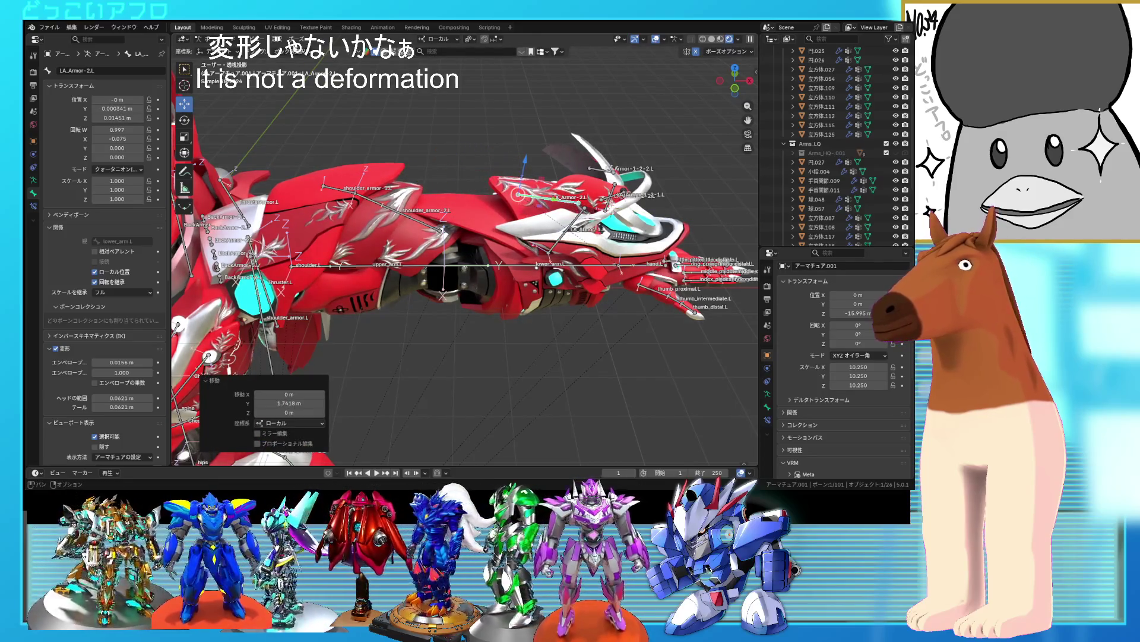
- Clear all bone transforms back to rest, leave Pose Mode, and select 球.057
click(295, 38)
click(443, 63)
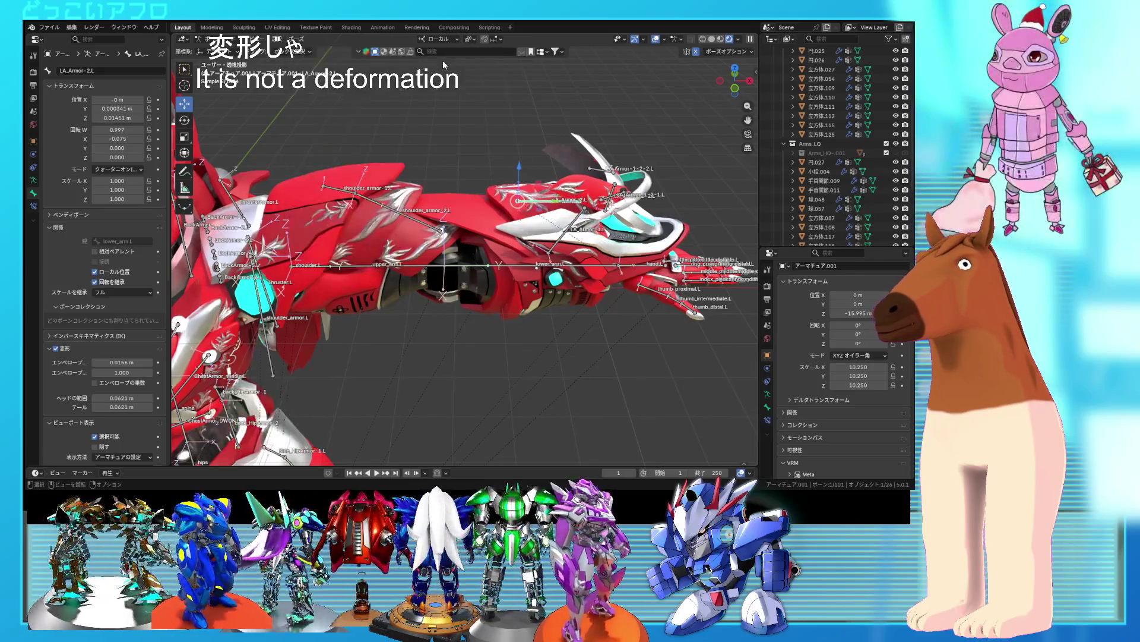
shift+middle_drag(675, 184, 664, 195)
key(ctrl+Tab)
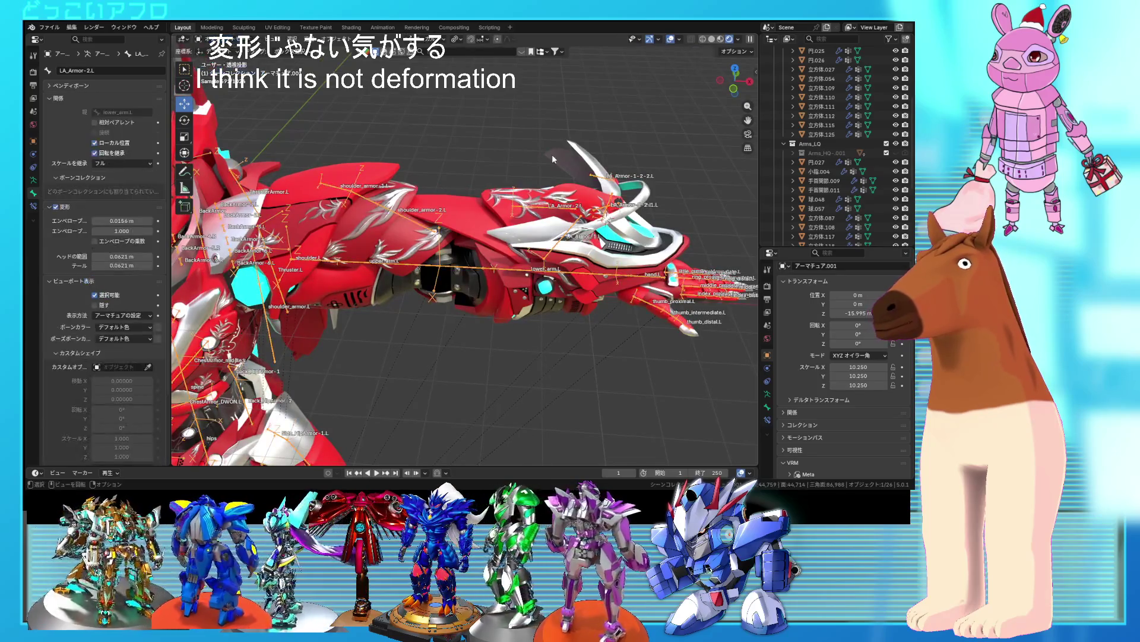
mouse_move(588, 155)
middle_down()
mouse_move(550, 195)
mouse_move(546, 170)
mouse_move(585, 168)
mouse_move(571, 214)
mouse_move(546, 202)
mouse_move(516, 215)
mouse_move(278, 215)
mouse_move(277, 204)
mouse_move(293, 204)
mouse_move(207, 251)
mouse_move(354, 255)
mouse_move(504, 212)
mouse_move(532, 224)
mouse_move(345, 238)
mouse_move(461, 299)
mouse_move(458, 240)
middle_up()
scroll(569, 224, up, 5)
click(475, 226)
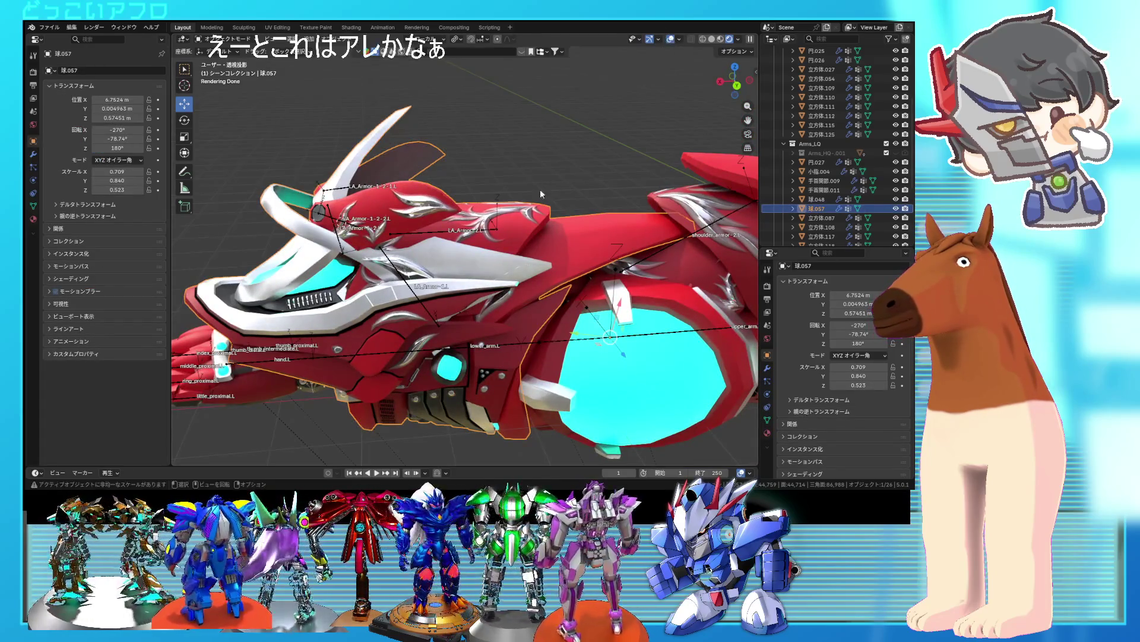
- Select the LA_Armor-2.L bone in Pose Mode and rotate it -41.2°
click(476, 231)
key(ctrl+Tab)
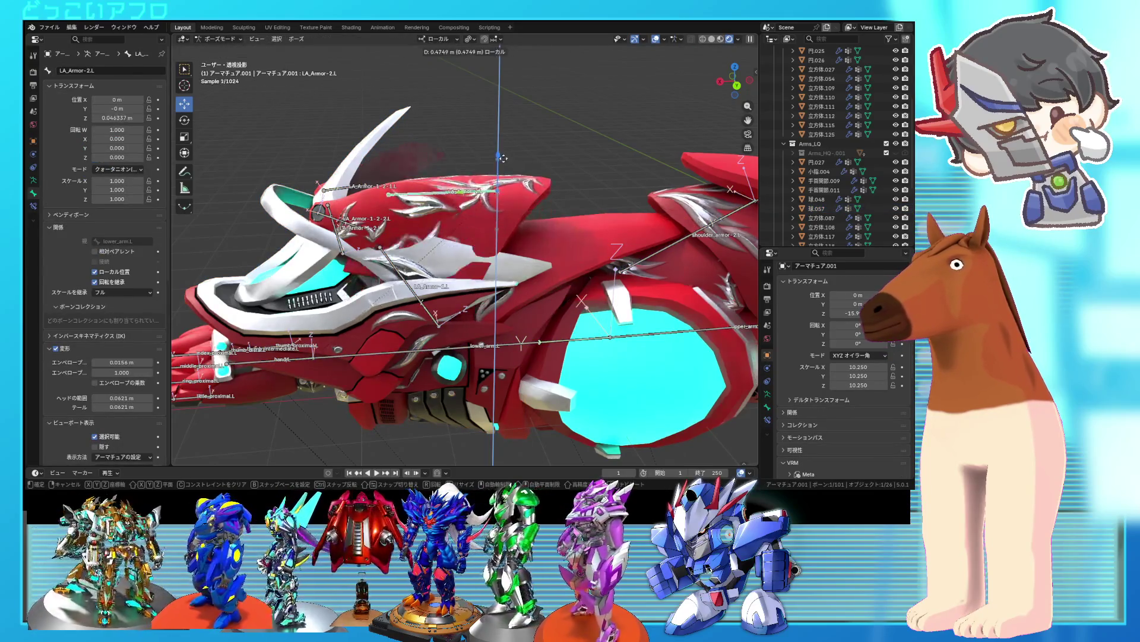
click(505, 124)
key(r)
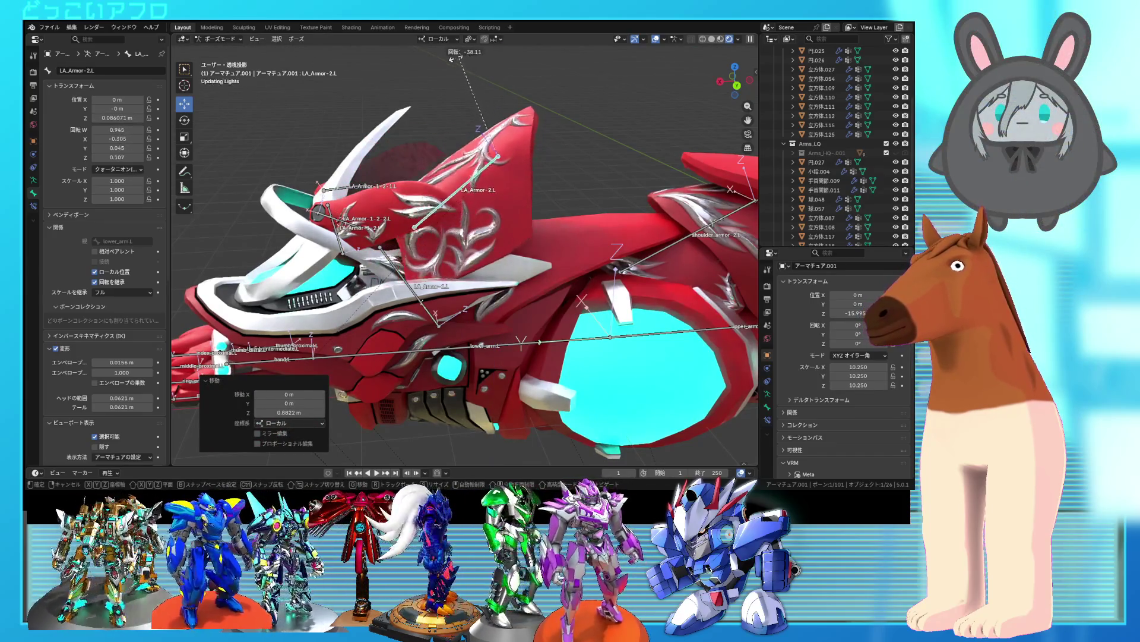
click(473, 106)
- Try raising LA_Armor-2.L 0.77493 m along Z, then undo and clear its location
key(g)
key(z)
key(z)
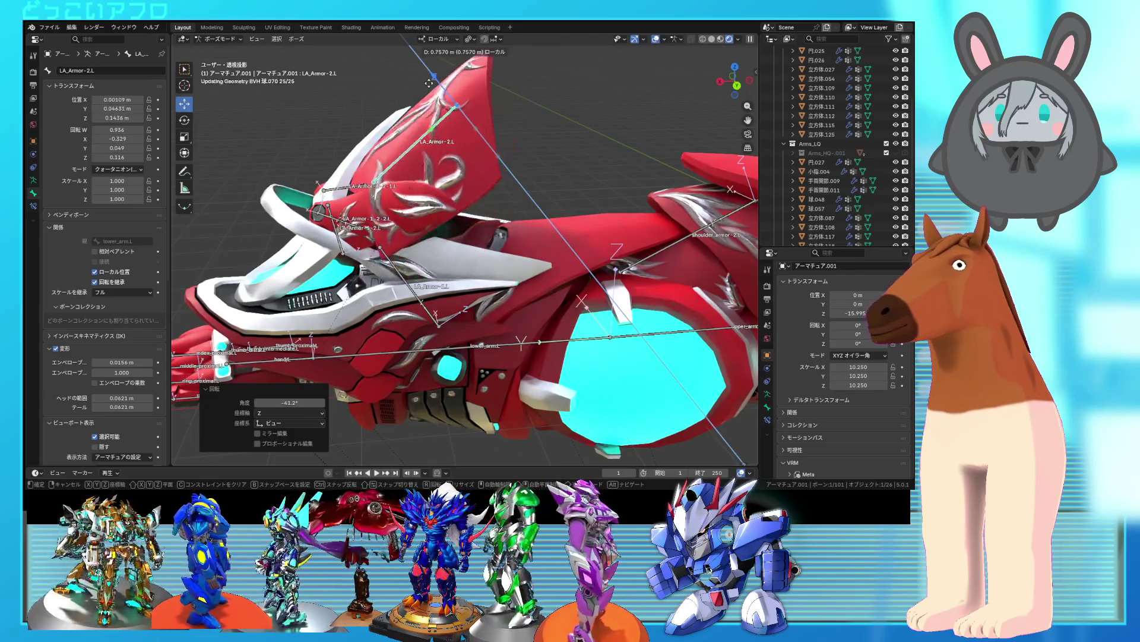
click(428, 82)
mouse_move(485, 230)
middle_down()
mouse_move(276, 234)
mouse_move(215, 216)
mouse_move(397, 278)
mouse_move(376, 293)
middle_up()
key(ctrl+z)
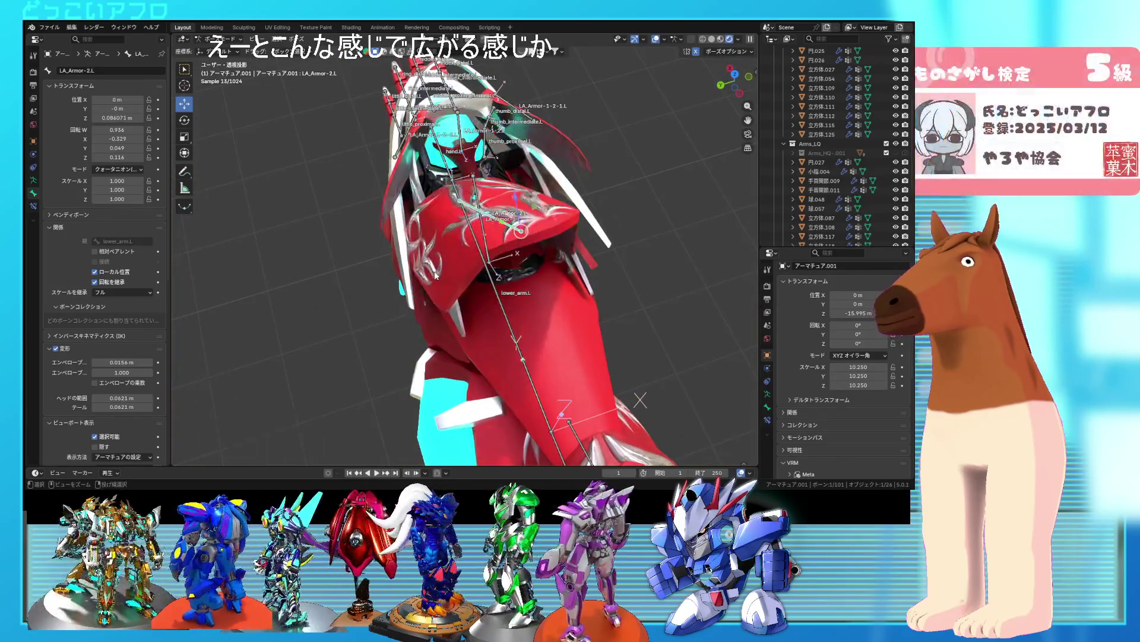
key(alt+g)
- From the back orthographic view, nudge the plate to about -0.032 m along local Z
mouse_move(480, 277)
middle_down()
mouse_move(515, 270)
mouse_move(632, 197)
mouse_move(529, 205)
middle_up()
mouse_move(499, 201)
mouse_down()
mouse_move(500, 139)
mouse_move(563, 133)
mouse_up()
key(ctrl+KP_1)
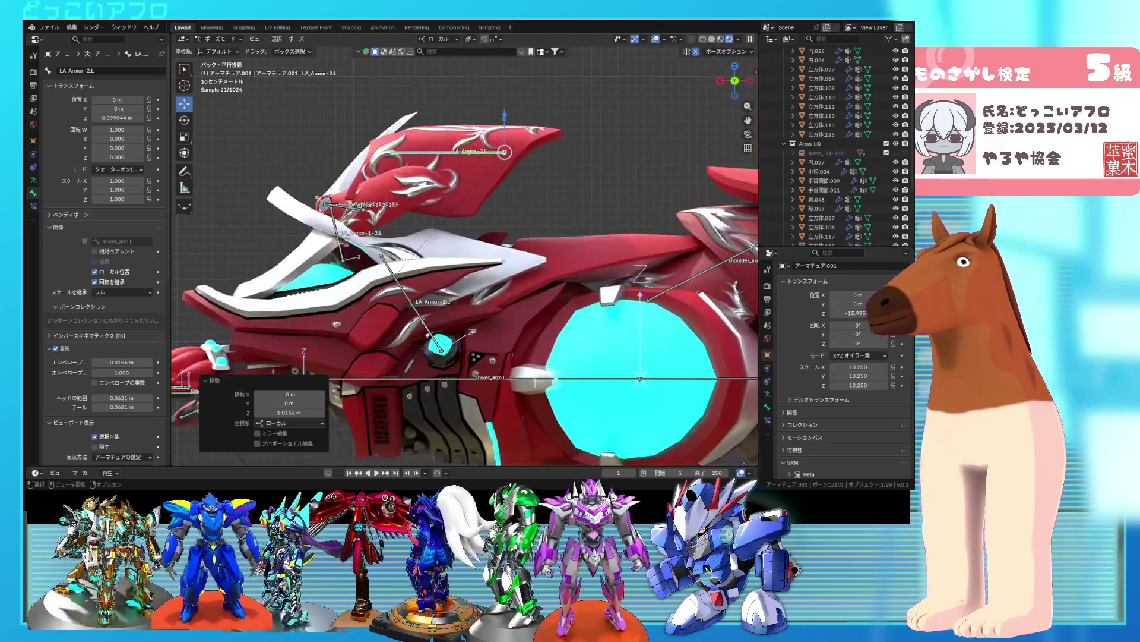
key(r)
drag(471, 111, 449, 78)
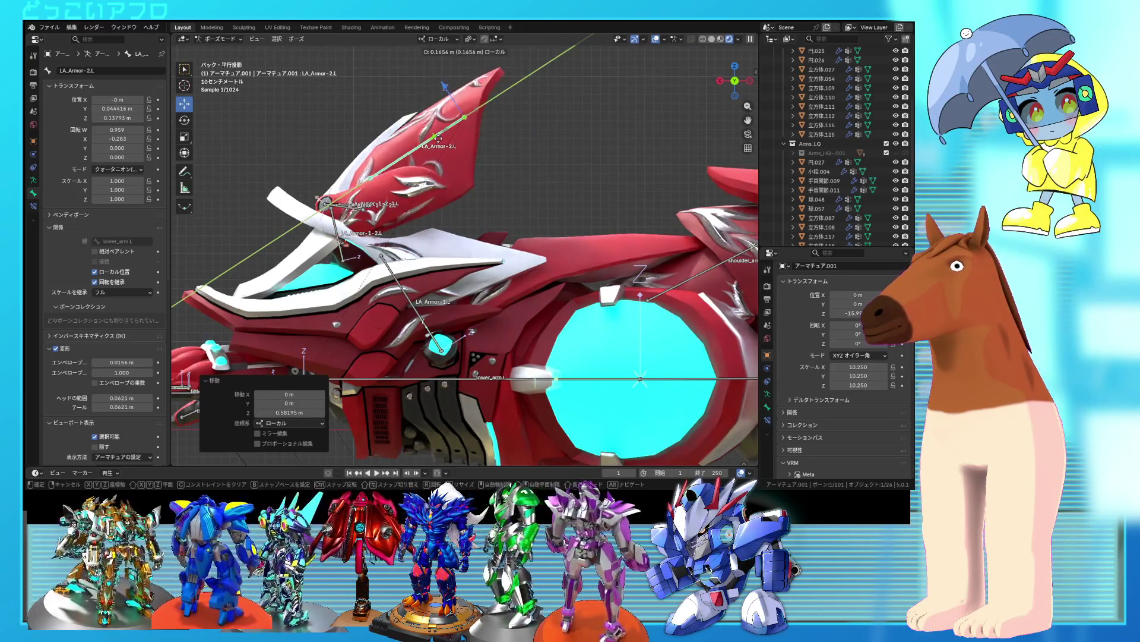
click(447, 95)
mouse_move(447, 95)
middle_down()
mouse_move(330, 176)
mouse_move(316, 166)
mouse_move(414, 205)
mouse_move(364, 188)
mouse_move(270, 190)
mouse_move(667, 275)
mouse_move(553, 252)
mouse_move(563, 256)
middle_up()
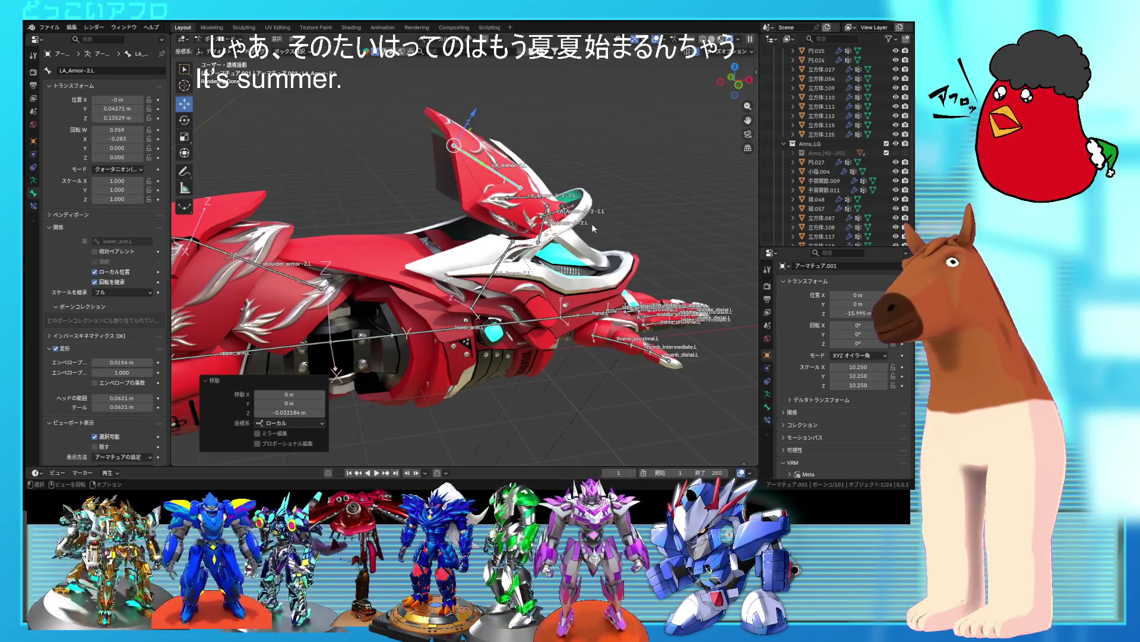
- With overlays hidden, view the forearm armour front-on and look down into its channel
mouse_move(635, 200)
middle_down()
mouse_move(602, 201)
mouse_move(710, 227)
mouse_move(705, 258)
mouse_move(701, 240)
mouse_move(471, 184)
mouse_move(729, 211)
mouse_move(605, 191)
mouse_move(562, 202)
mouse_move(642, 205)
mouse_move(646, 227)
mouse_move(689, 241)
mouse_move(459, 202)
middle_up()
click(655, 39)
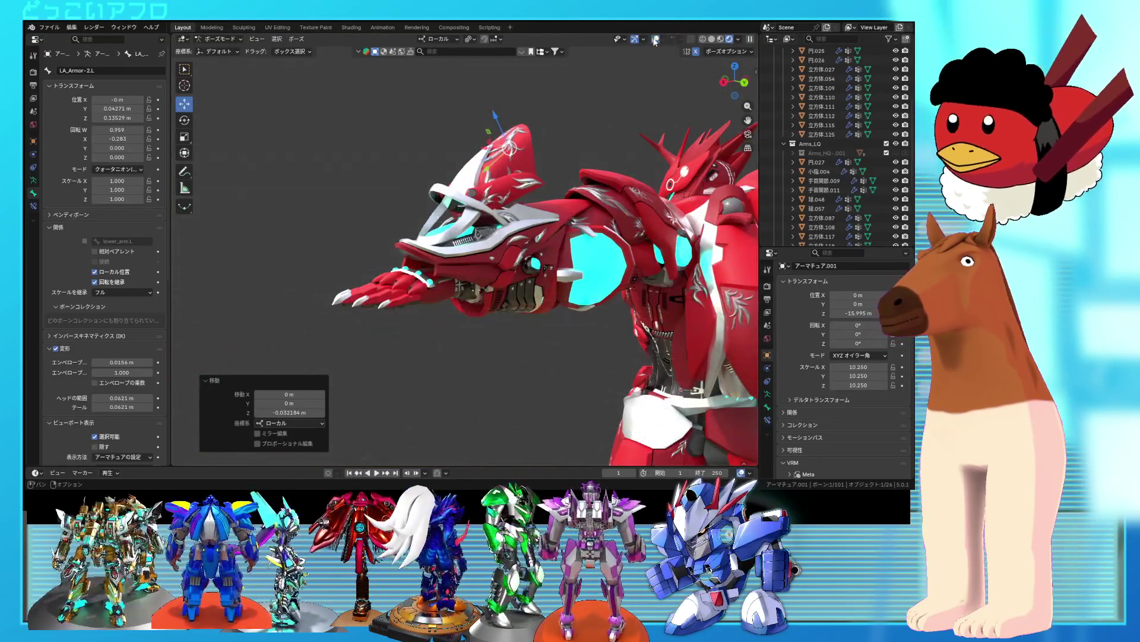
mouse_move(521, 237)
middle_down()
mouse_move(636, 259)
mouse_move(636, 279)
mouse_move(503, 277)
mouse_move(465, 257)
mouse_move(594, 276)
mouse_move(636, 314)
mouse_move(686, 297)
mouse_move(667, 327)
mouse_move(694, 312)
mouse_move(604, 282)
middle_up()
scroll(642, 281, up, 4)
scroll(603, 281, up, 5)
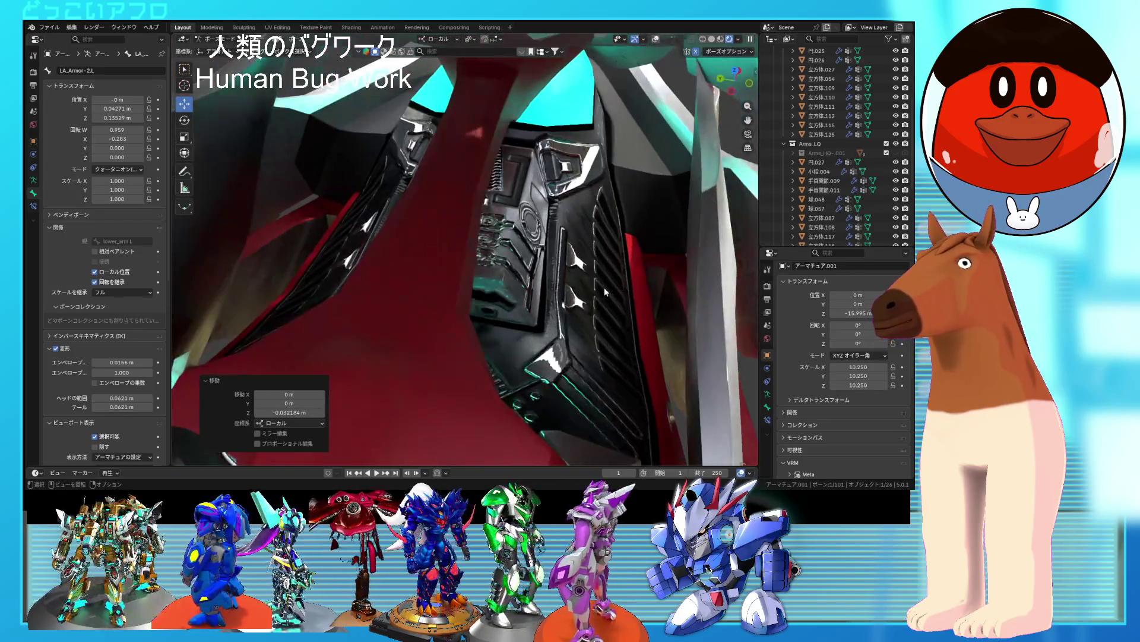
middle_drag(604, 287, 632, 297)
mouse_move(627, 301)
middle_down()
mouse_move(512, 271)
mouse_move(588, 278)
mouse_move(507, 270)
mouse_move(625, 287)
mouse_move(569, 282)
middle_up()
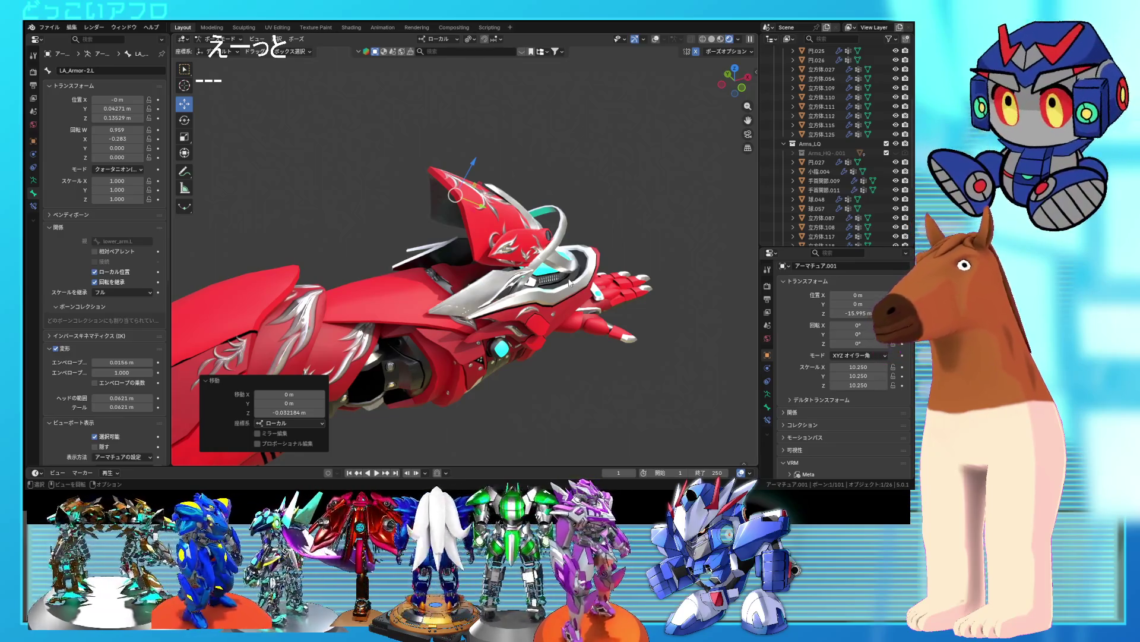
- Slide LA_Armor-2.L back to about -0.18 m on Y, lower it, and tilt 8.44°
key(ctrl+z)
key(ctrl+z)
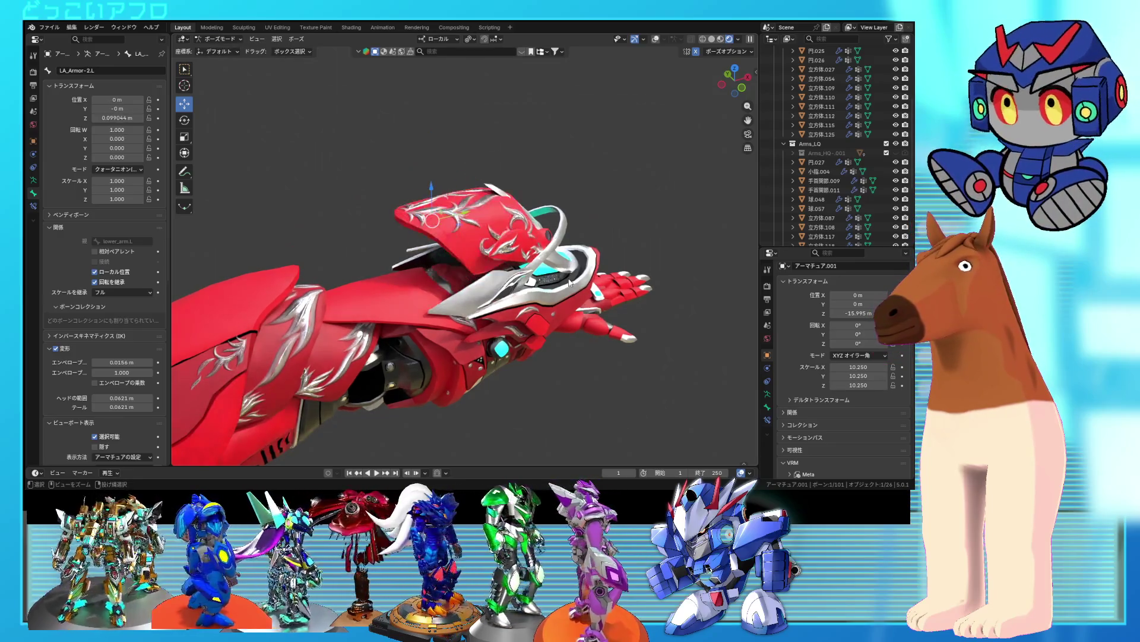
mouse_move(477, 227)
mouse_down()
mouse_move(362, 199)
mouse_move(339, 238)
mouse_move(366, 260)
mouse_move(325, 250)
mouse_up()
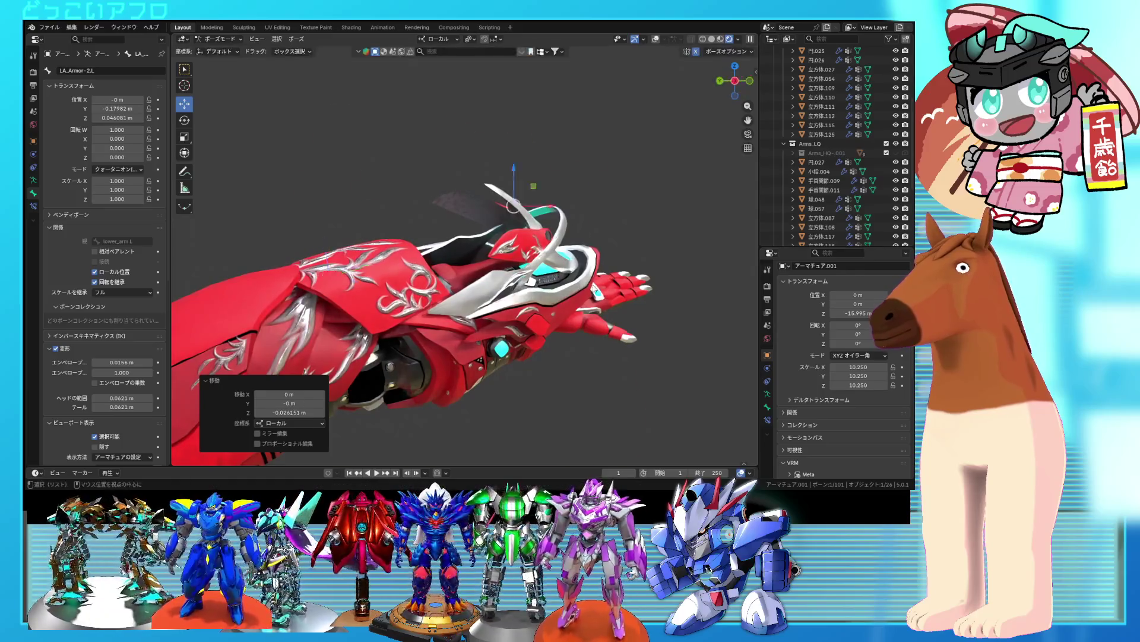
middle_drag(326, 250, 485, 285)
key(r)
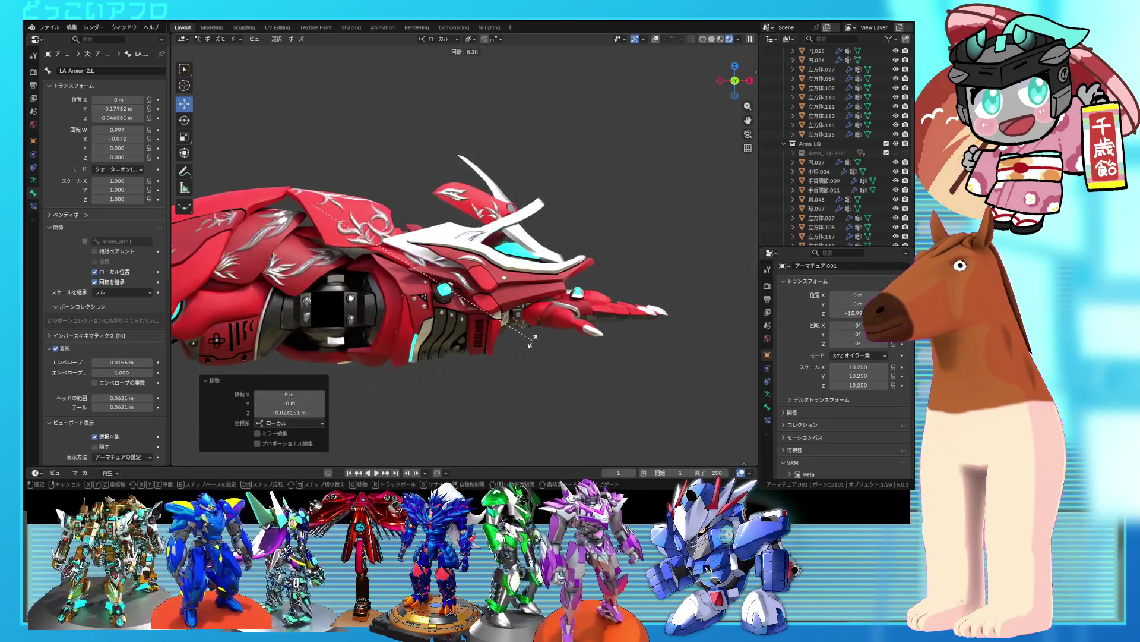
click(532, 340)
mouse_move(533, 340)
middle_down()
mouse_move(486, 356)
mouse_move(489, 379)
mouse_move(561, 318)
mouse_move(639, 304)
mouse_move(460, 284)
mouse_move(618, 294)
mouse_move(488, 288)
mouse_move(626, 308)
mouse_move(612, 307)
middle_up()
scroll(517, 356, up, 3)
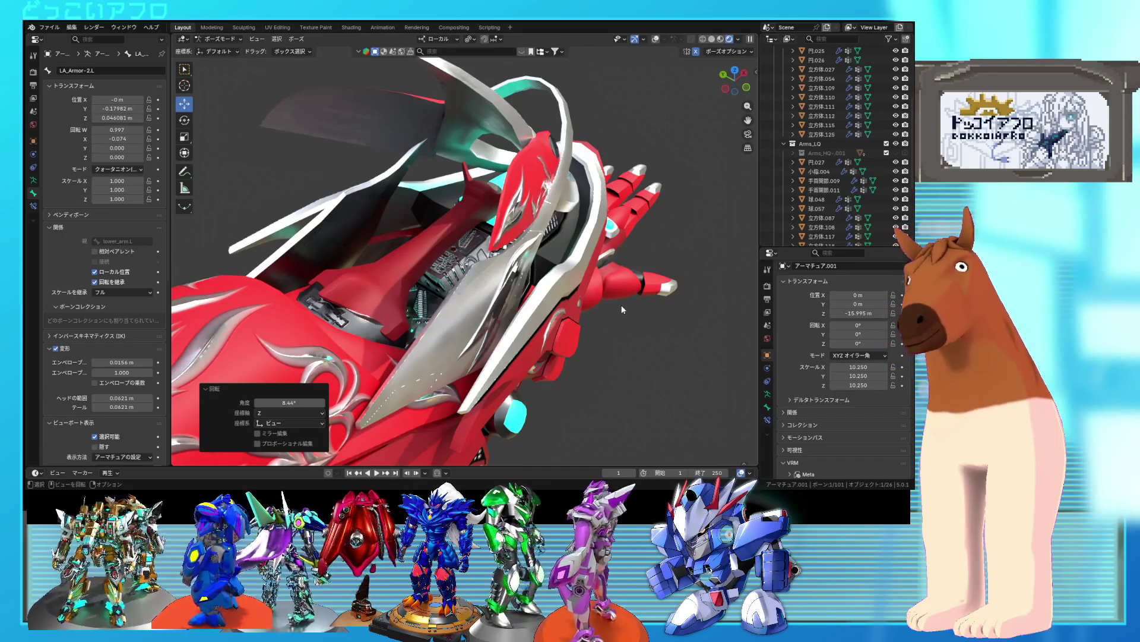
- Undo the plate's tilt and orbit to a front view of the whole robot
mouse_move(676, 252)
middle_down()
mouse_move(556, 240)
mouse_move(590, 233)
middle_up()
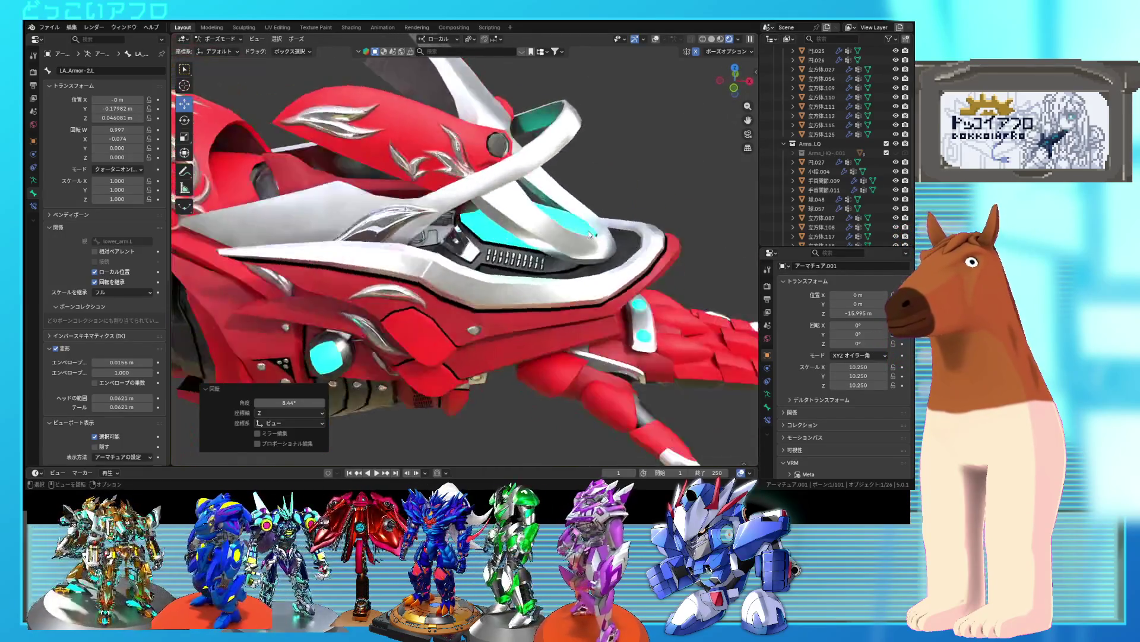
scroll(590, 233, down, 5)
key(ctrl+z)
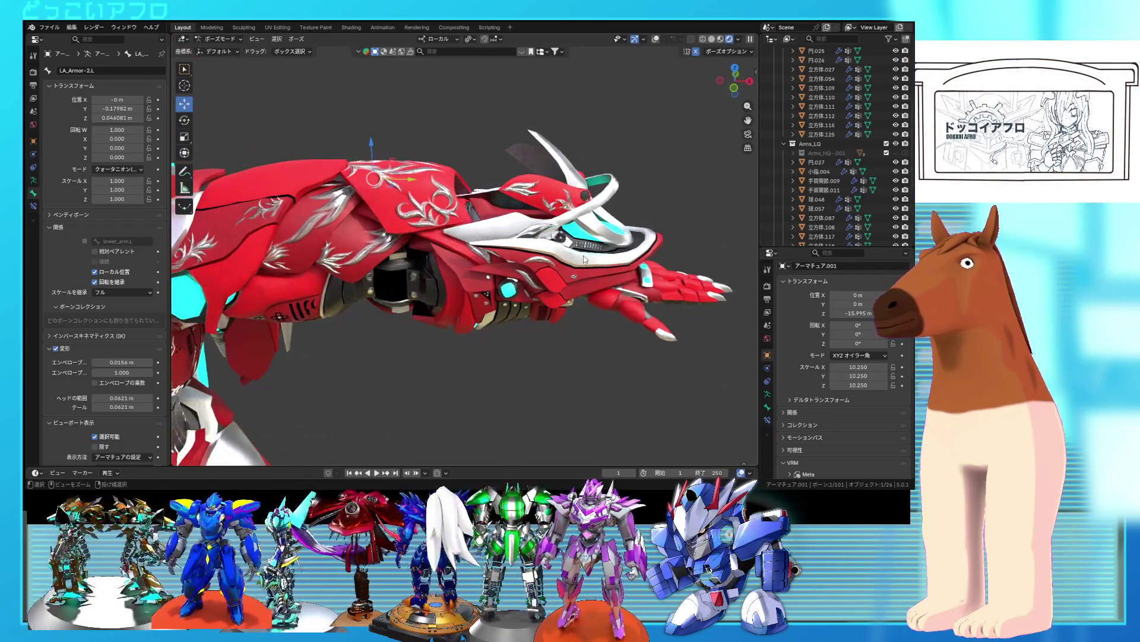
key(ctrl+z)
mouse_move(546, 232)
middle_down()
mouse_move(606, 222)
mouse_move(486, 254)
mouse_move(583, 241)
mouse_move(475, 243)
middle_up()
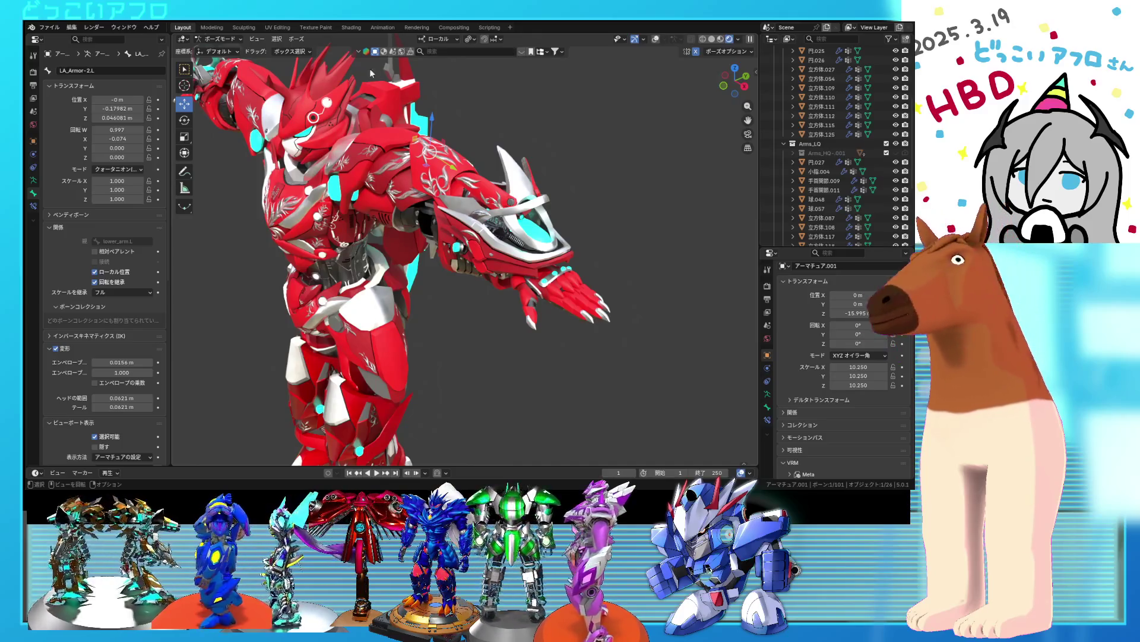
click(206, 40)
- Return to Object Mode, select the 手首関節.009 hand mesh from top view, and enter Edit Mode
click(223, 52)
mouse_move(451, 256)
middle_down()
mouse_move(541, 254)
mouse_move(535, 244)
mouse_move(453, 247)
middle_up()
scroll(475, 232, up, 5)
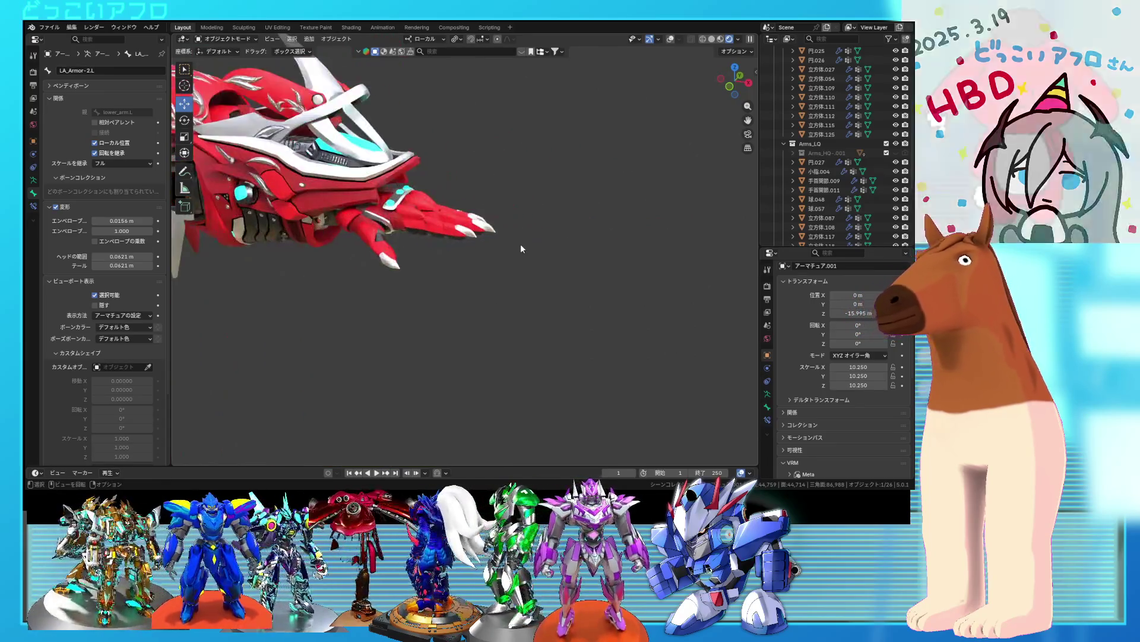
mouse_move(515, 209)
middle_down()
mouse_move(576, 290)
mouse_move(532, 307)
mouse_move(518, 239)
mouse_move(480, 226)
middle_up()
scroll(480, 226, up, 3)
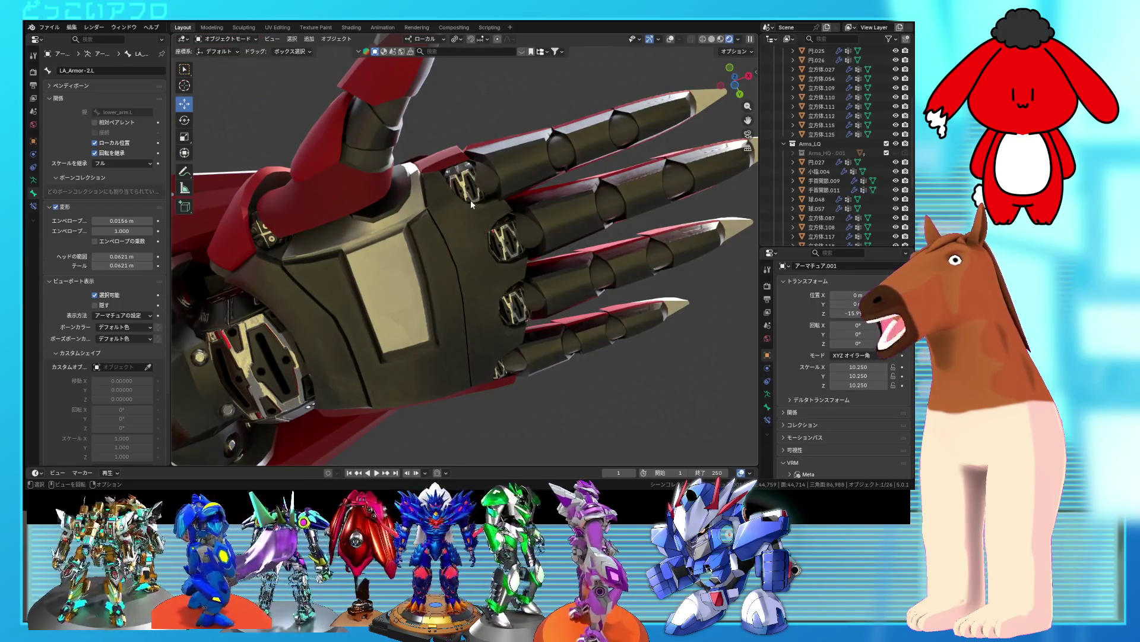
click(471, 203)
key(KP_7)
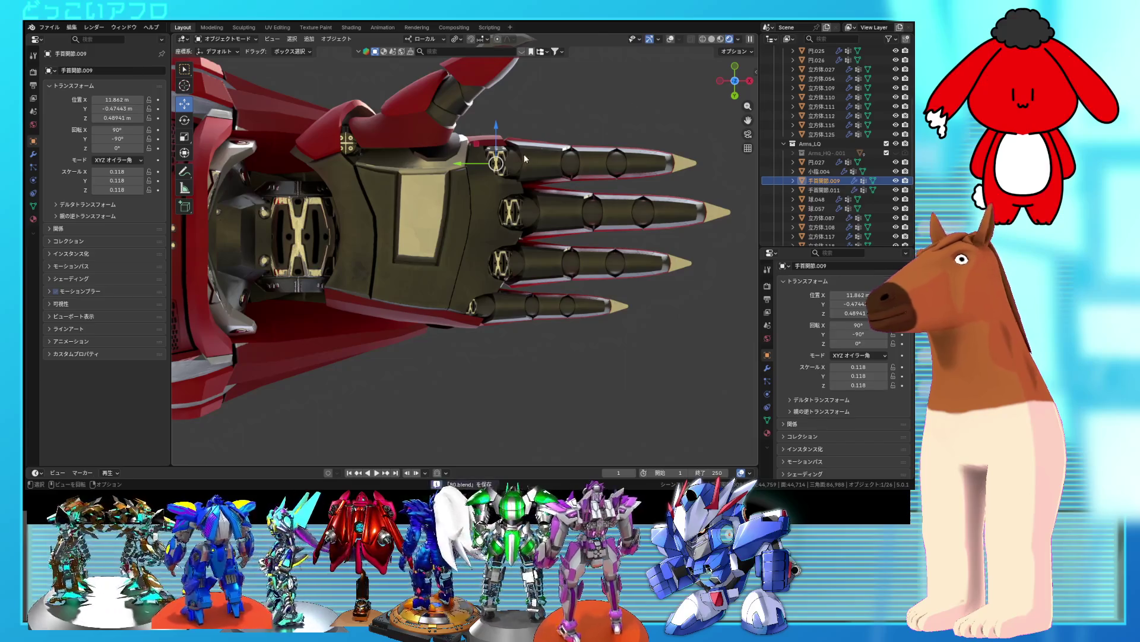
key(Tab)
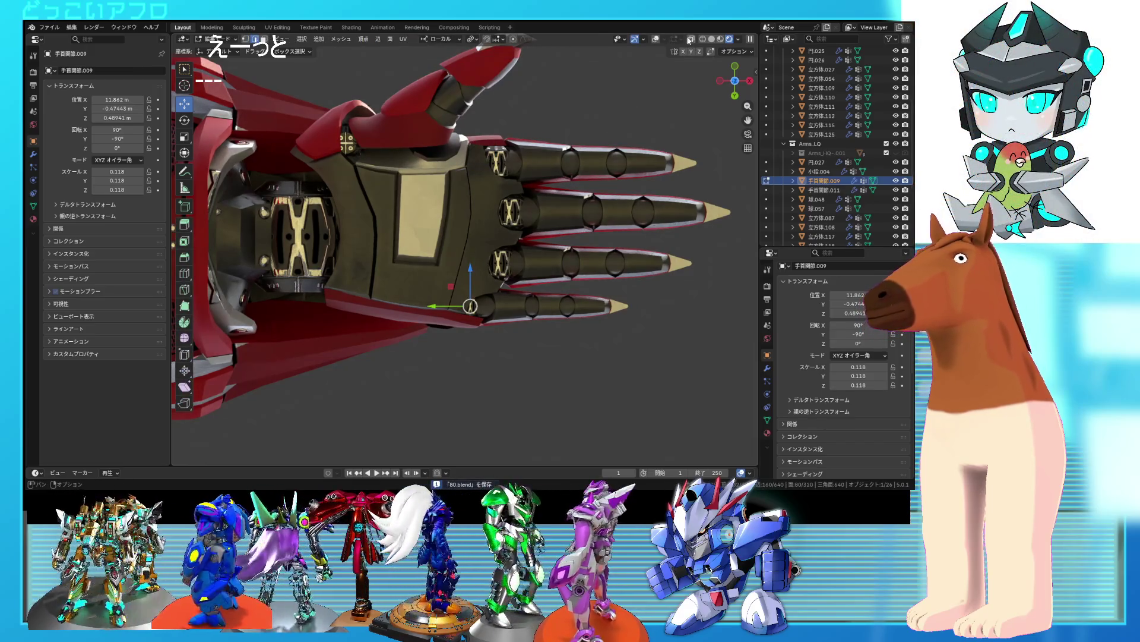
- Show overlays, box-select the index knuckle in X-ray, and open the Vertex Groups panel
click(656, 40)
key(Tab)
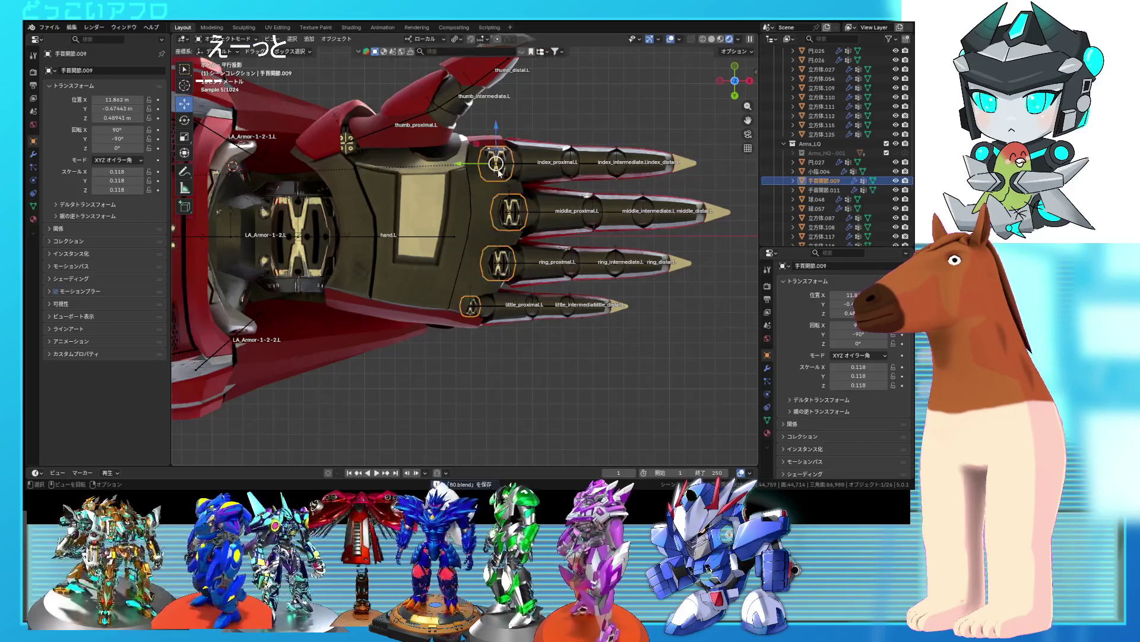
key(Tab)
key(shift+z)
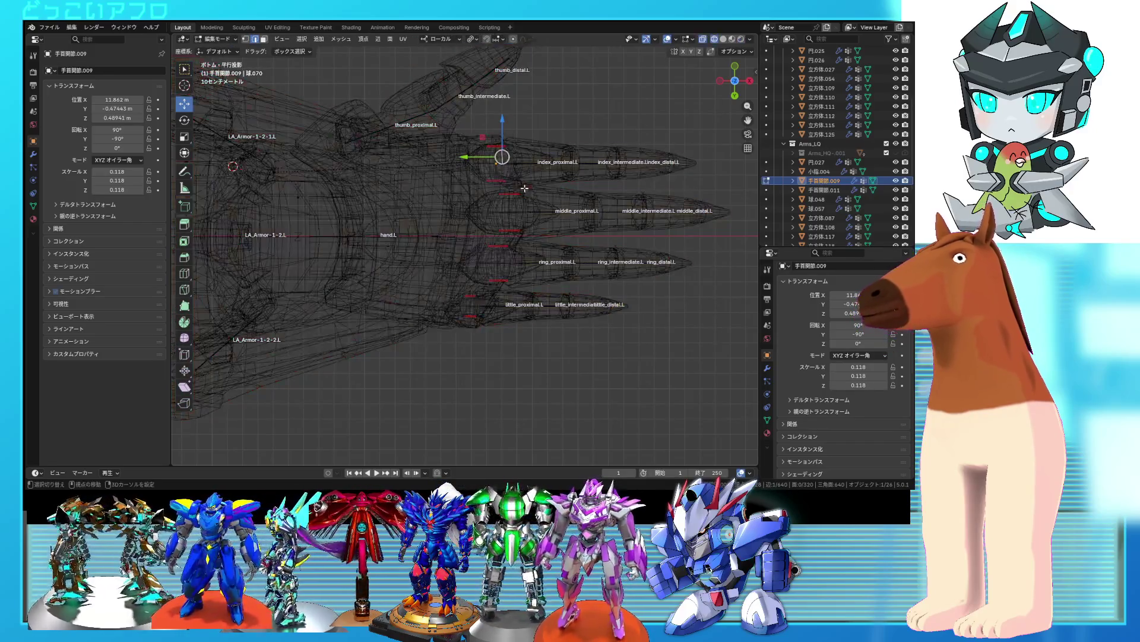
mouse_move(525, 188)
mouse_down()
mouse_move(436, 123)
mouse_move(453, 120)
mouse_up()
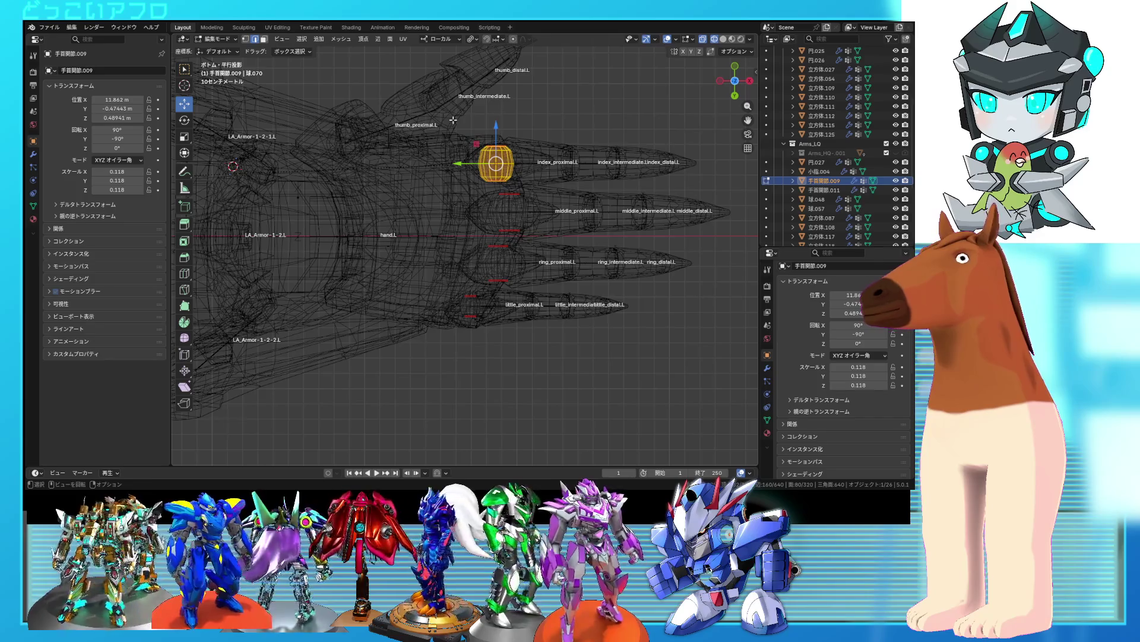
key(shift+z)
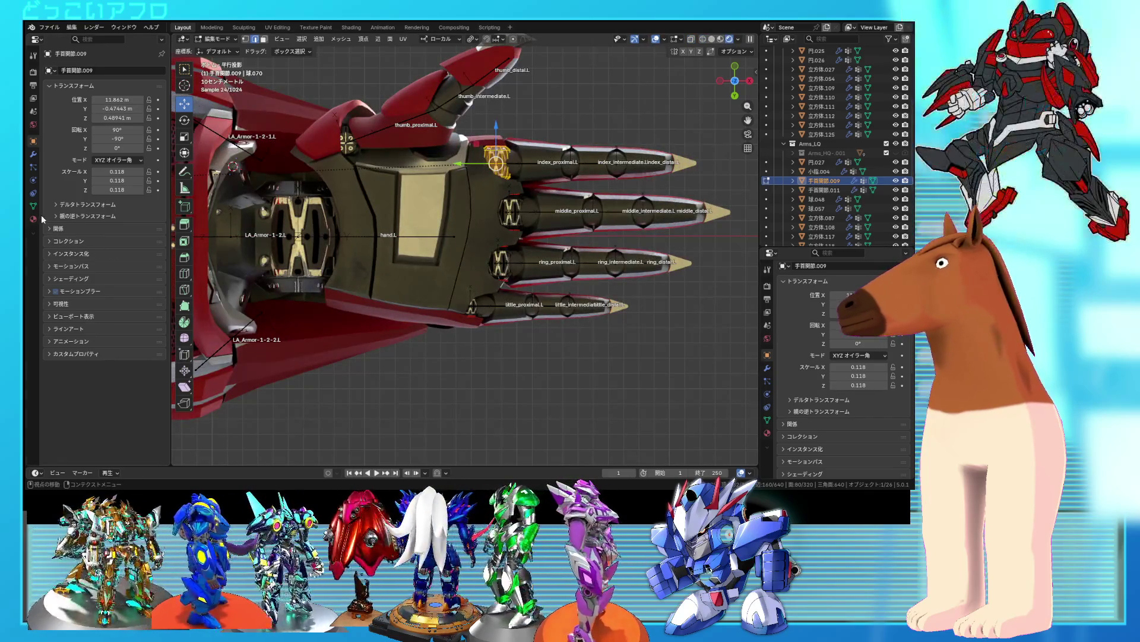
click(35, 208)
scroll(78, 204, up, 20)
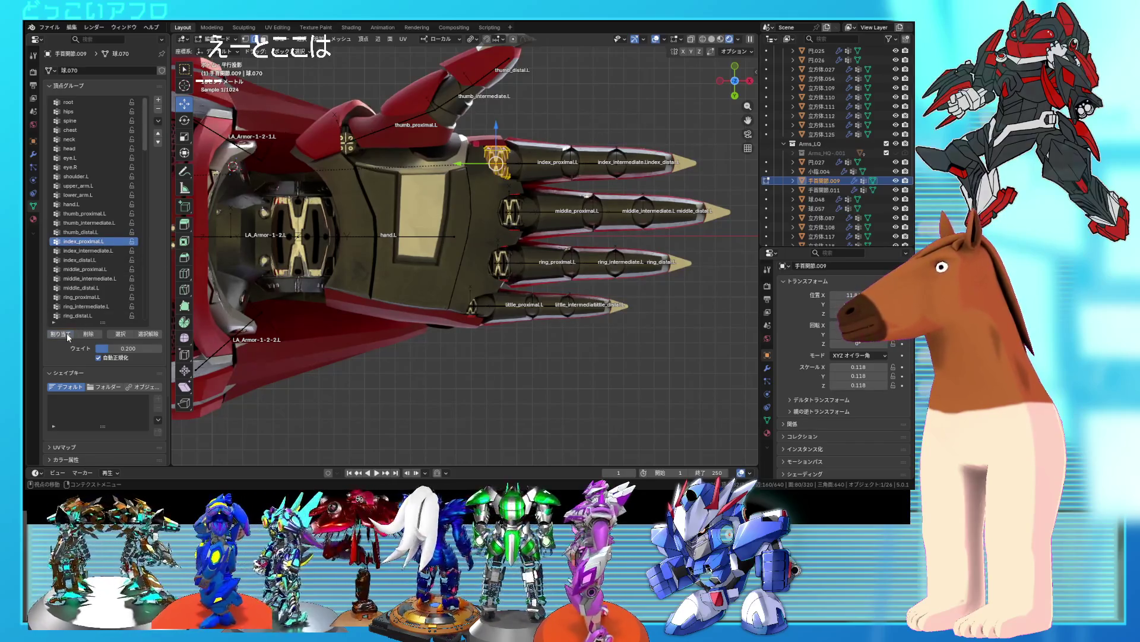
- Select the middle knuckle instead and assign it to the middle_proximal.L vertex group
key(shift+z)
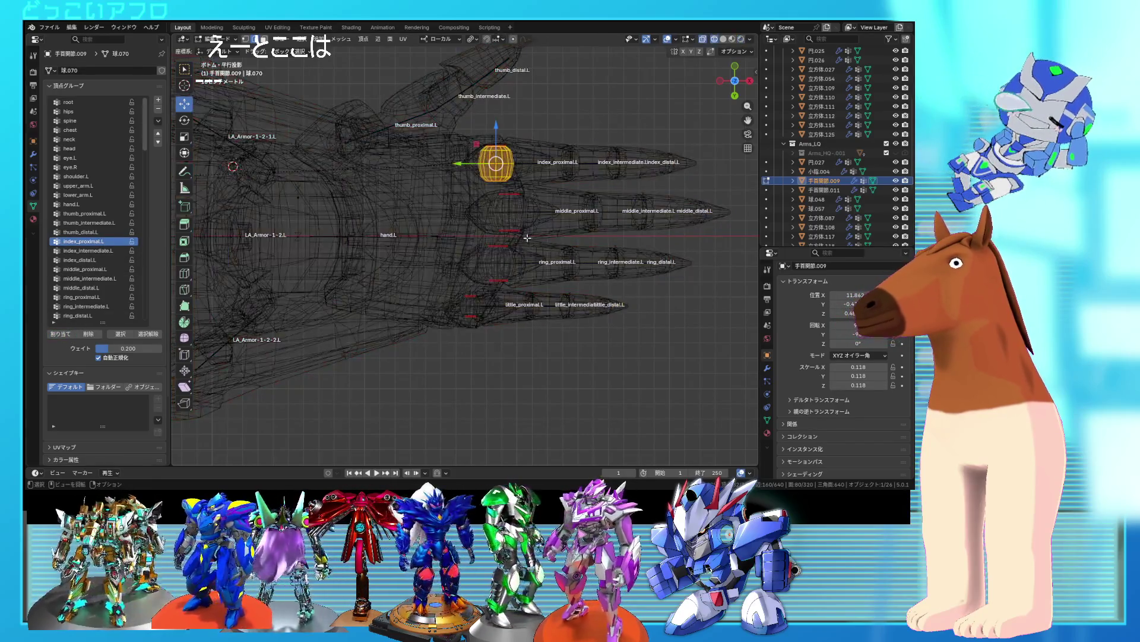
key(ctrl+z)
key(shift+z)
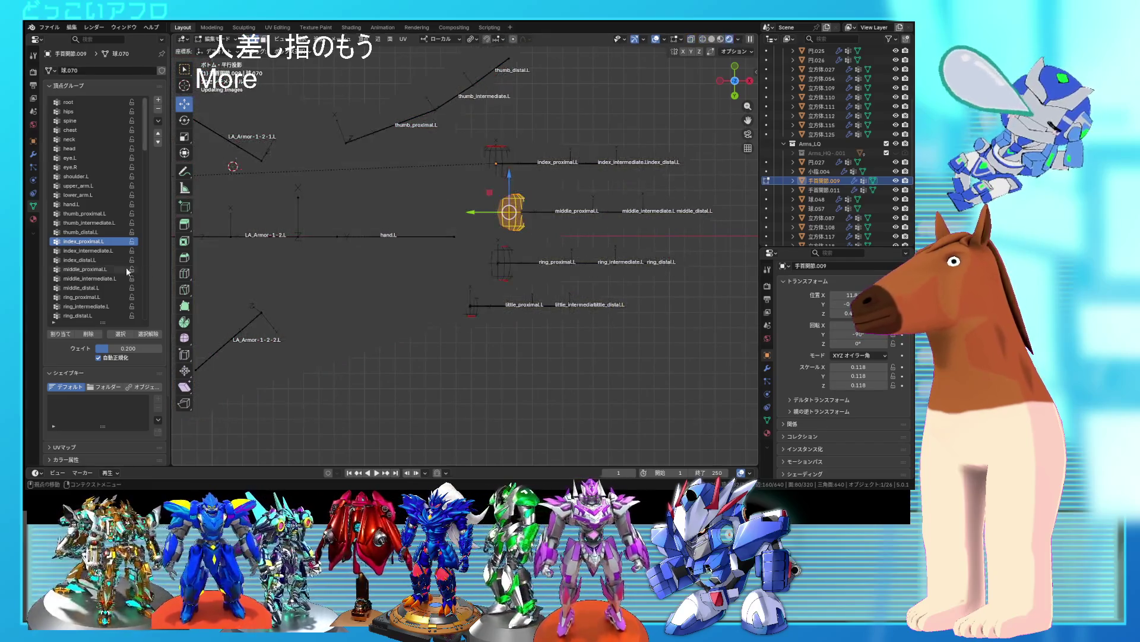
click(95, 269)
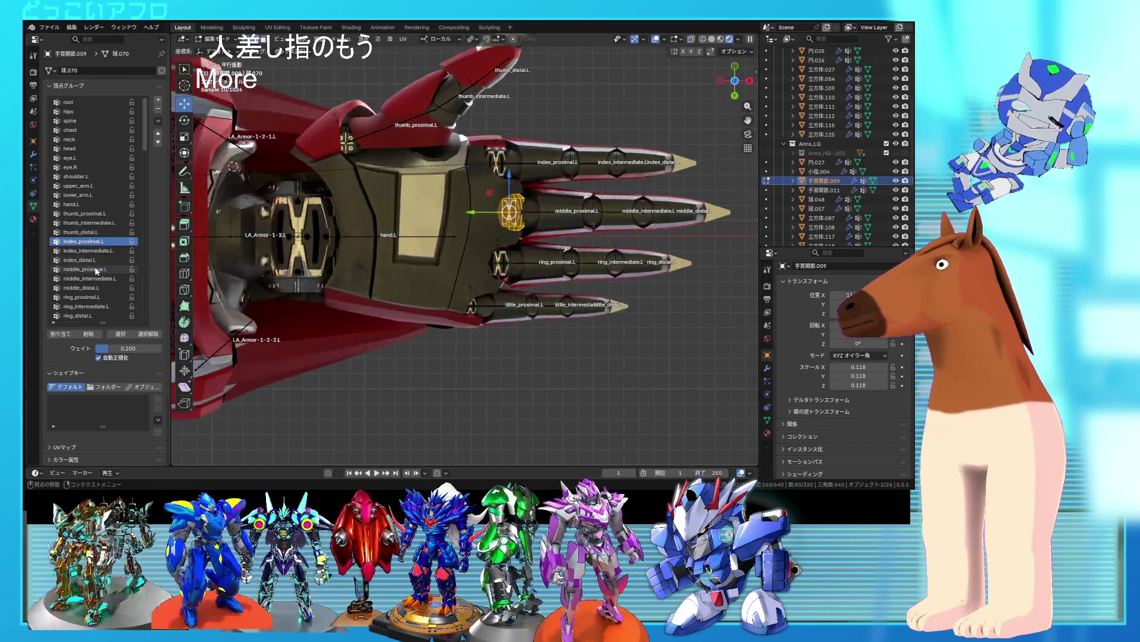
click(68, 334)
- Check the index_proximal.L and middle_proximal.L groups, deselect, then box-select the ring knuckle
click(83, 241)
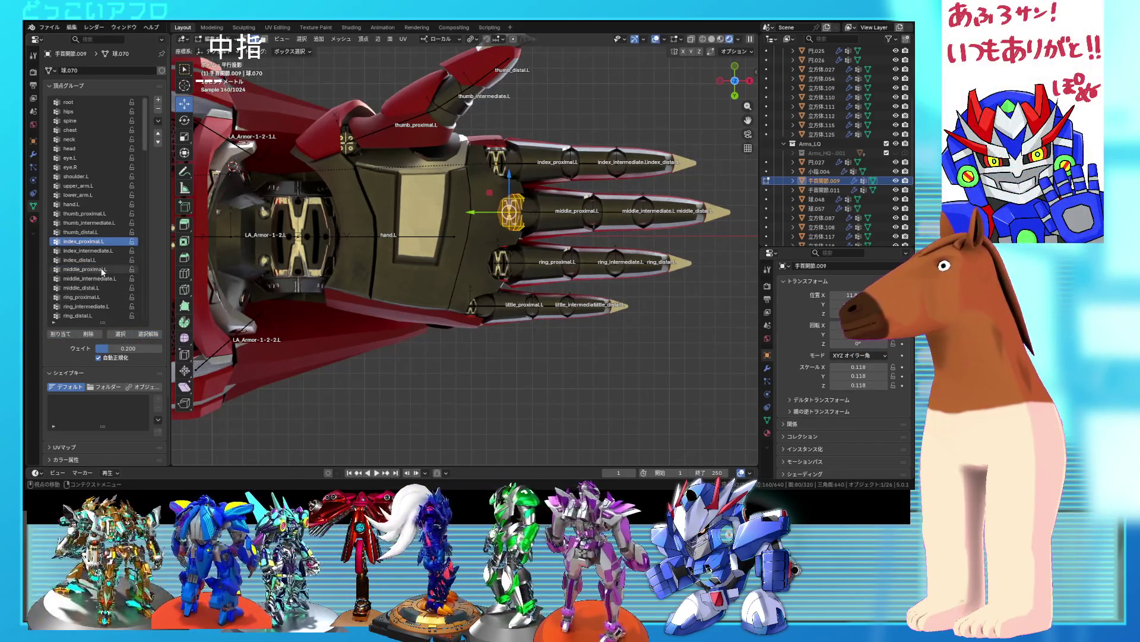
click(102, 270)
click(133, 331)
click(138, 331)
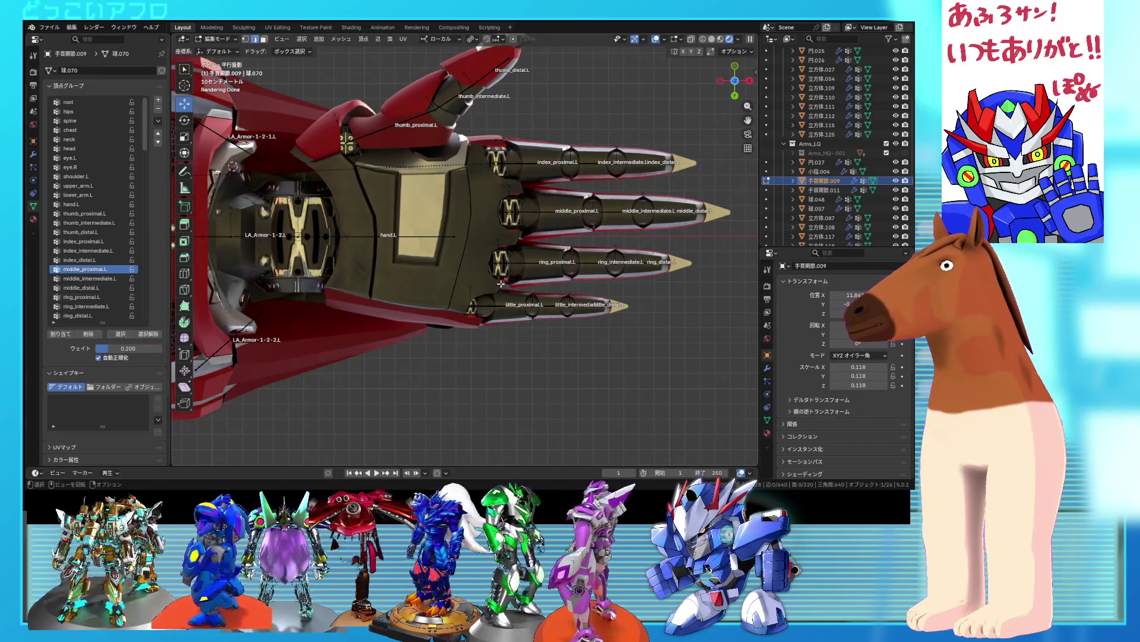
key(shift+z)
drag(455, 242, 454, 242)
key(shift+z)
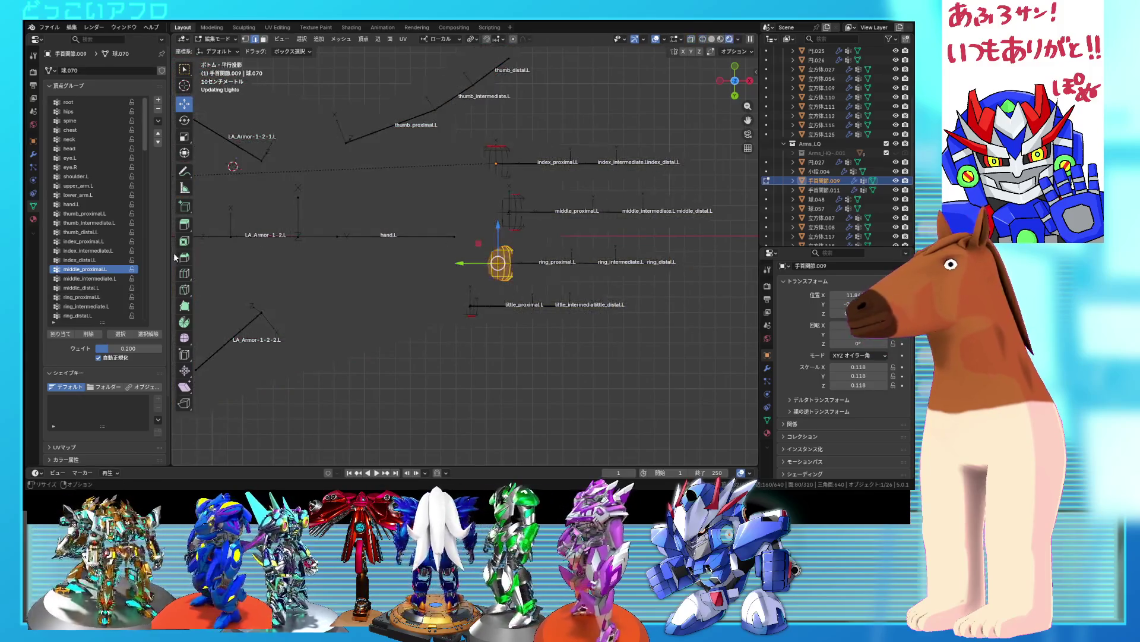